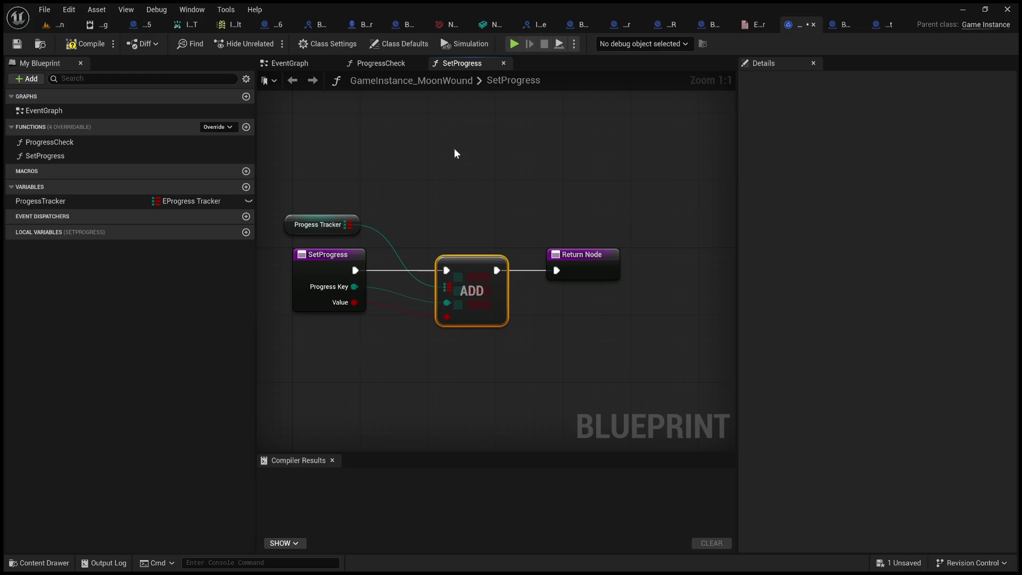
# Review the SetProgress function, leaving its name unchanged and clearing the ADD node selection.
pyautogui.doubleClick(486, 81)
pyautogui.press('Escape')
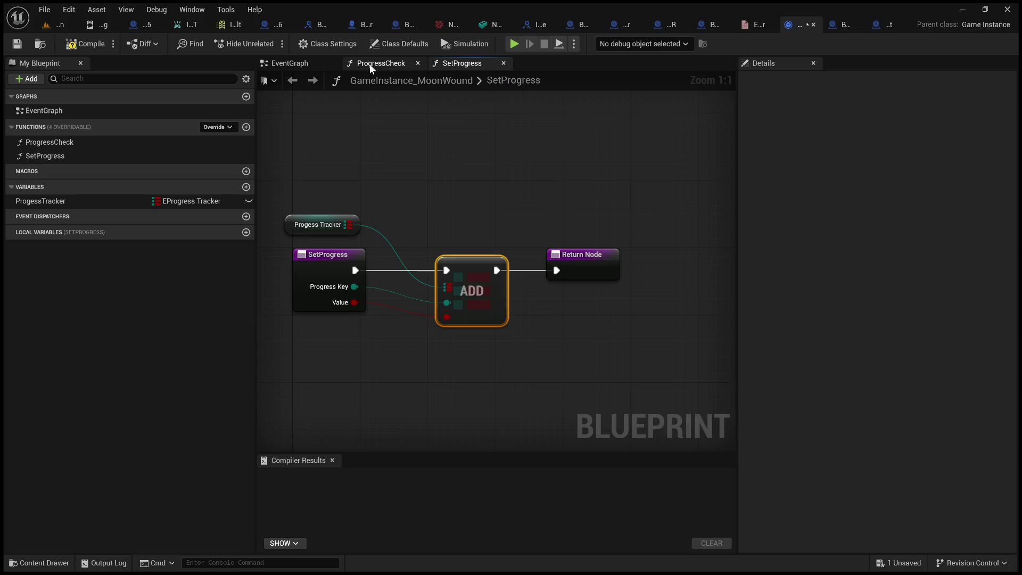
pyautogui.moveTo(396, 174)
pyautogui.mouseDown()
pyautogui.moveTo(432, 239)
pyautogui.moveTo(518, 270)
pyautogui.moveTo(421, 184)
pyautogui.moveTo(513, 380)
pyautogui.mouseUp()
# Open the ProgressCheck function graph and inspect its entry node.
pyautogui.click(386, 64)
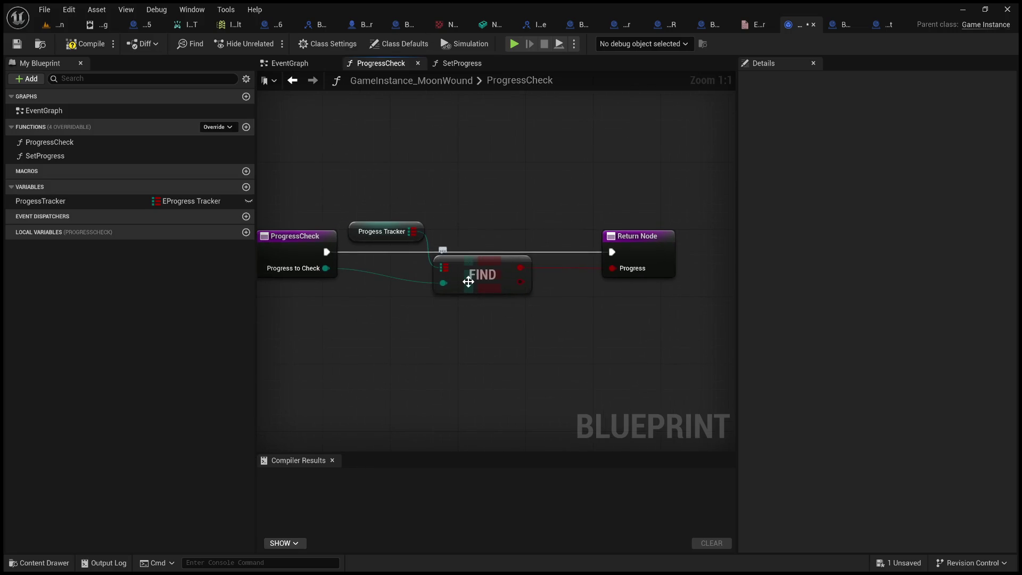
pyautogui.moveTo(424, 219); pyautogui.dragTo(470, 216)
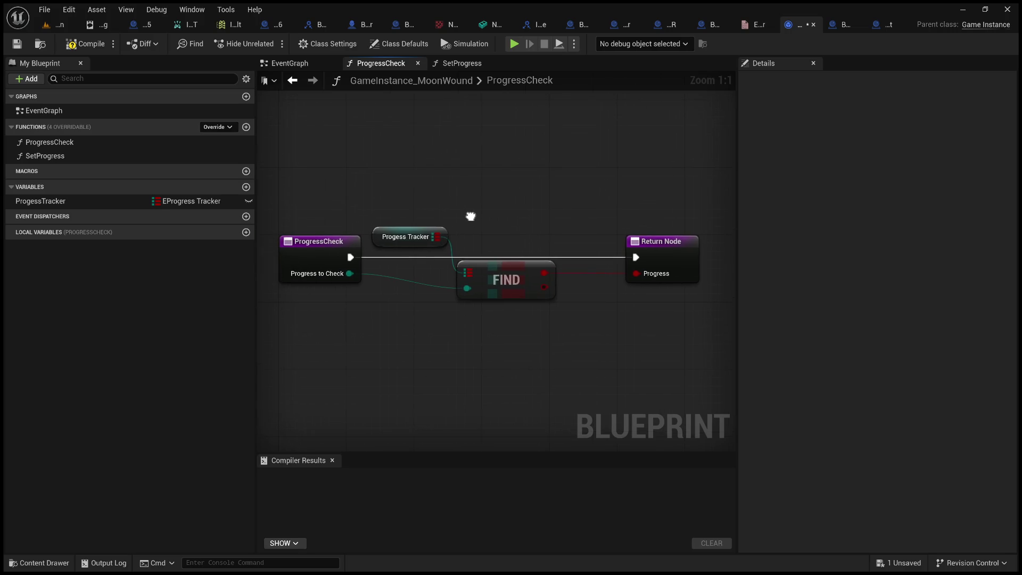
pyautogui.click(310, 240)
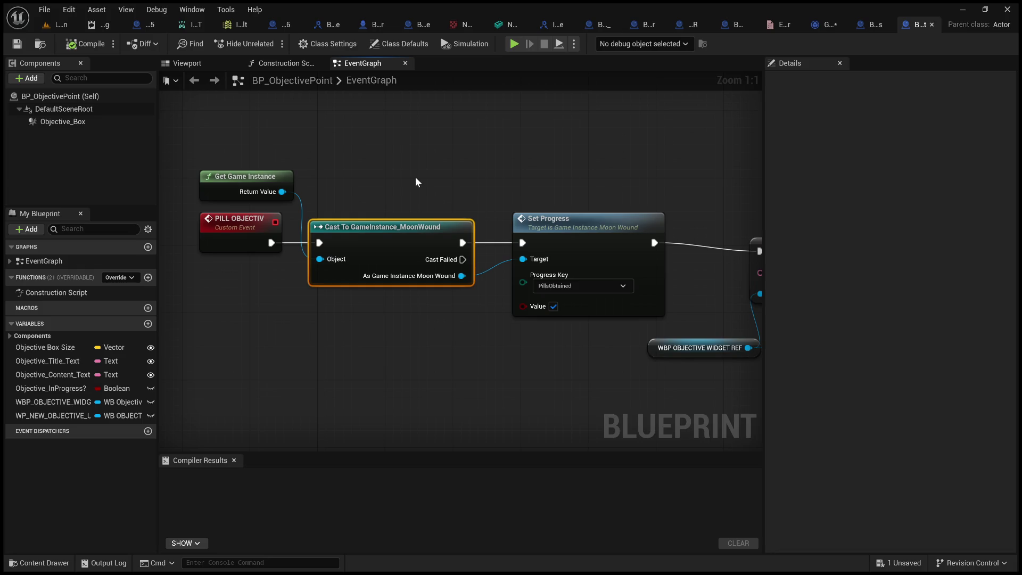
# Inspect the Set Progress node, glance at BP_Pills and GameInstance_MoonWound, then switch to File Explorer.
pyautogui.moveTo(494, 187)
pyautogui.mouseDown()
pyautogui.moveTo(410, 179)
pyautogui.moveTo(512, 337)
pyautogui.moveTo(542, 349)
pyautogui.moveTo(500, 353)
pyautogui.mouseUp()
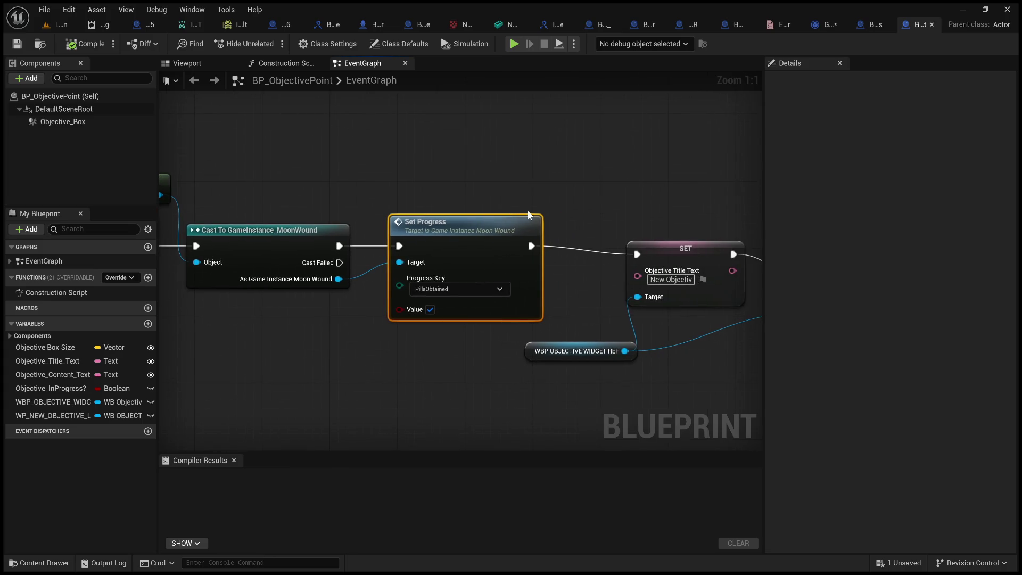
pyautogui.moveTo(424, 149); pyautogui.dragTo(409, 156)
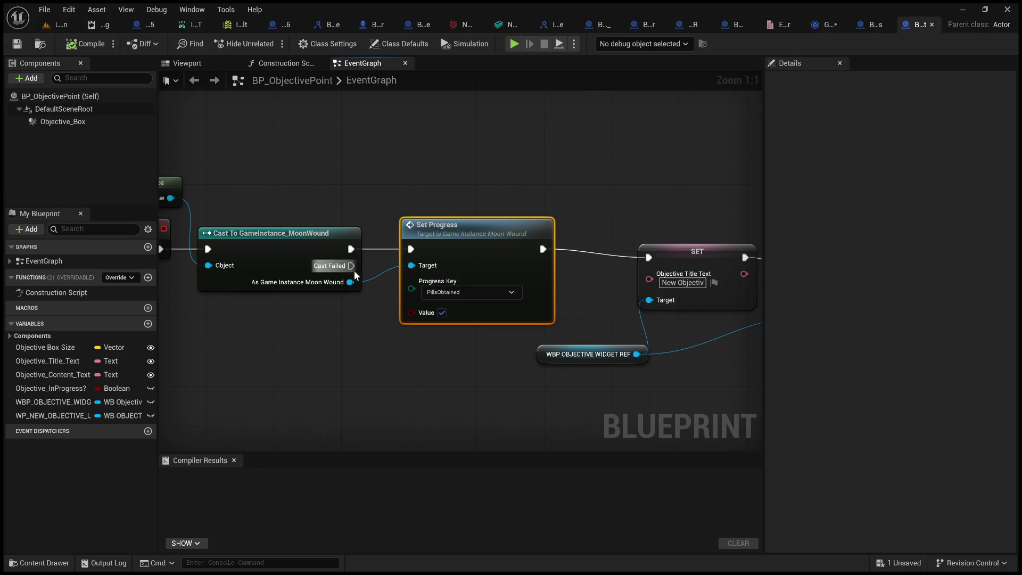
pyautogui.click(873, 23)
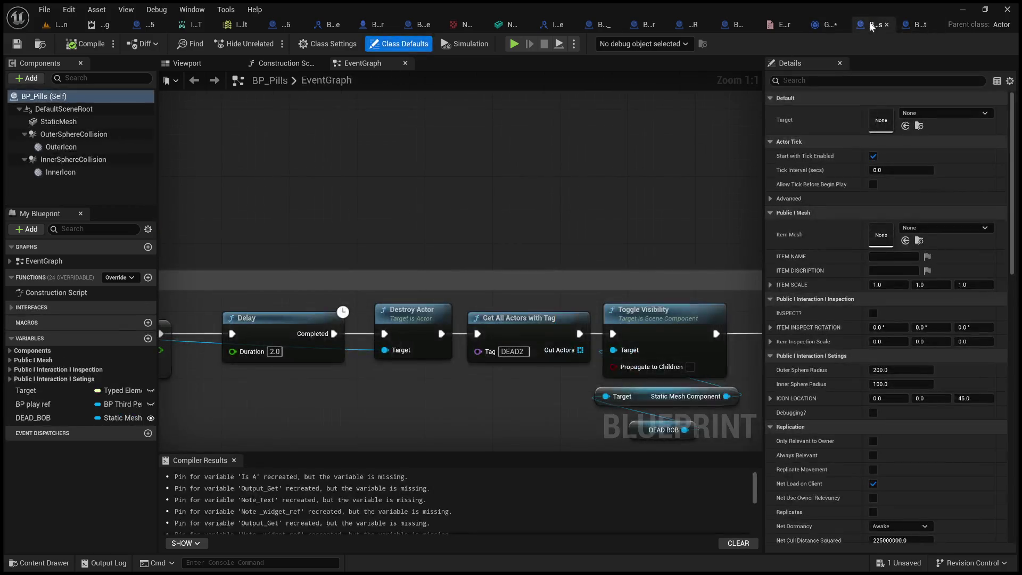
pyautogui.click(828, 25)
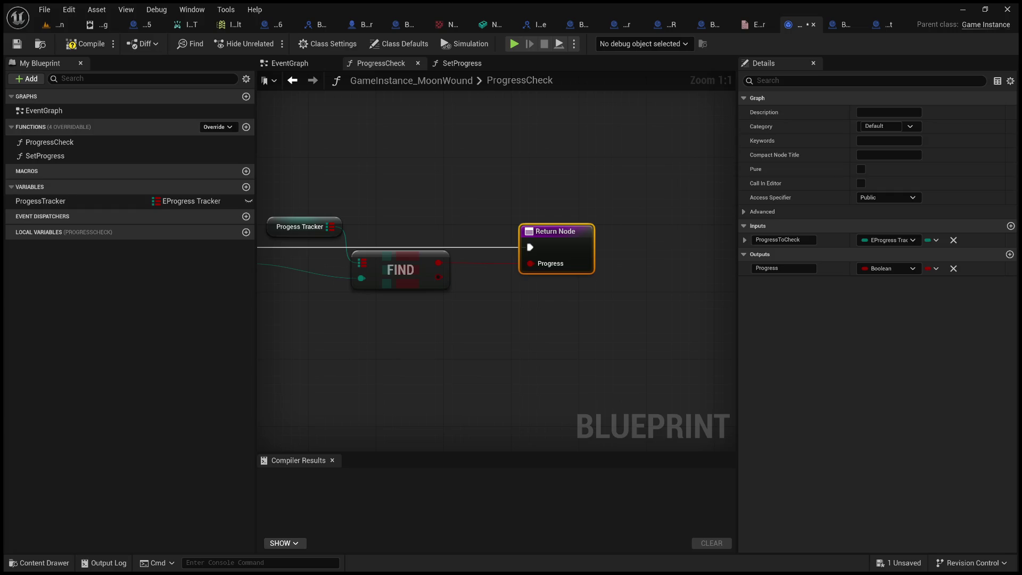
pyautogui.hotkey('alt', 'Tab')
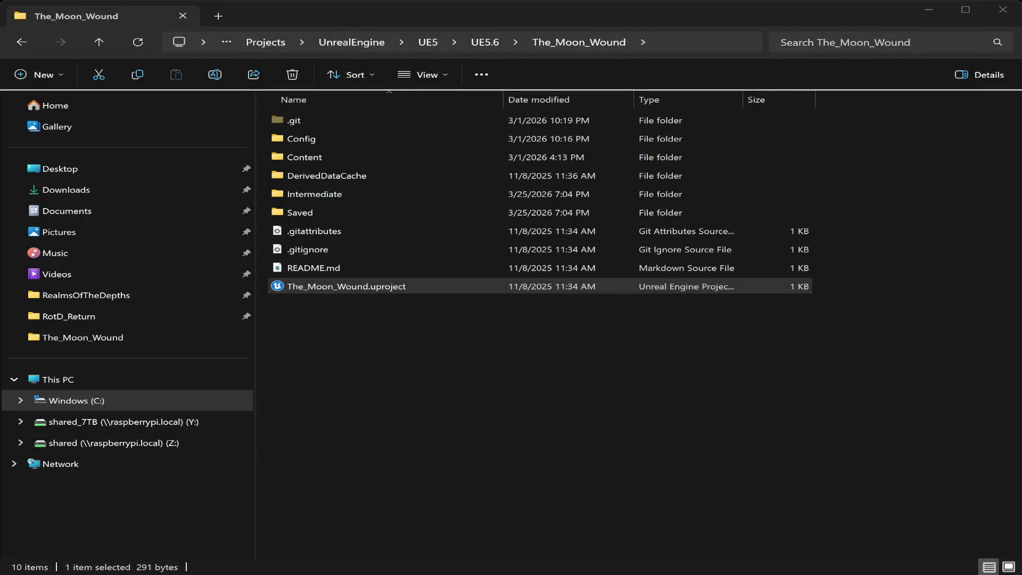
# Switch back to the Unreal Editor showing RealmOfTheDepths on TestLevel.
pyautogui.hotkey('alt', 'Tab')
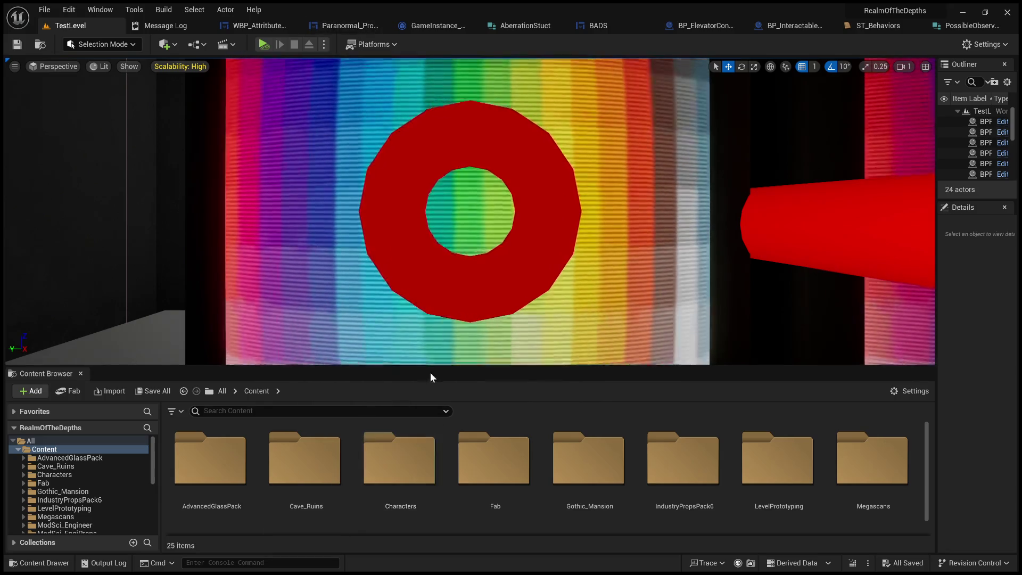
# Enlarge the Content Browser and go into LevelPrototyping > LevelMaster for the new enumeration.
pyautogui.moveTo(447, 366); pyautogui.dragTo(457, 163)
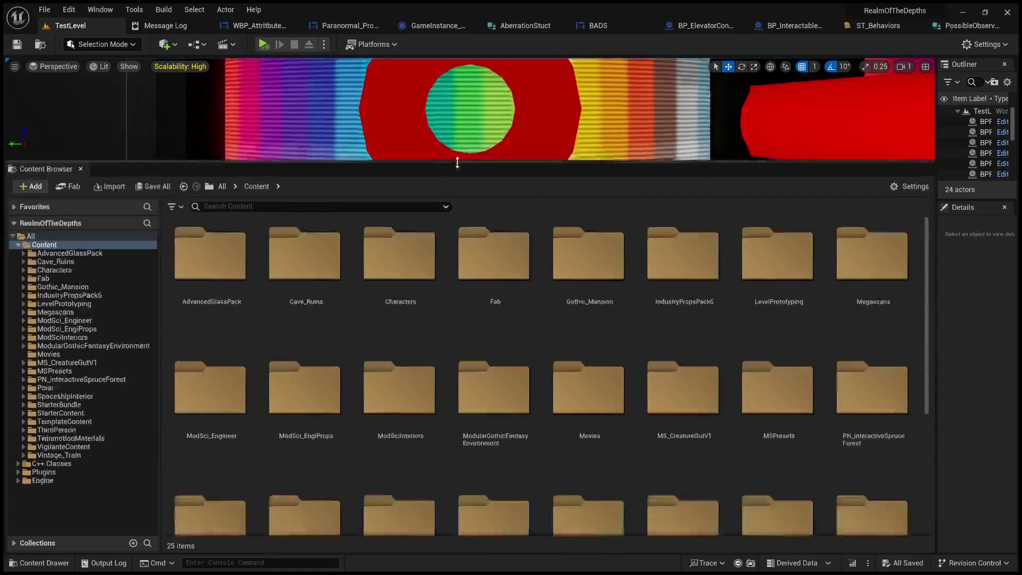
pyautogui.scroll(-4, 565, 406)
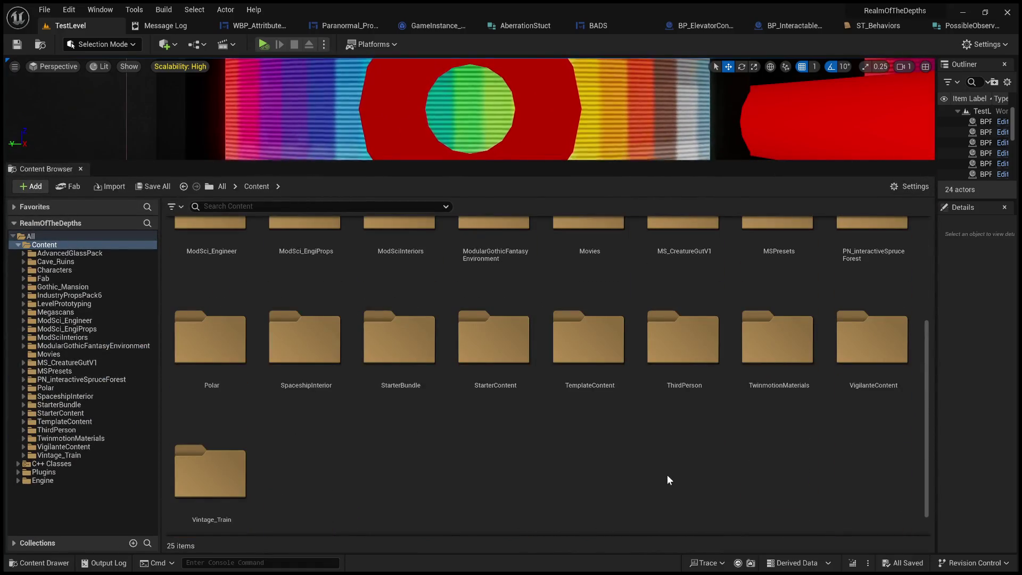
pyautogui.scroll(1, 620, 472)
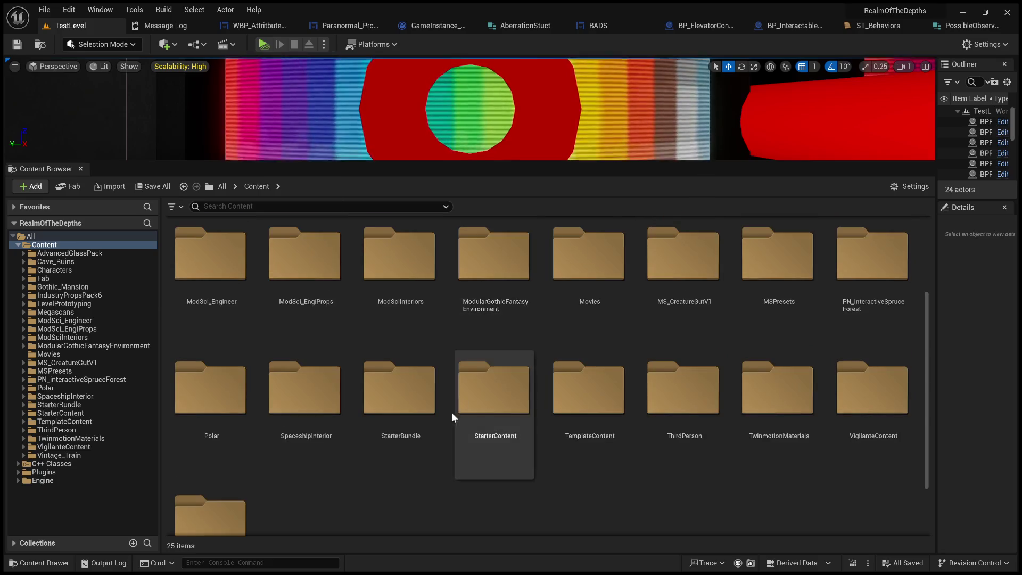
pyautogui.scroll(2, 691, 421)
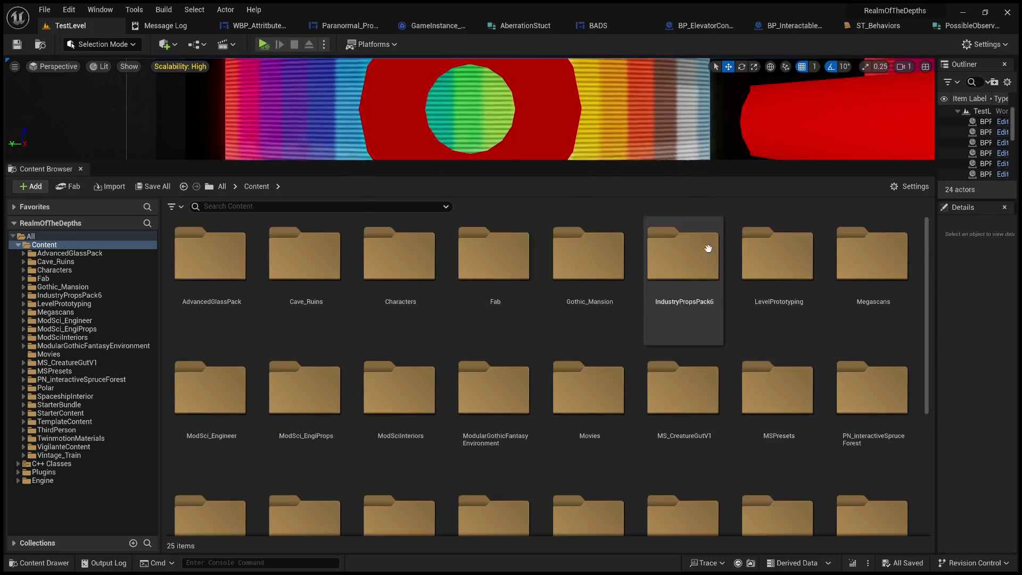
pyautogui.doubleClick(753, 256)
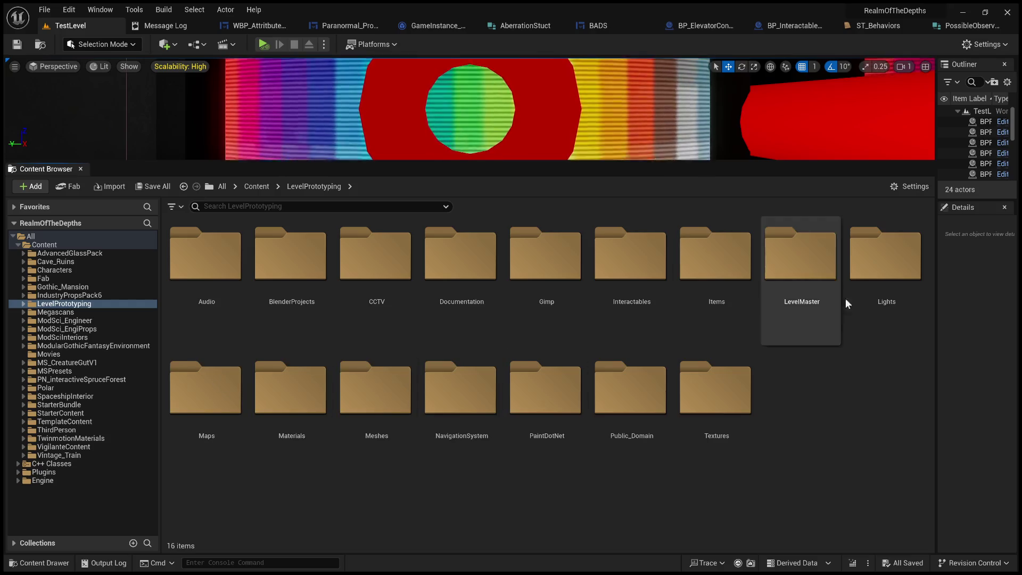
pyautogui.doubleClick(815, 266)
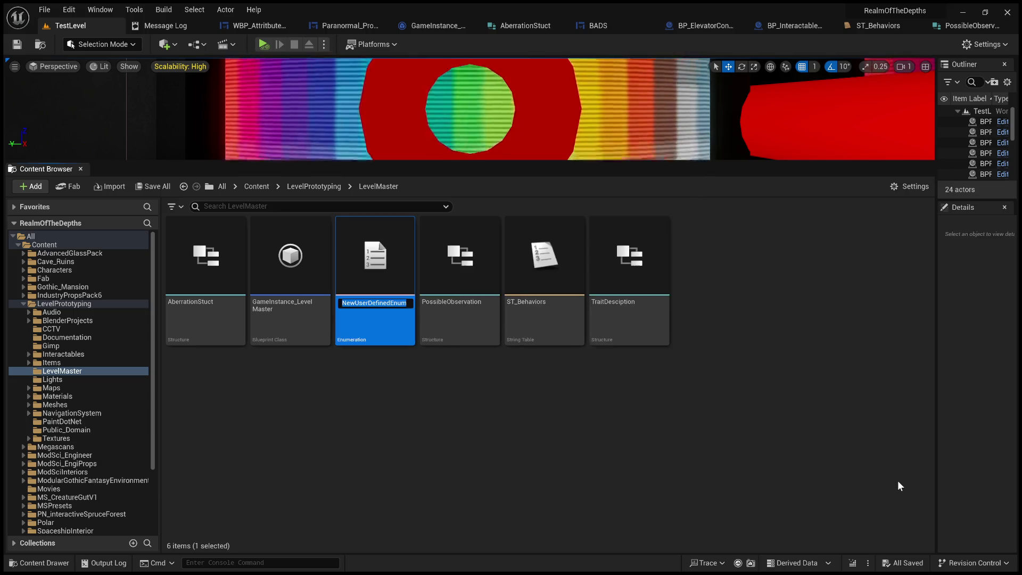
# Name the enumeration asset EProgressTracker and open it in the enum editor.
pyautogui.write('EProgr')
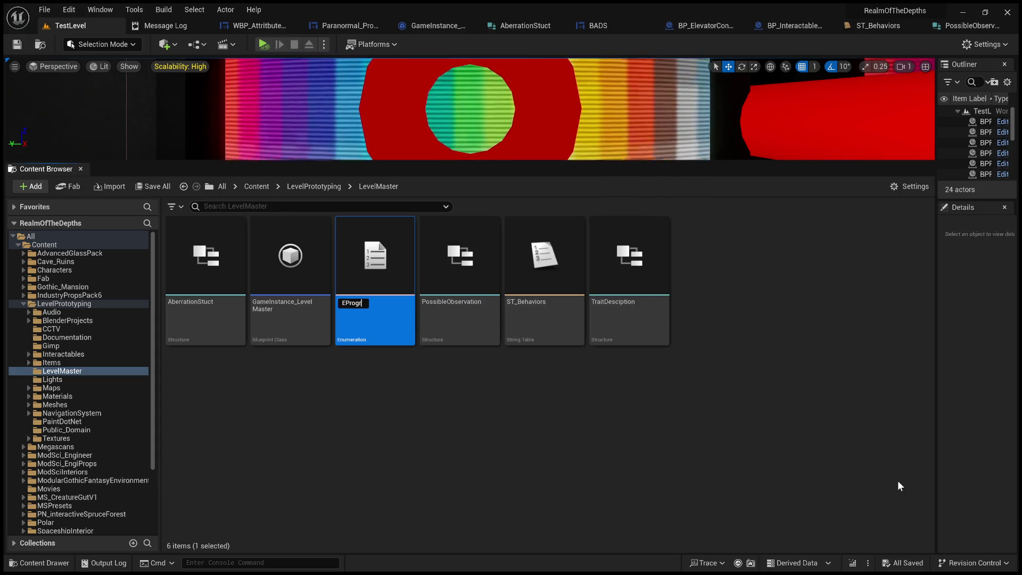
pyautogui.write('essTrac')
pyautogui.write('ker')
pyautogui.press('Return')
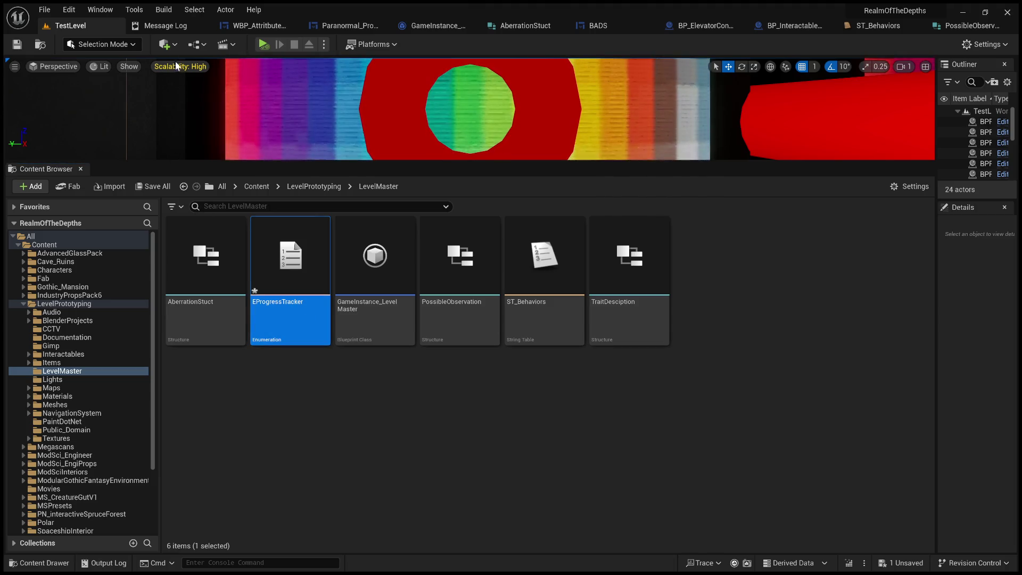
pyautogui.press('Return')
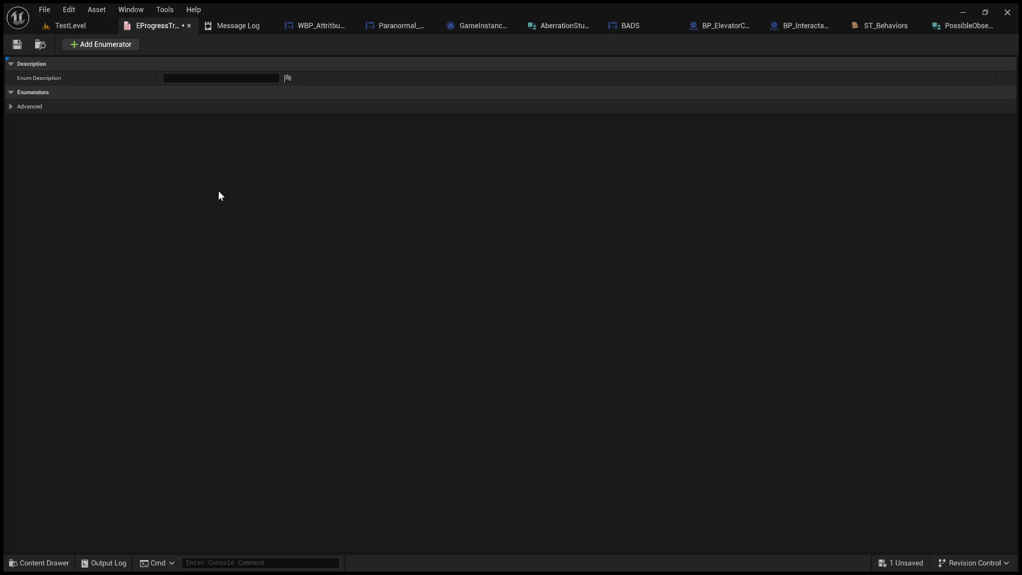
# Add the first enumerator, NewEnumerator0, and select its Display Name for editing.
pyautogui.click(101, 45)
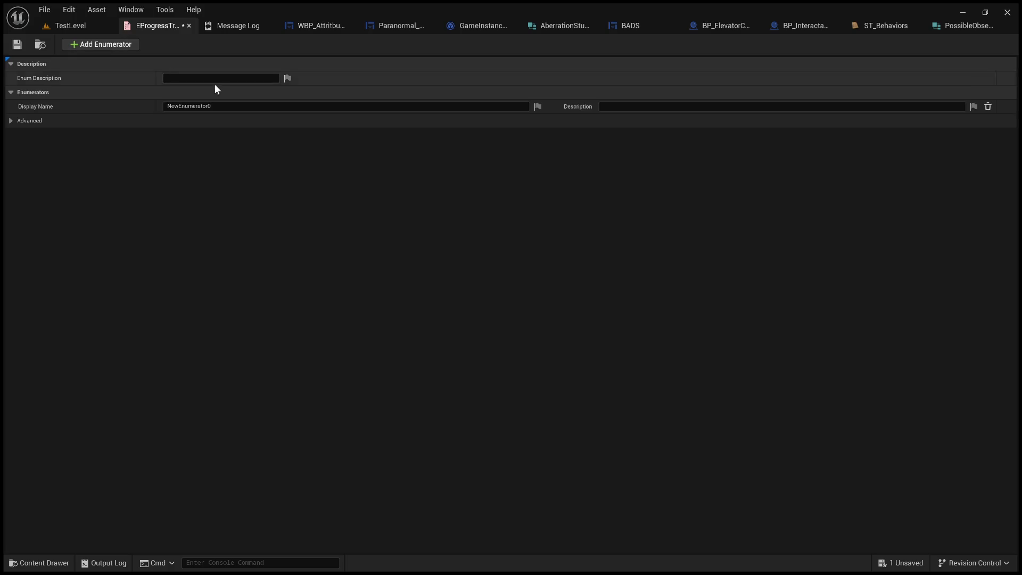
pyautogui.click(238, 108)
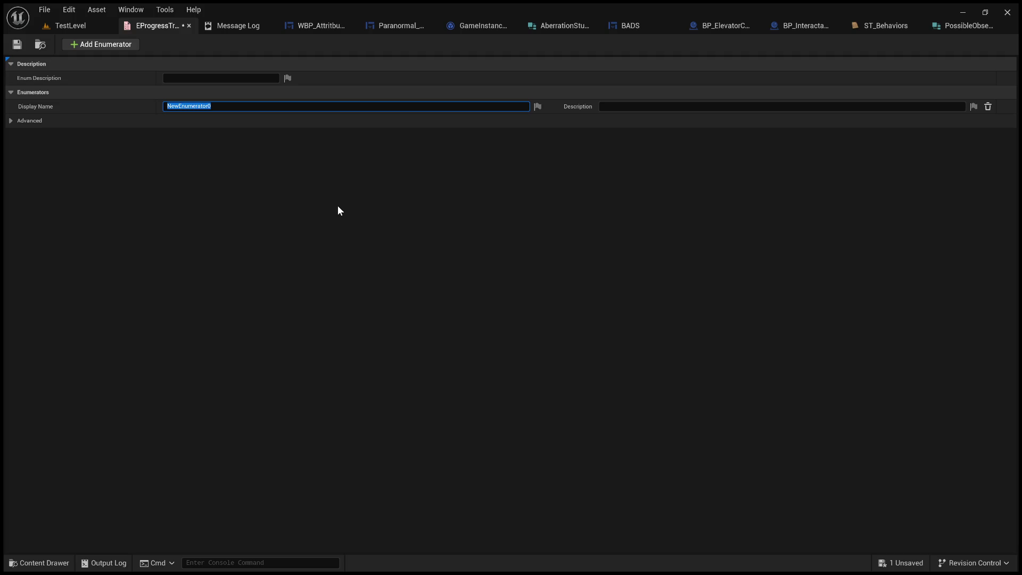
# Finish naming the first enumerator PointA and add a second entry named PointB.
pyautogui.write('Point')
pyautogui.write('F')
pyautogui.press('BackSpace')
pyautogui.click(121, 43)
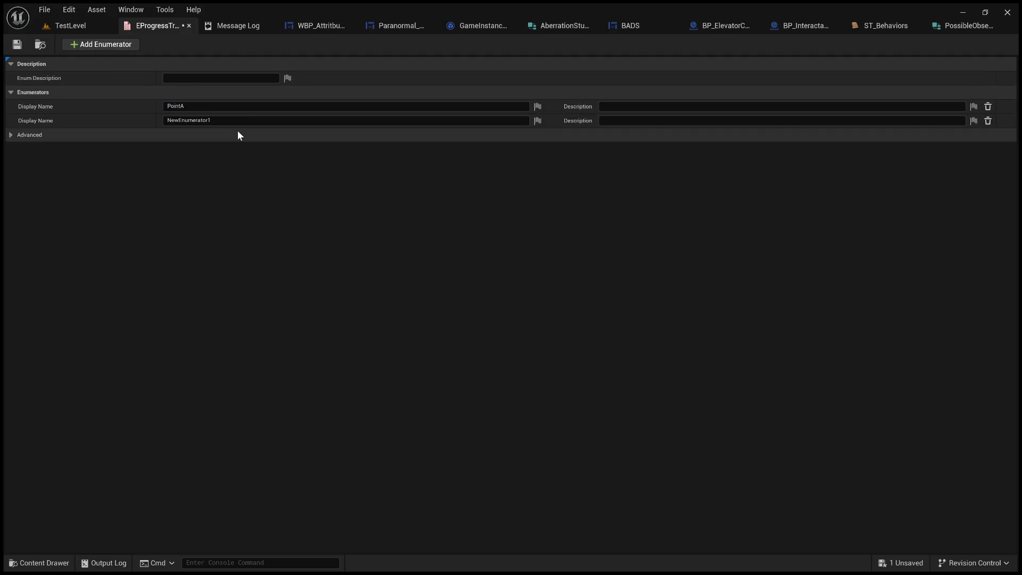
pyautogui.click(186, 106)
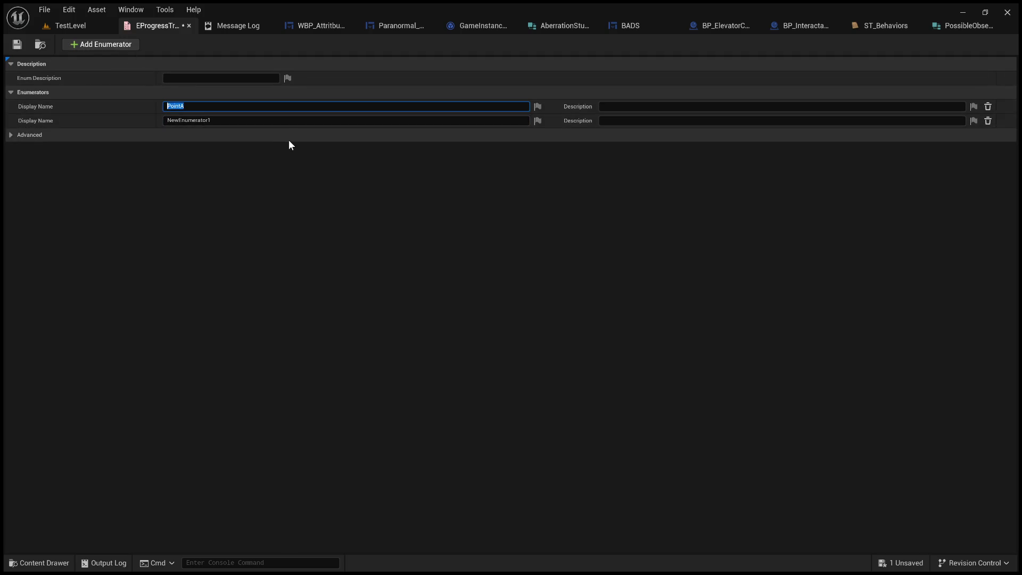
pyautogui.click(279, 120)
pyautogui.write('PointA')
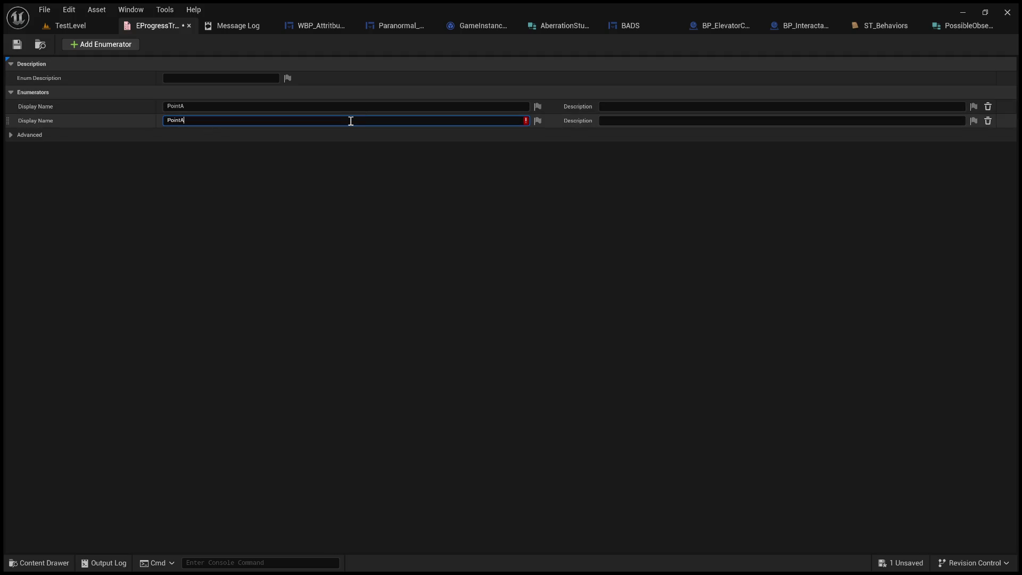
pyautogui.press('BackSpace')
pyautogui.write('B')
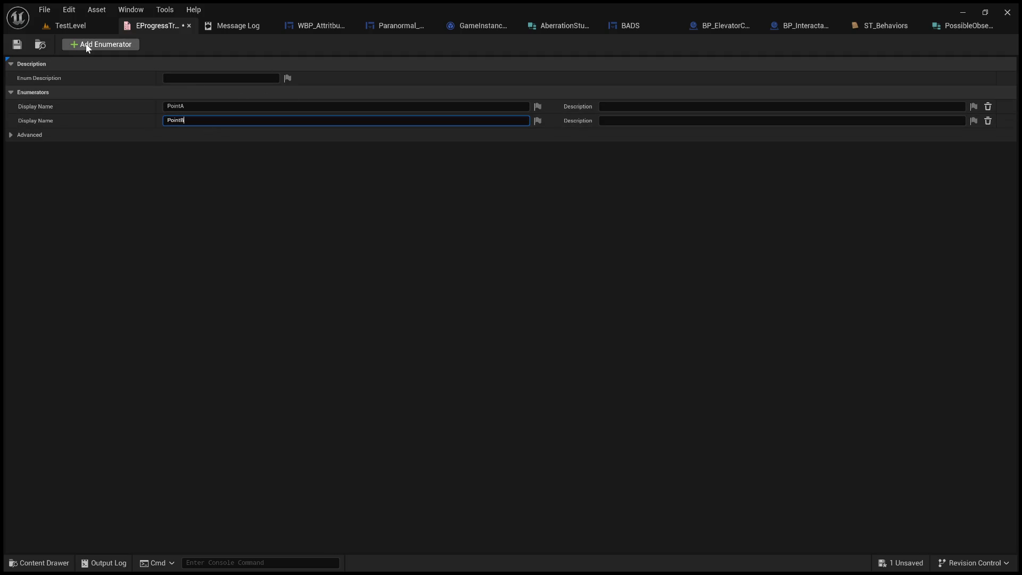
# Add a third enumerator and rename it PointC.
pyautogui.click(87, 44)
pyautogui.click(229, 134)
pyautogui.write('B')
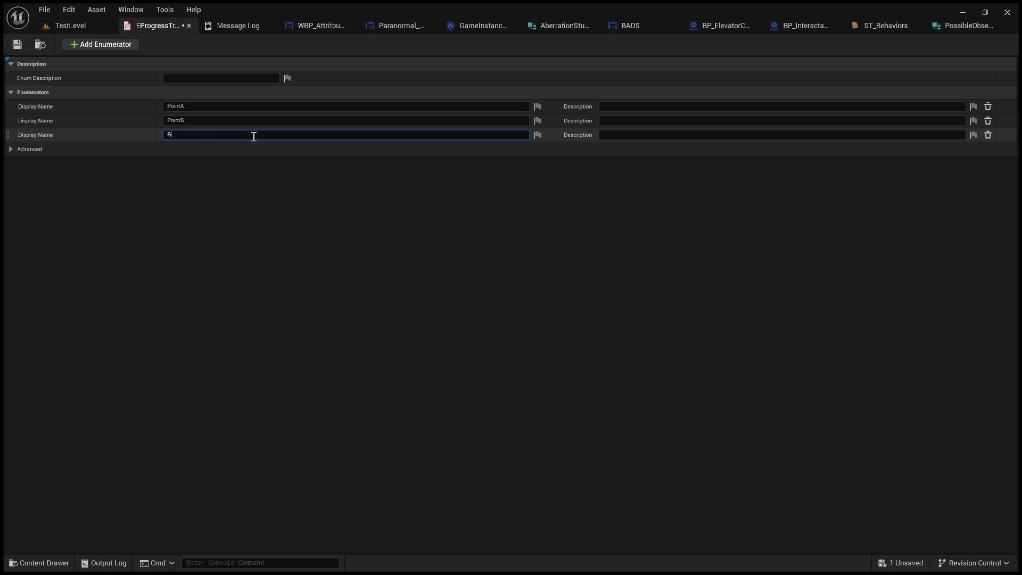
pyautogui.hotkey('ctrl', 'a')
pyautogui.write('PointA')
pyautogui.press('BackSpace')
pyautogui.write('C')
pyautogui.moveTo(179, 135); pyautogui.dragTo(147, 137)
pyautogui.click(197, 133)
# Add enumerators PointD, PointE and PointF, then one more default entry.
pyautogui.click(122, 49)
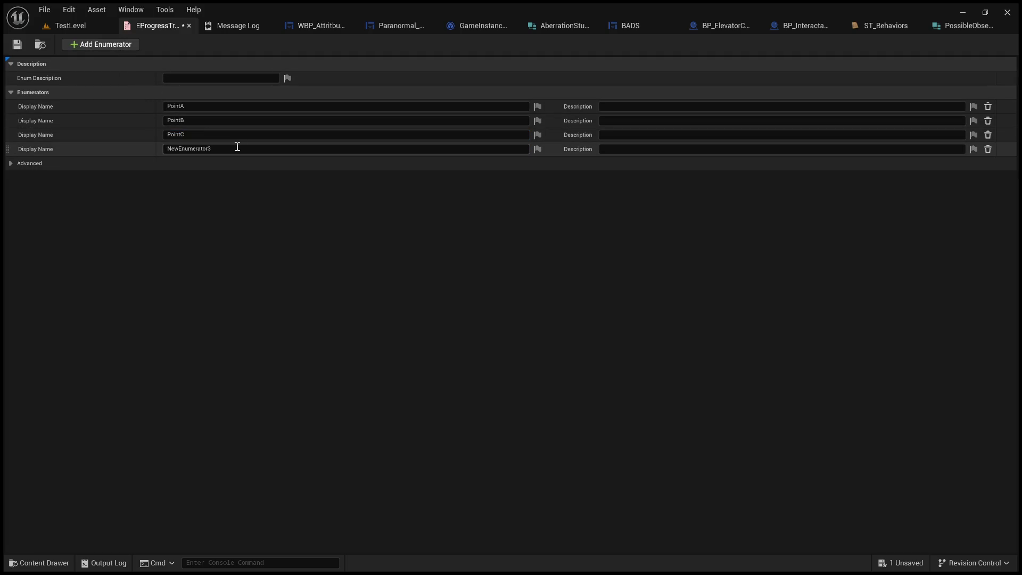
pyautogui.moveTo(232, 148); pyautogui.dragTo(148, 141)
pyautogui.write('Point')
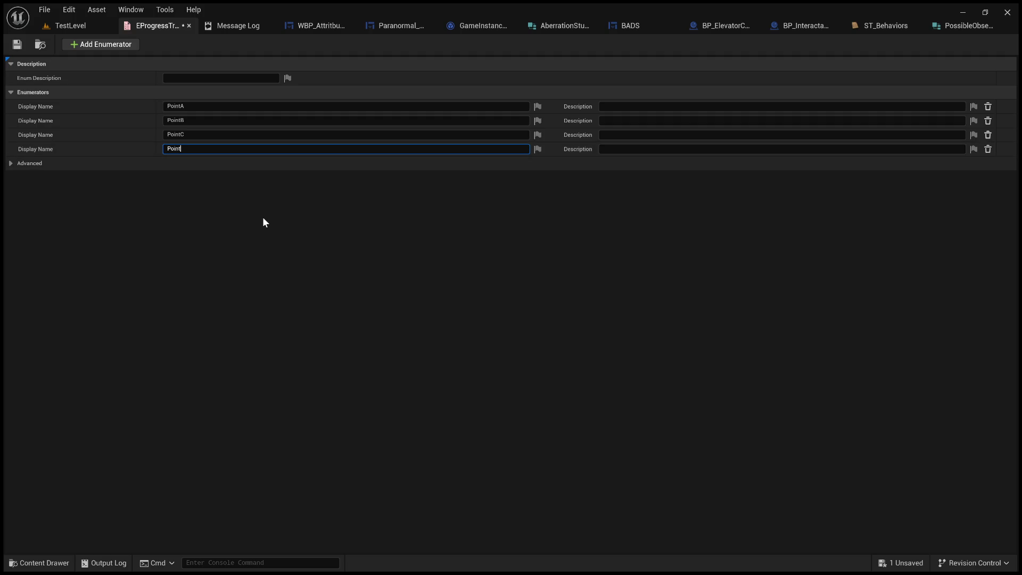
pyautogui.write('D')
pyautogui.click(111, 45)
pyautogui.moveTo(218, 165); pyautogui.dragTo(127, 154)
pyautogui.write('Point')
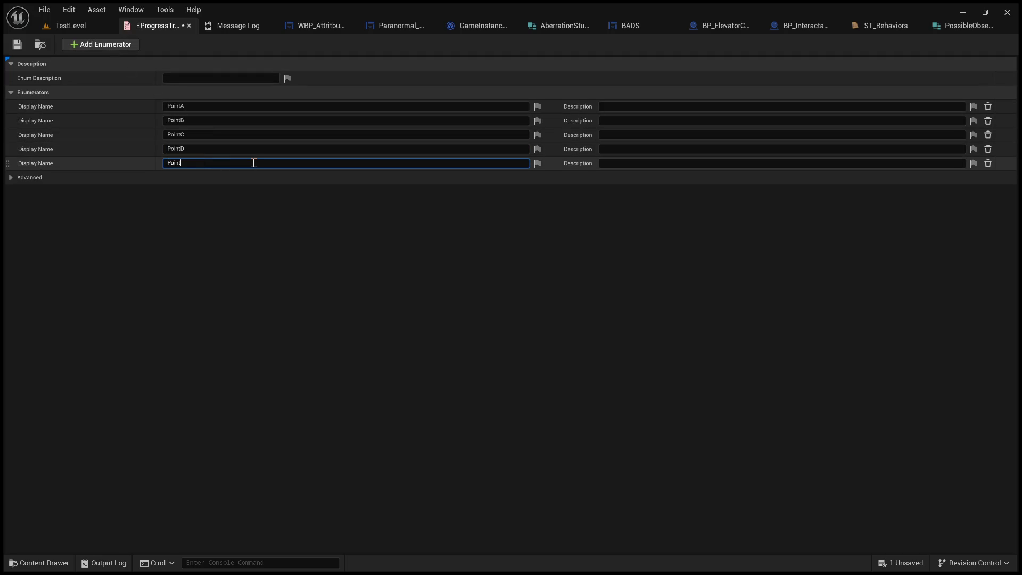
pyautogui.write('E')
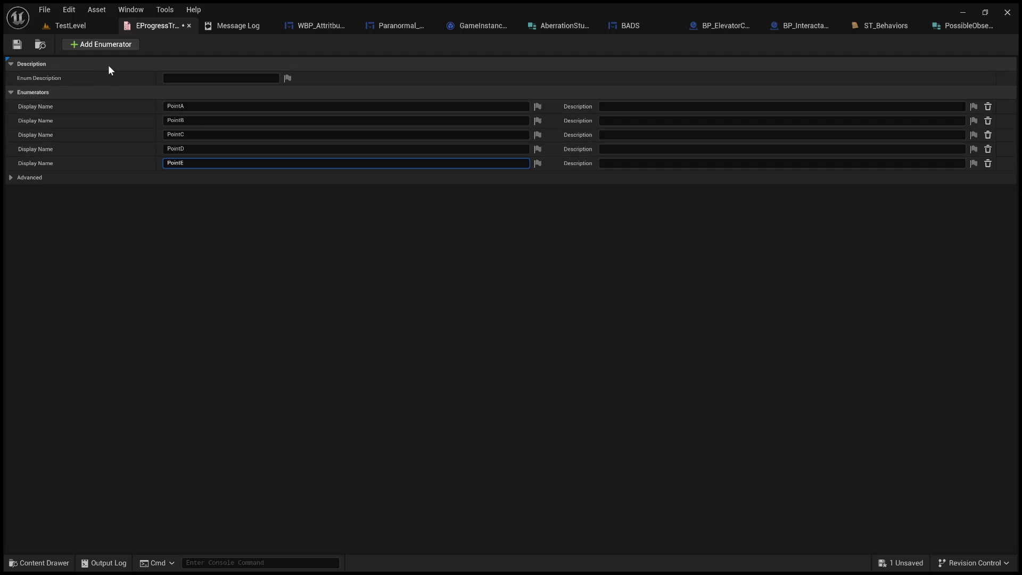
pyautogui.click(103, 44)
pyautogui.moveTo(222, 177); pyautogui.dragTo(136, 176)
pyautogui.write('Point')
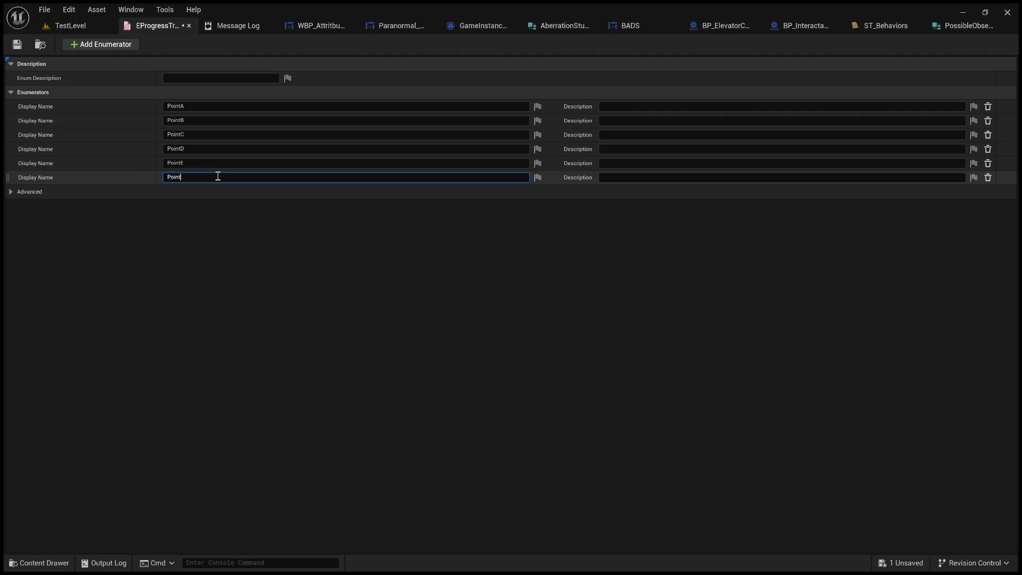
pyautogui.write('F')
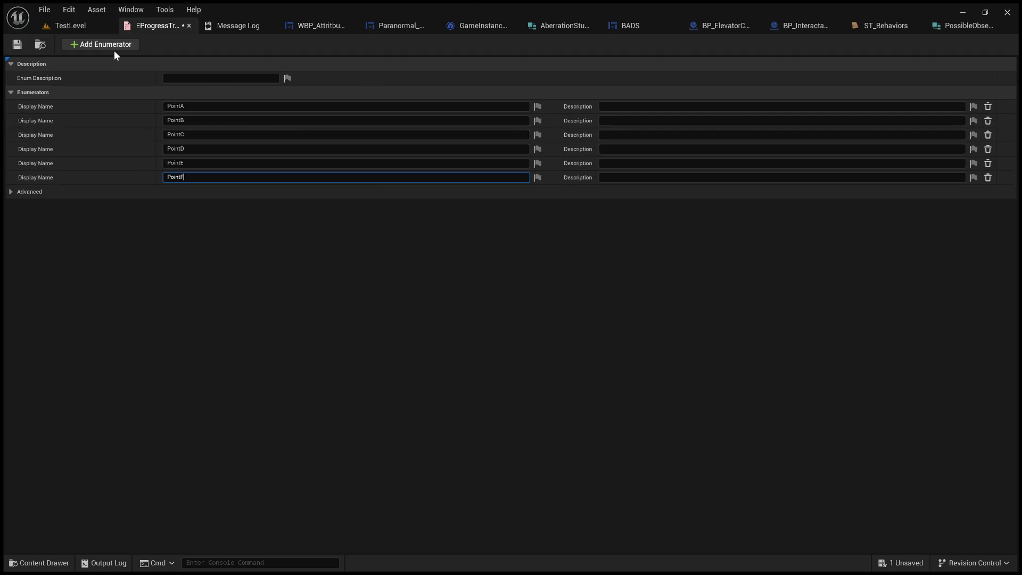
pyautogui.click(111, 49)
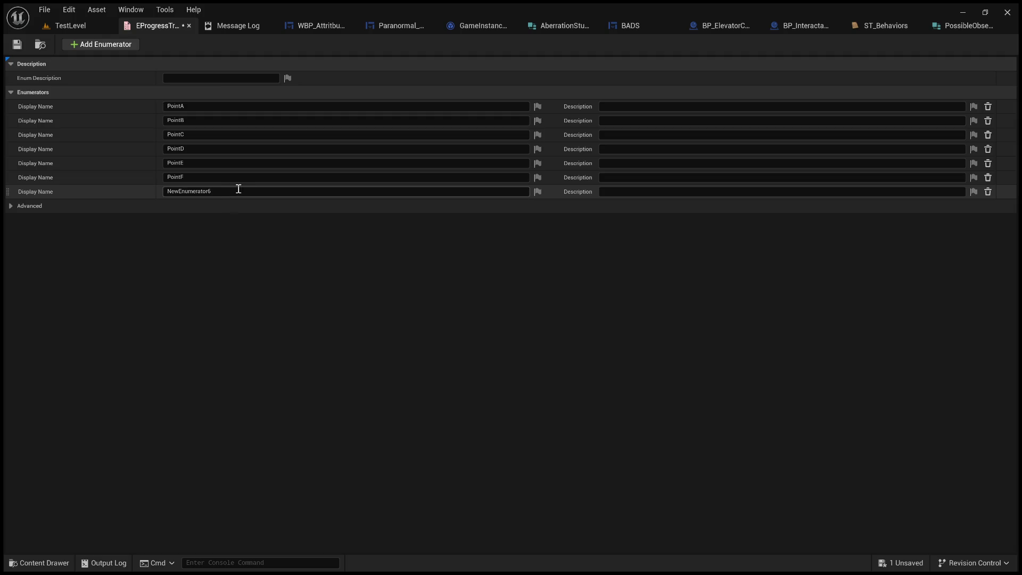
# Delete the extra NewEnumerator6 entry, leaving PointA through PointF.
pyautogui.click(988, 191)
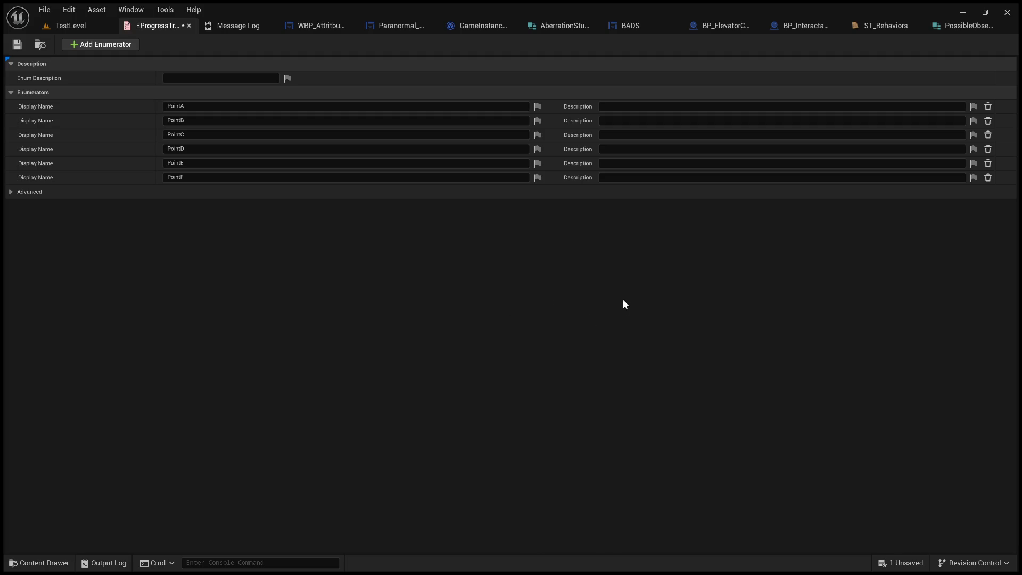
# Save EProgressTracker from the Content Browser, then bring up GameInstance_LevelMaster's Add Observation graph.
pyautogui.click(84, 24)
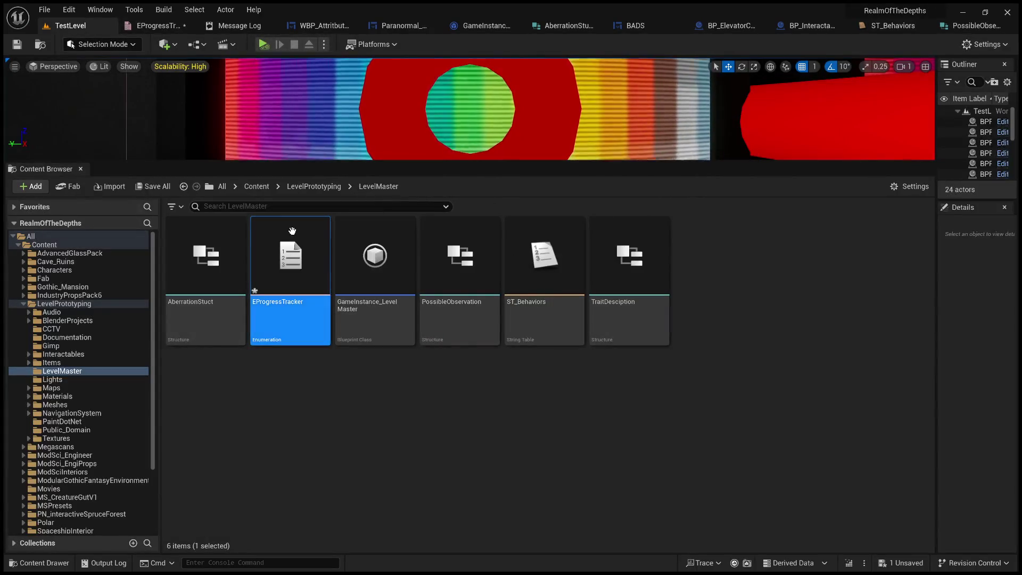
pyautogui.click(334, 381)
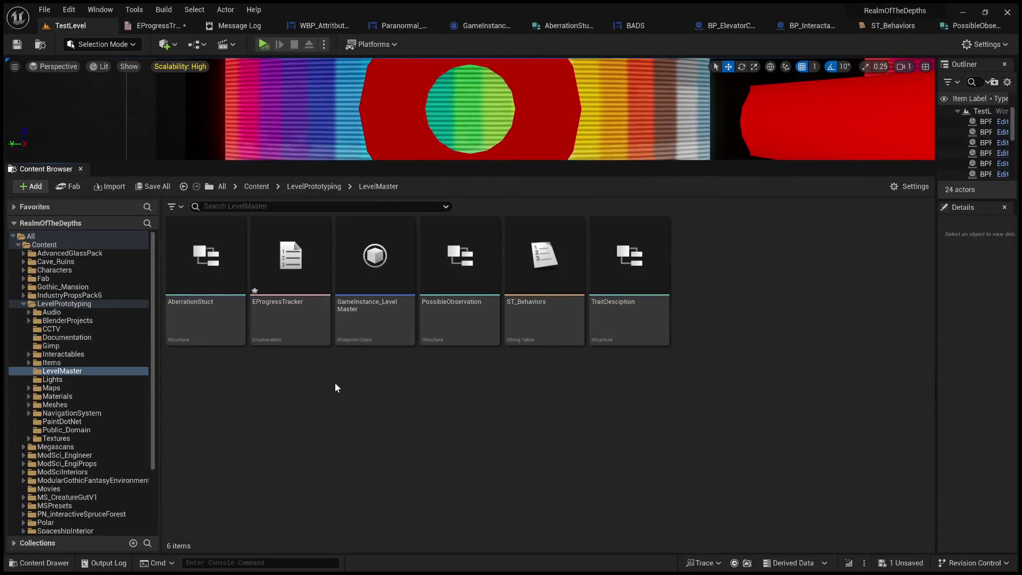
pyautogui.click(298, 298)
pyautogui.hotkey('ctrl', 's')
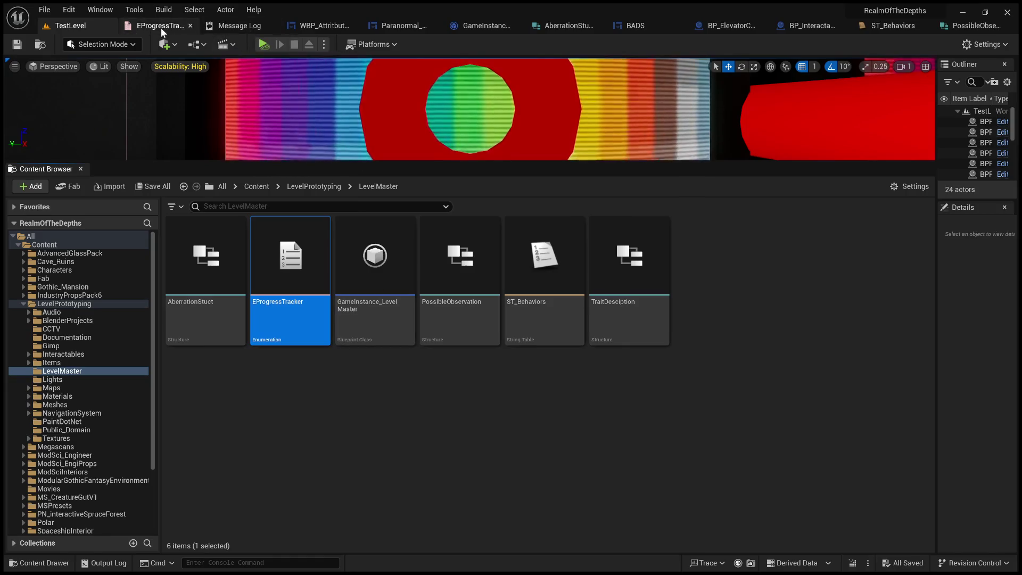
pyautogui.click(160, 28)
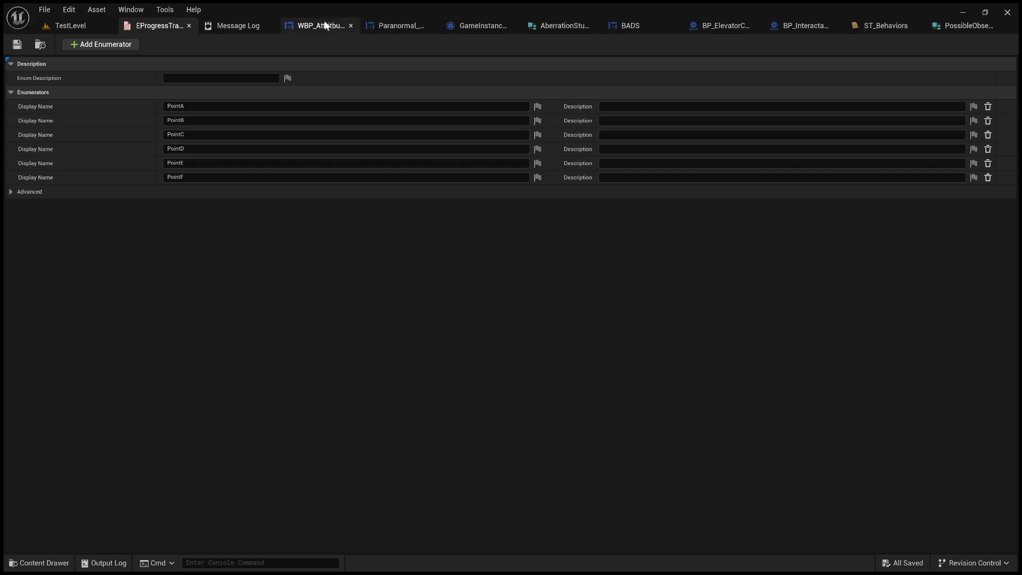
pyautogui.click(474, 30)
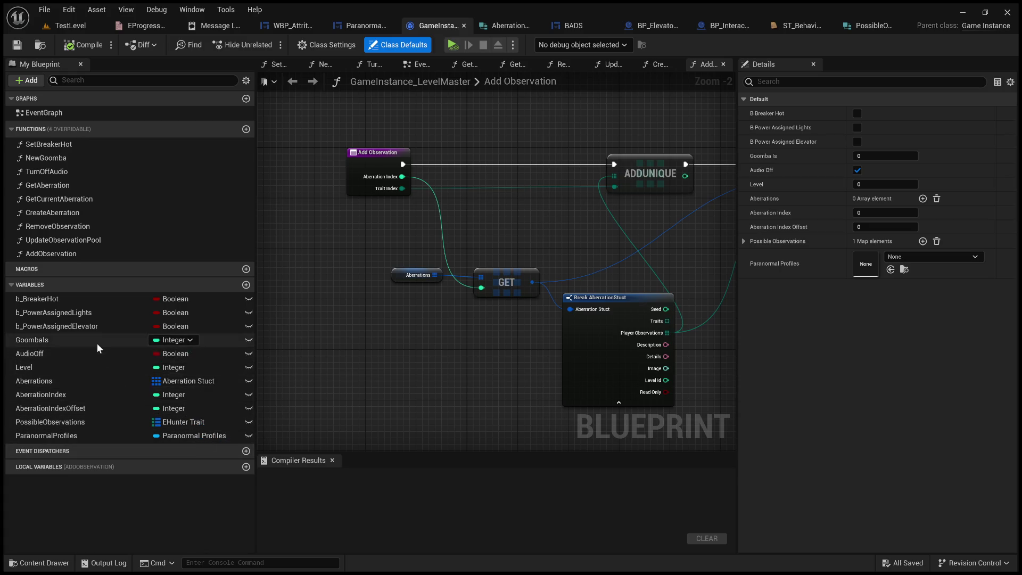
# Find references to the ParanormalProfiles and Goombals variables.
pyautogui.click(63, 436)
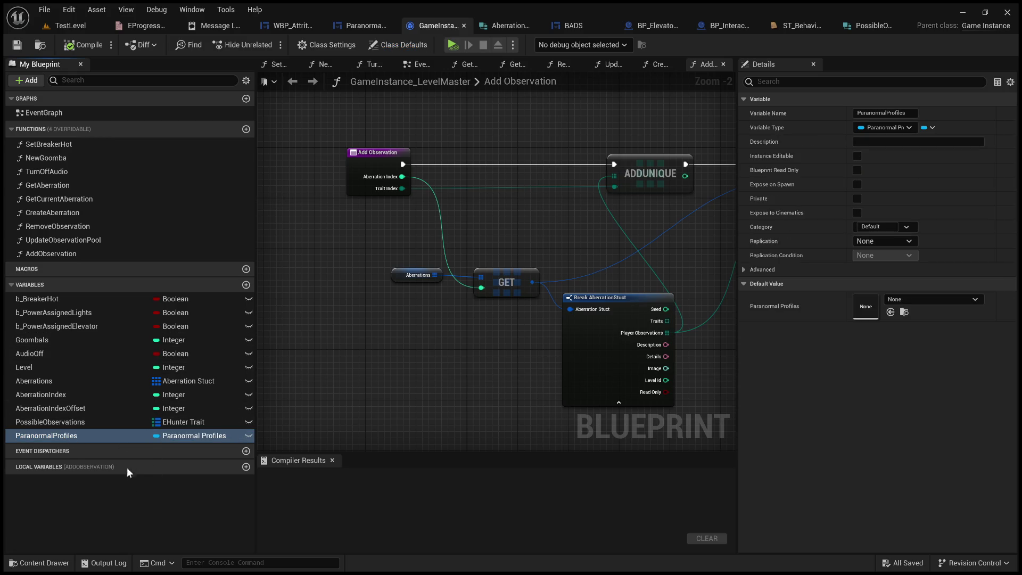
pyautogui.hotkey('alt', 'shift', 'f')
pyautogui.click(56, 341)
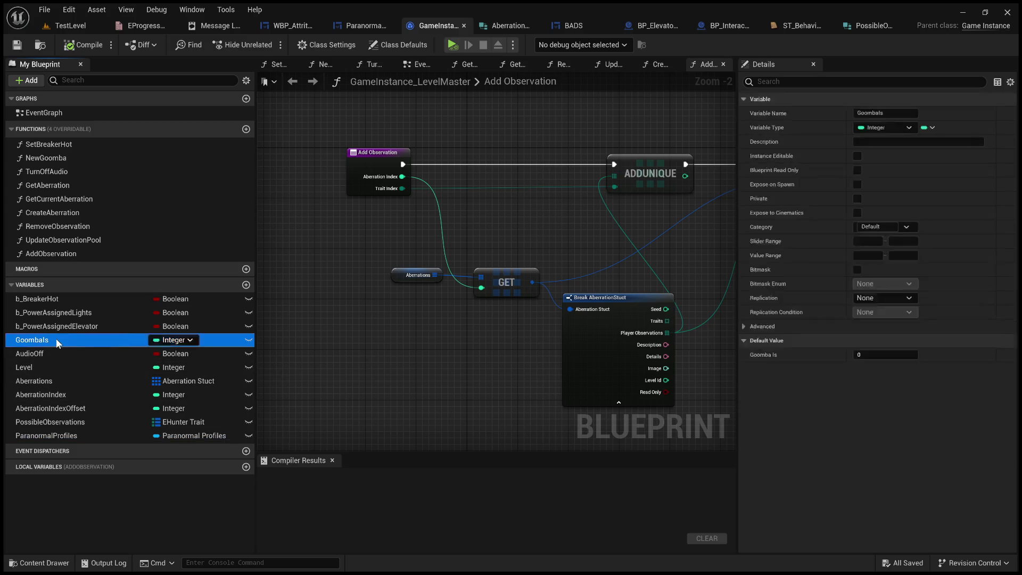
pyautogui.hotkey('shift', 'alt', 'f')
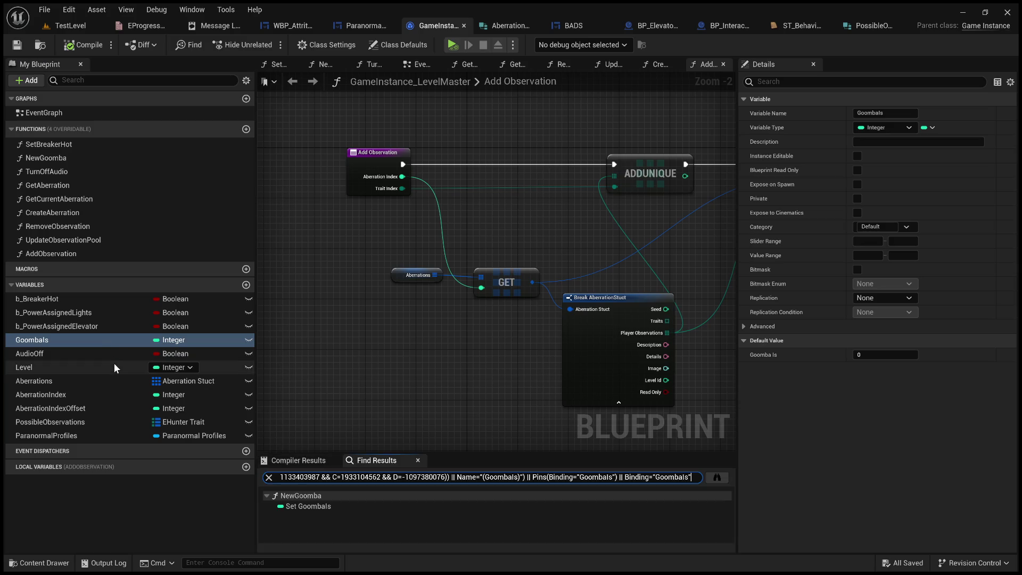
# Delete the Random Integer in Range and SET Goombals nodes from New Goomba and compile.
pyautogui.doubleClick(355, 506)
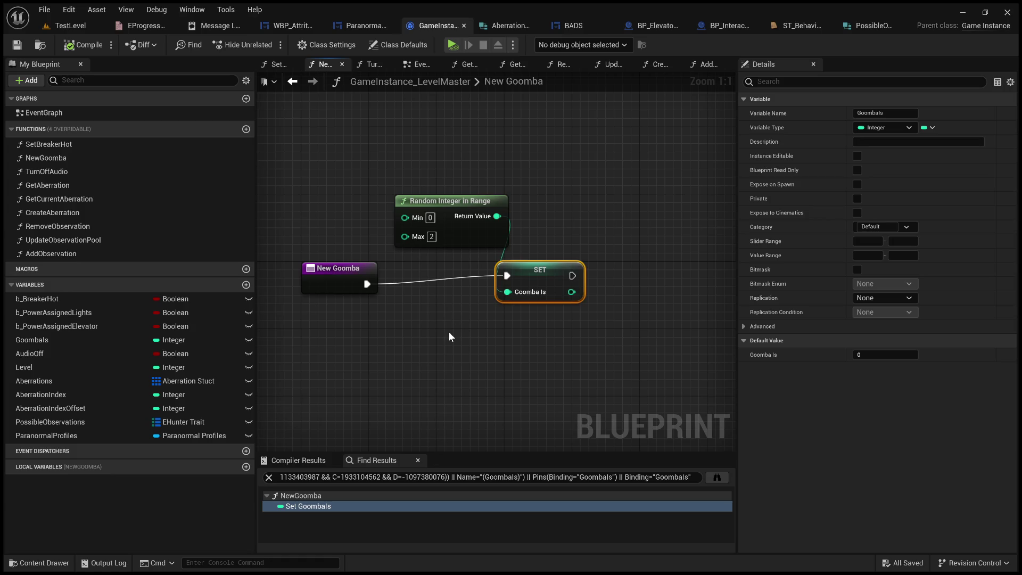
pyautogui.moveTo(590, 387); pyautogui.dragTo(413, 167)
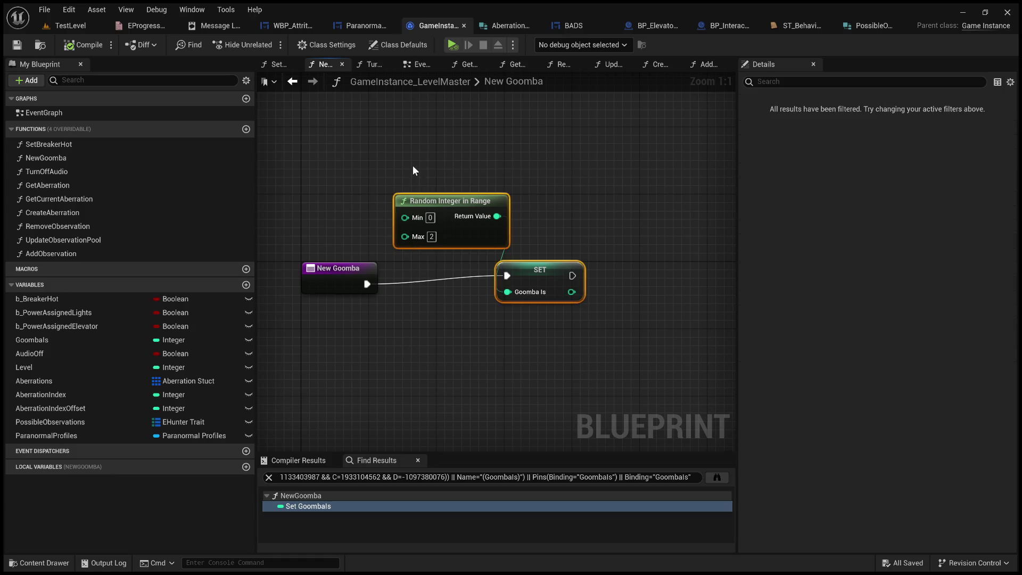
pyautogui.press('Delete')
pyautogui.click(80, 44)
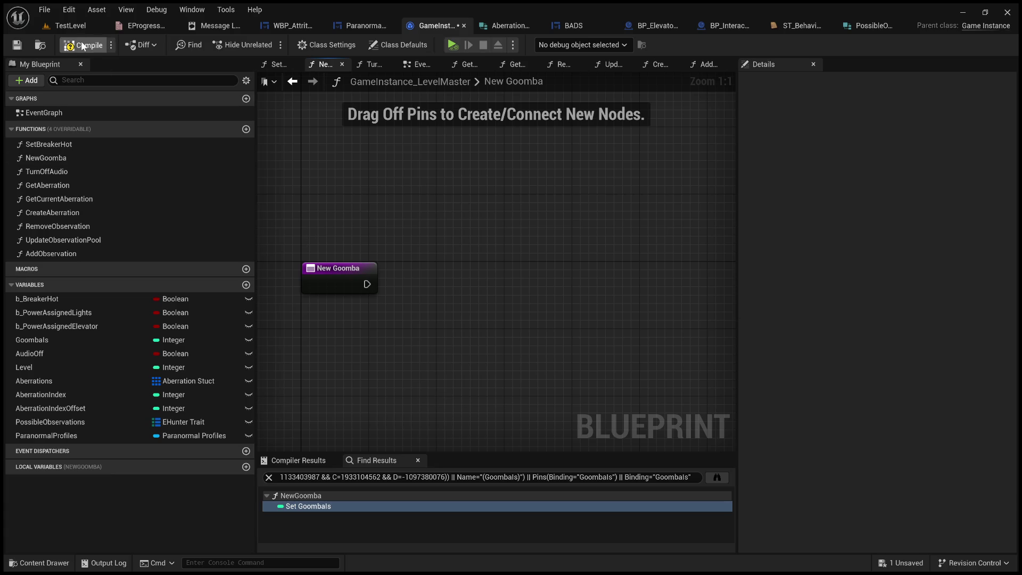
pyautogui.click(58, 340)
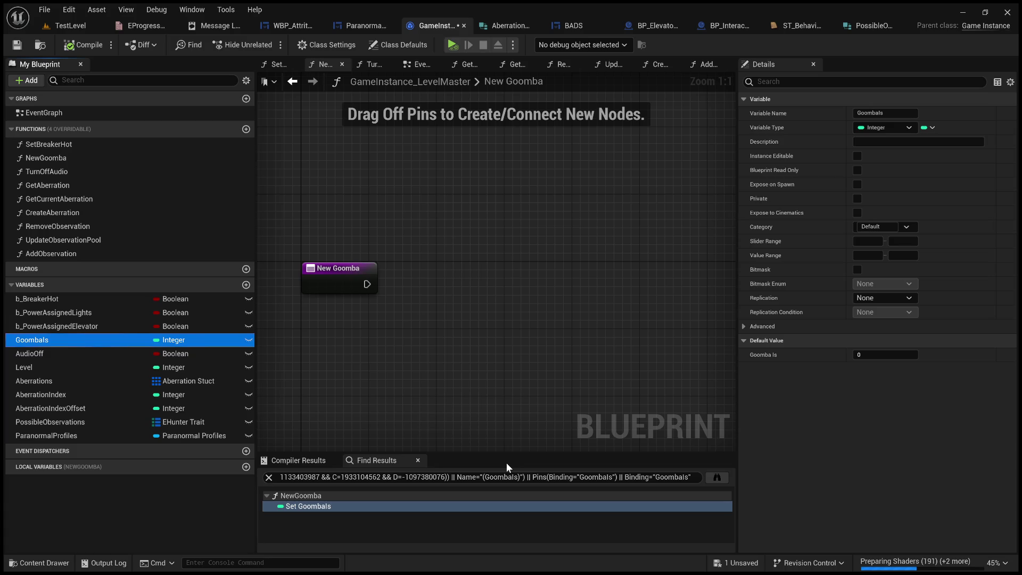
pyautogui.moveTo(516, 444); pyautogui.dragTo(515, 395)
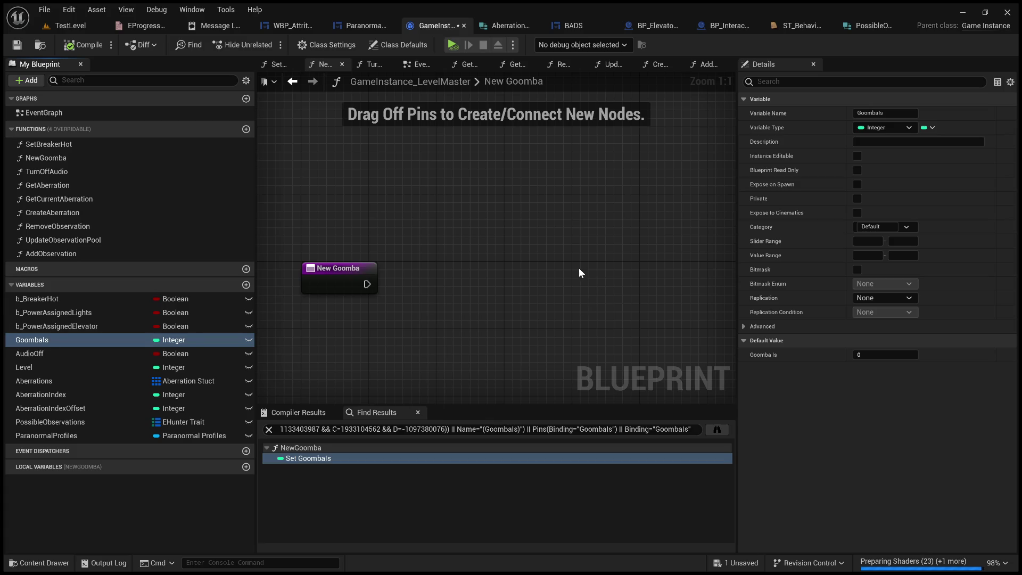
pyautogui.moveTo(579, 268)
pyautogui.mouseDown()
pyautogui.moveTo(566, 237)
pyautogui.moveTo(588, 228)
pyautogui.mouseUp()
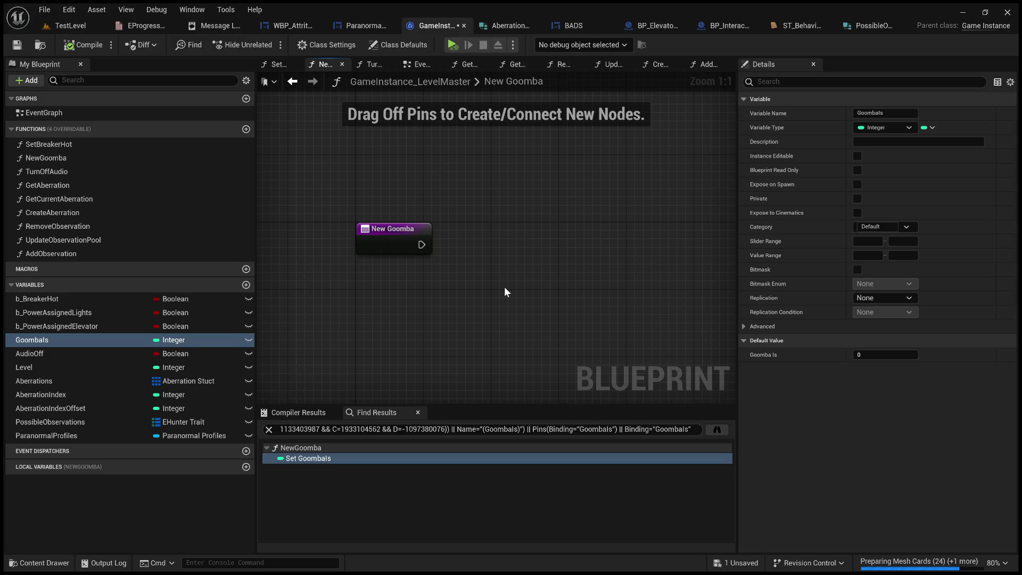
pyautogui.moveTo(313, 199)
pyautogui.mouseDown()
pyautogui.moveTo(494, 280)
pyautogui.moveTo(384, 218)
pyautogui.mouseUp()
pyautogui.moveTo(326, 182)
pyautogui.mouseDown()
pyautogui.moveTo(512, 305)
pyautogui.moveTo(346, 200)
pyautogui.moveTo(318, 170)
pyautogui.mouseUp()
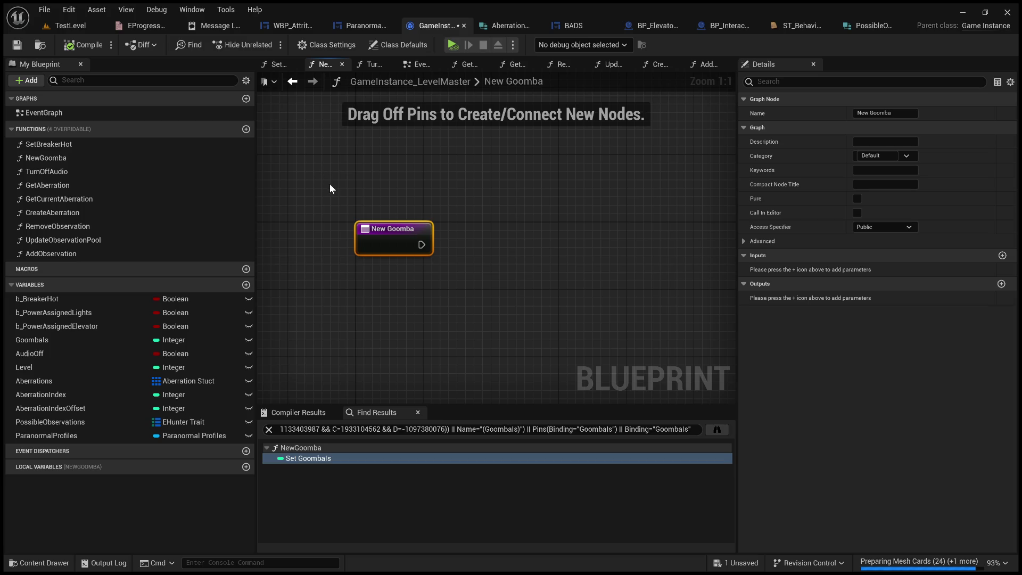
pyautogui.moveTo(320, 198); pyautogui.dragTo(446, 291)
pyautogui.click(447, 291)
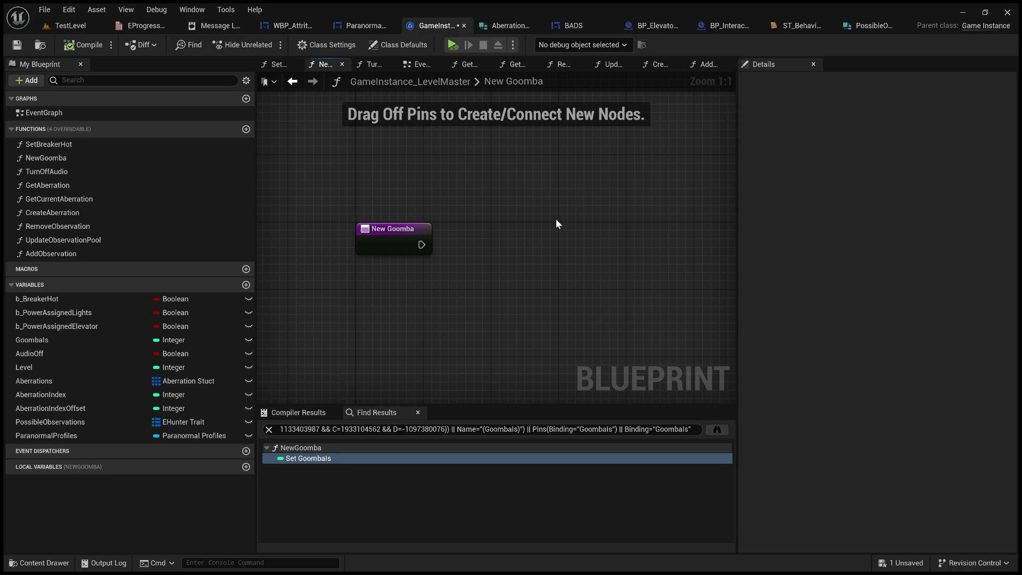
pyautogui.moveTo(320, 189); pyautogui.dragTo(483, 286)
pyautogui.click(478, 287)
pyautogui.moveTo(315, 313); pyautogui.dragTo(506, 382)
pyautogui.moveTo(311, 259)
pyautogui.mouseDown()
pyautogui.moveTo(506, 322)
pyautogui.moveTo(359, 277)
pyautogui.mouseUp()
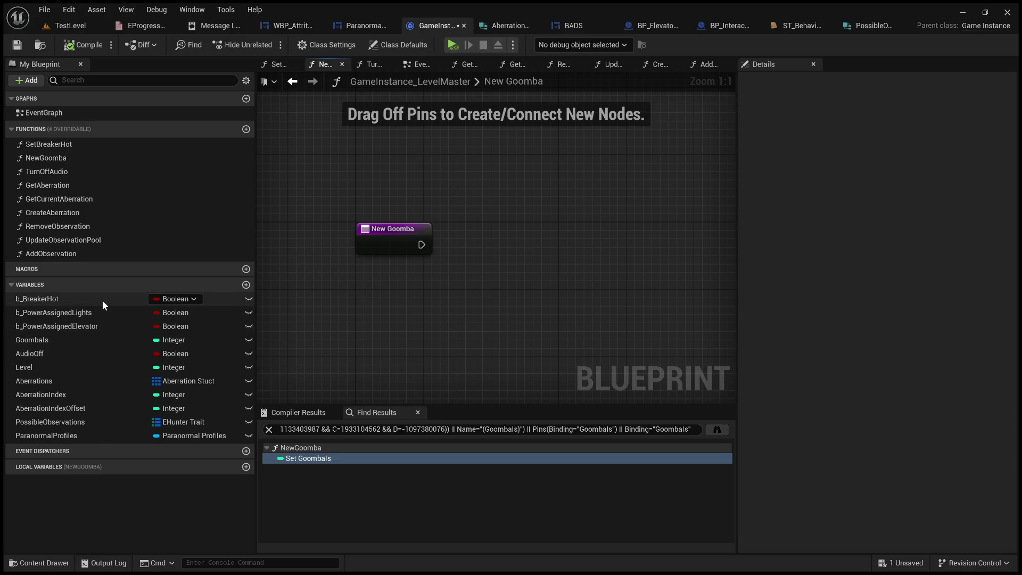
# Add a new blueprint variable named ProgressTracker.
pyautogui.click(246, 285)
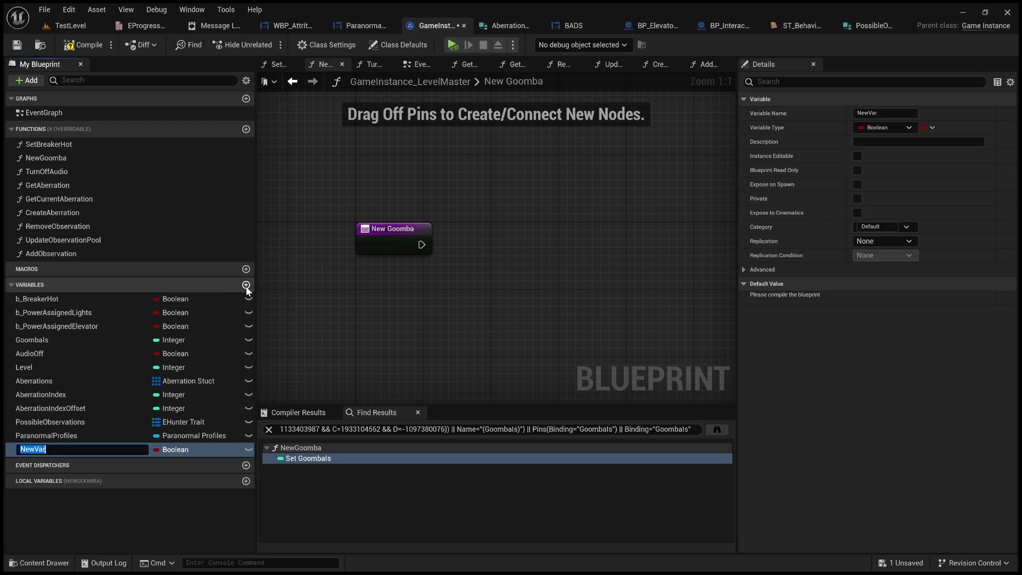
pyautogui.write('Pro')
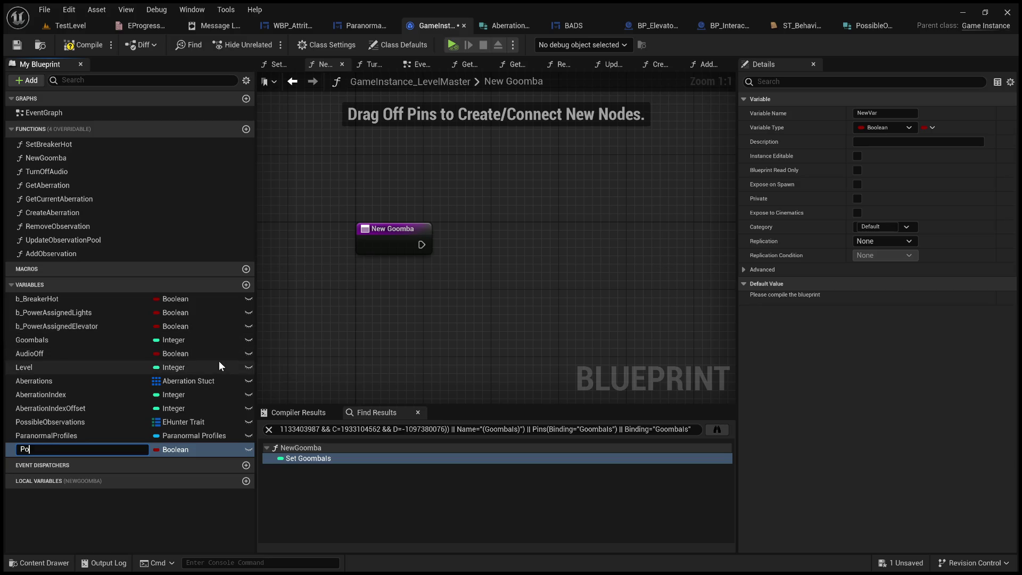
pyautogui.write('gress')
pyautogui.write('Tracje')
pyautogui.press('BackSpace')
pyautogui.press('BackSpace')
pyautogui.write('ker')
pyautogui.press('Return')
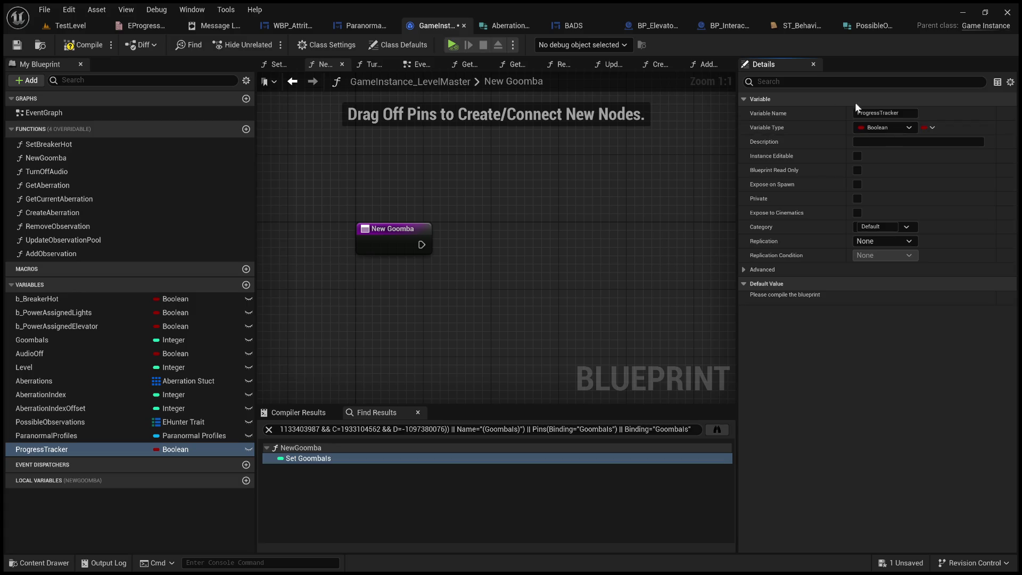
# Make ProgressTracker a map from EProgress Tracker to Boolean and compile the blueprint.
pyautogui.click(884, 127)
pyautogui.click(918, 171)
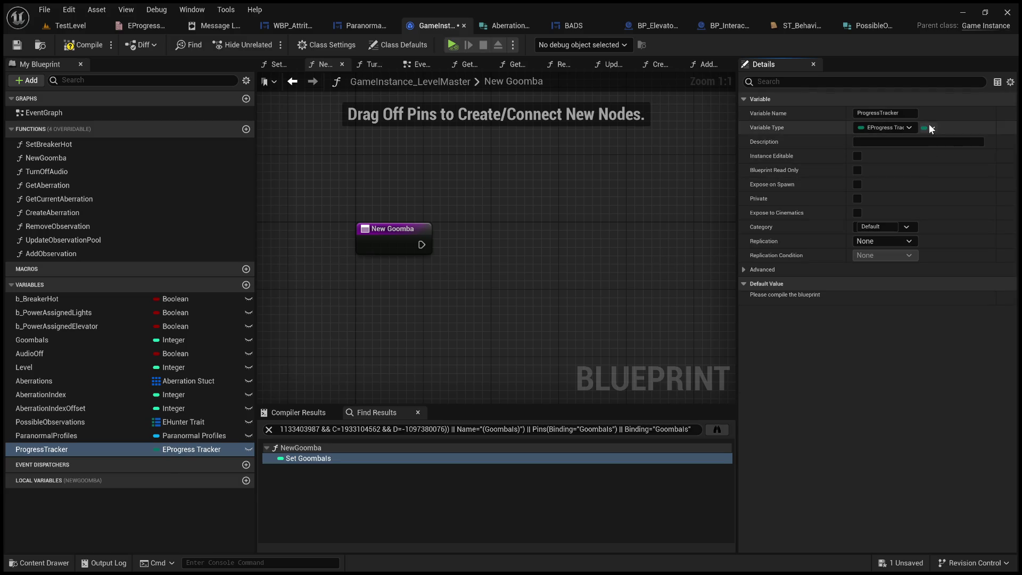
pyautogui.click(926, 184)
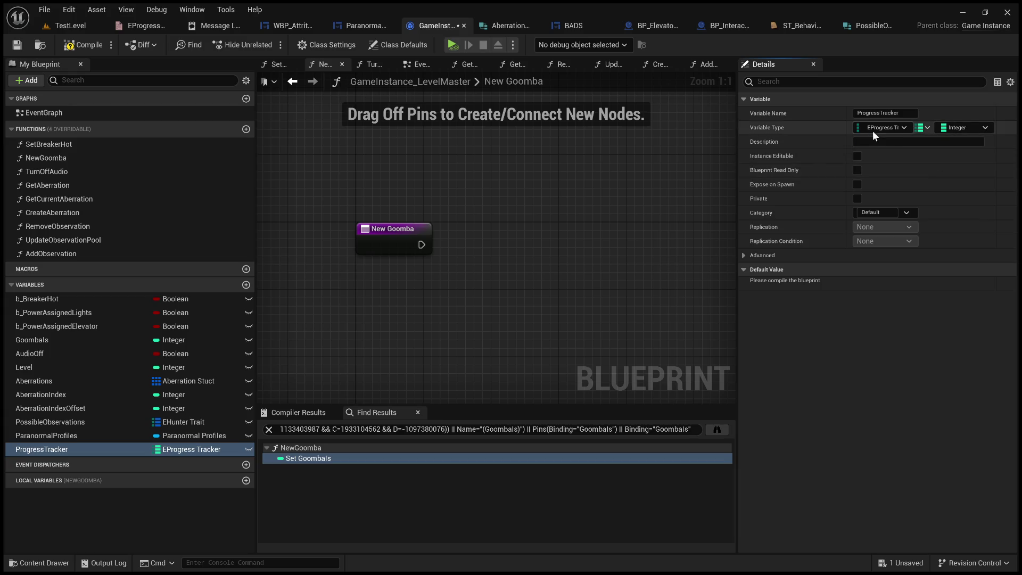
pyautogui.click(970, 129)
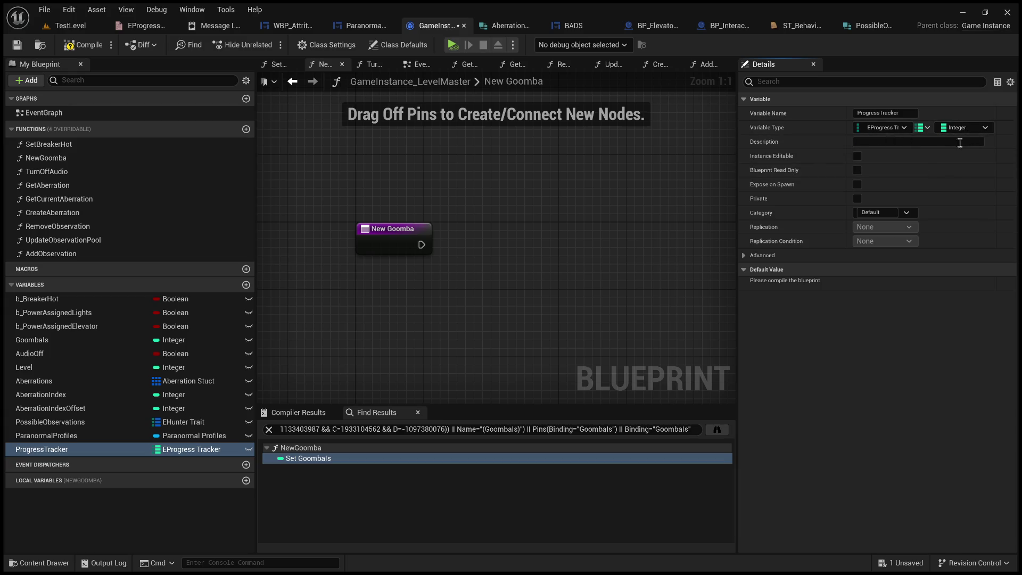
pyautogui.click(922, 154)
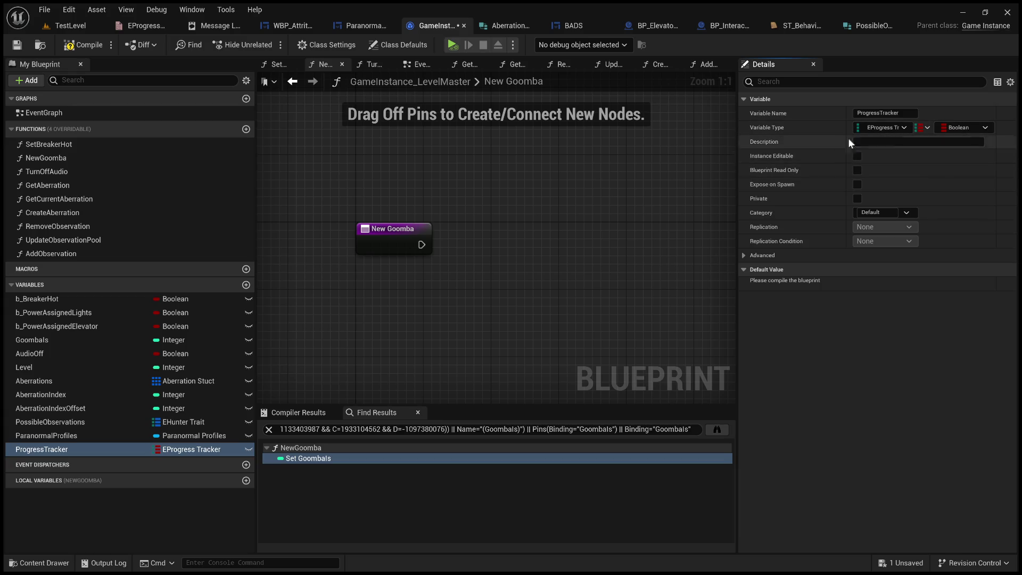
pyautogui.click(86, 47)
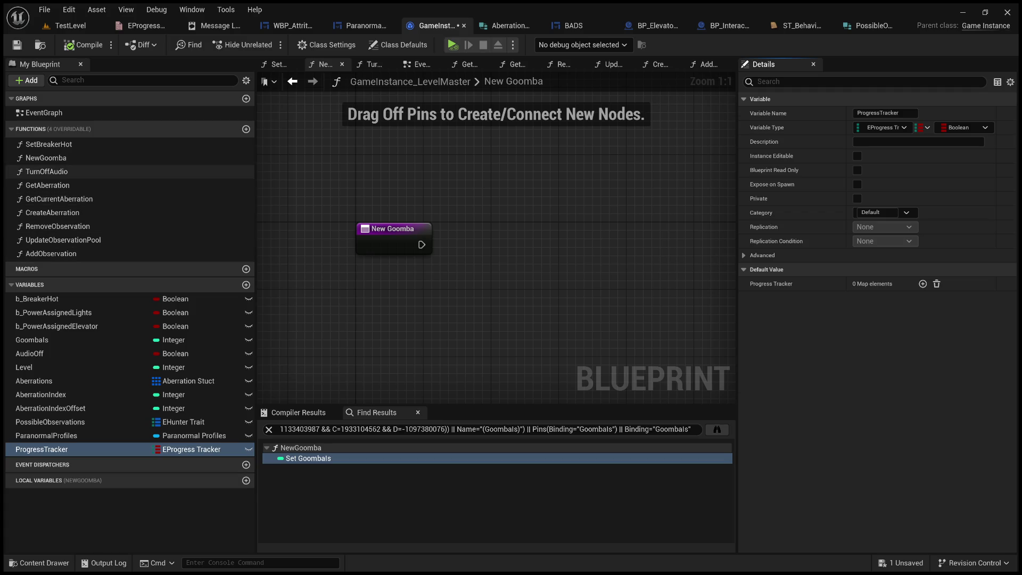
# Add two new functions named ProgressCheck and SetProgress.
pyautogui.click(246, 129)
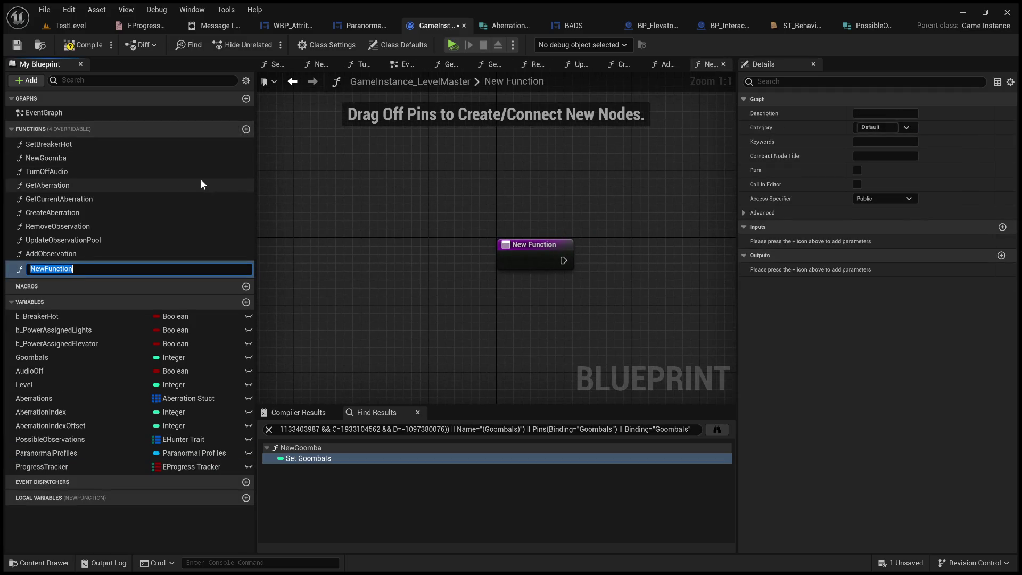
pyautogui.write('Progress')
pyautogui.write('Check')
pyautogui.press('Return')
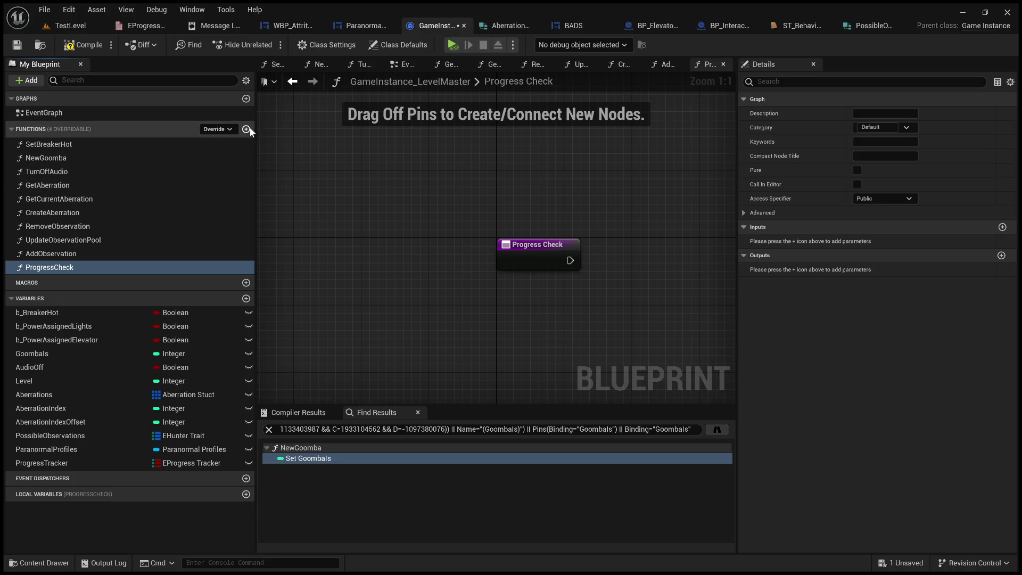
pyautogui.click(246, 129)
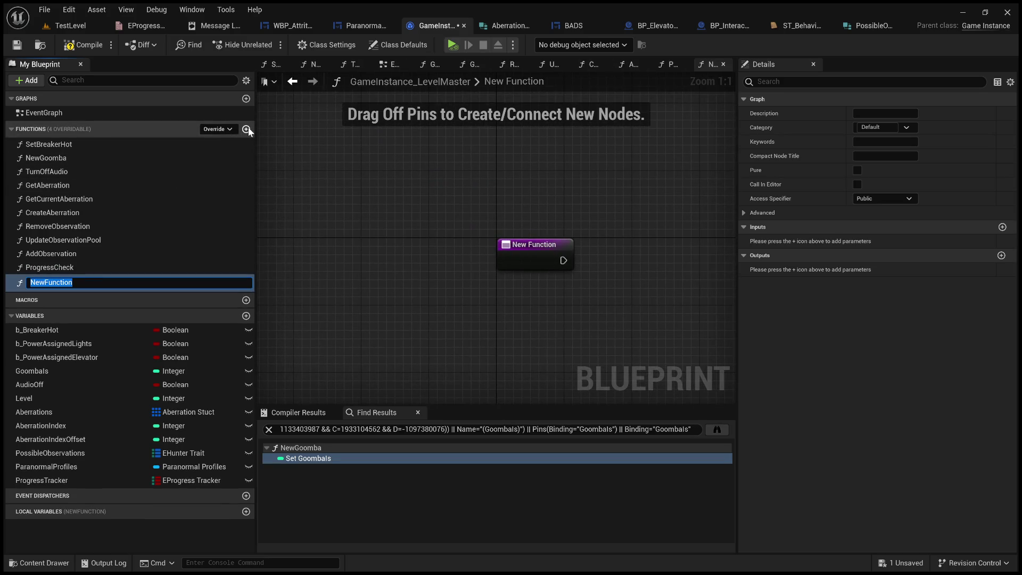
pyautogui.write('SetP')
pyautogui.write('rogress')
pyautogui.press('Return')
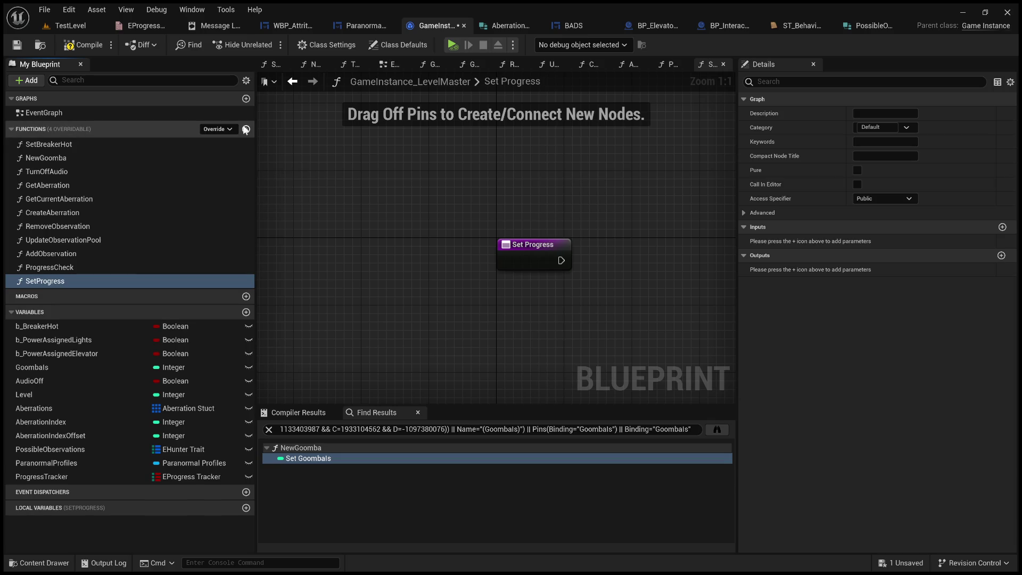
# Rename ProgressCheck to GetProgress and compile the blueprint.
pyautogui.click(91, 273)
pyautogui.press('F2')
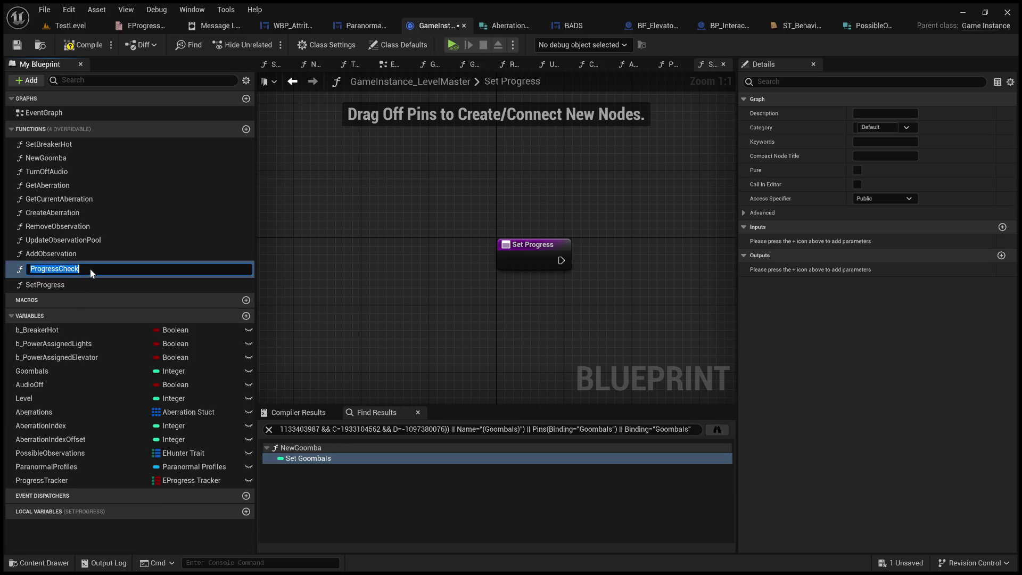
pyautogui.press('End')
pyautogui.press('BackSpace')
pyautogui.press('BackSpace')
pyautogui.press('BackSpace')
pyautogui.write('Get')
pyautogui.press('Return')
pyautogui.click(292, 215)
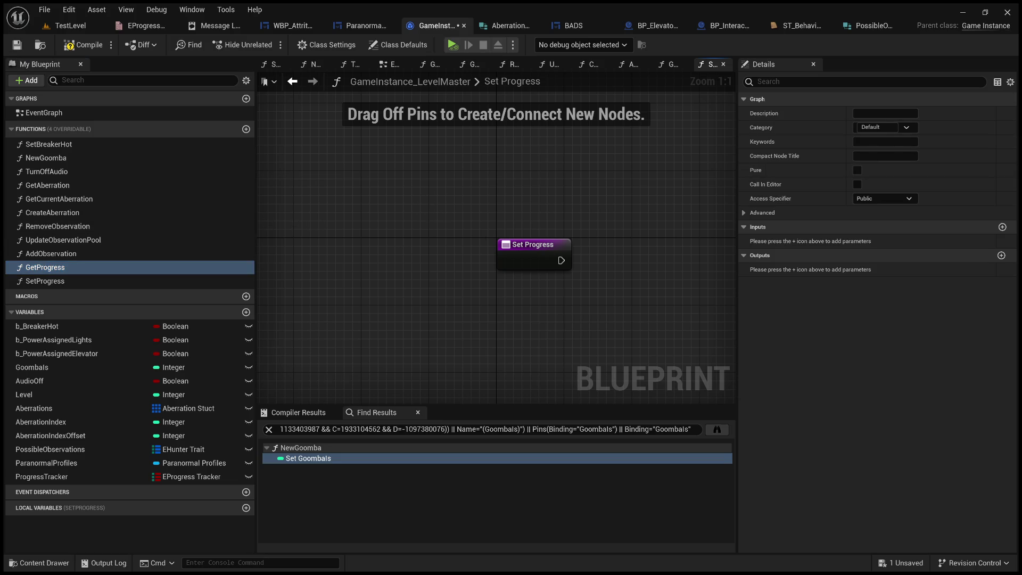
pyautogui.click(69, 280)
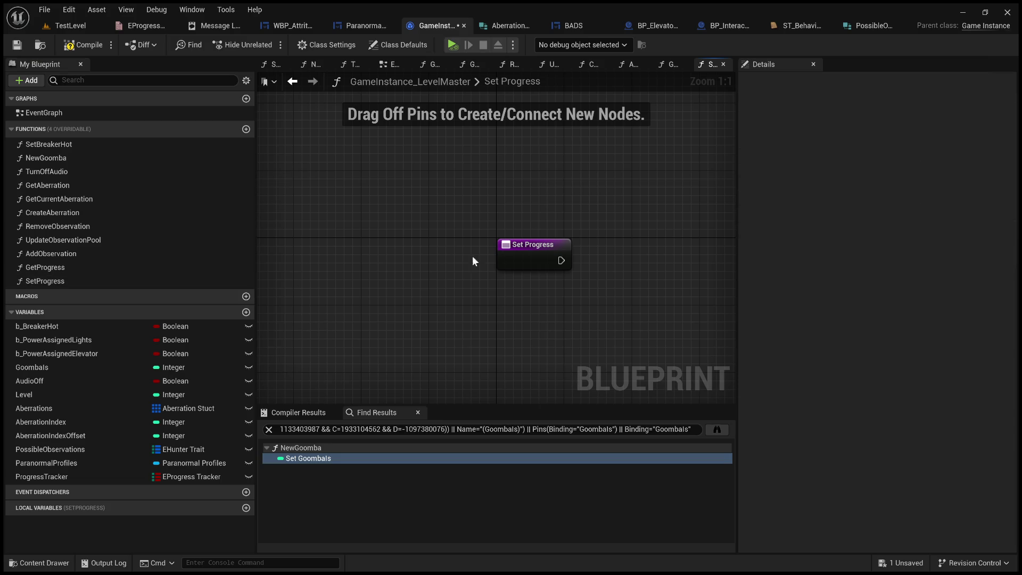
pyautogui.click(82, 45)
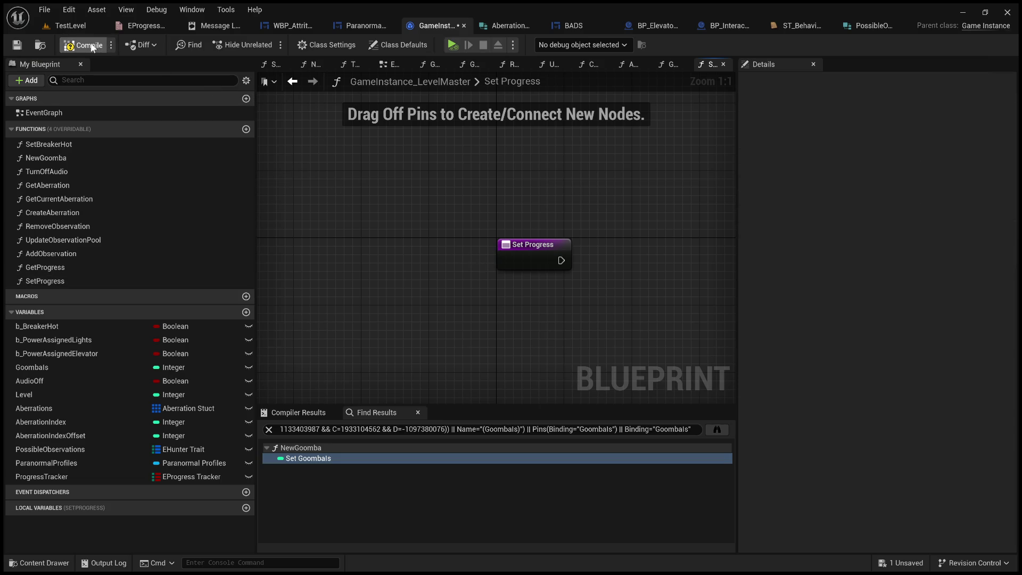
pyautogui.click(538, 242)
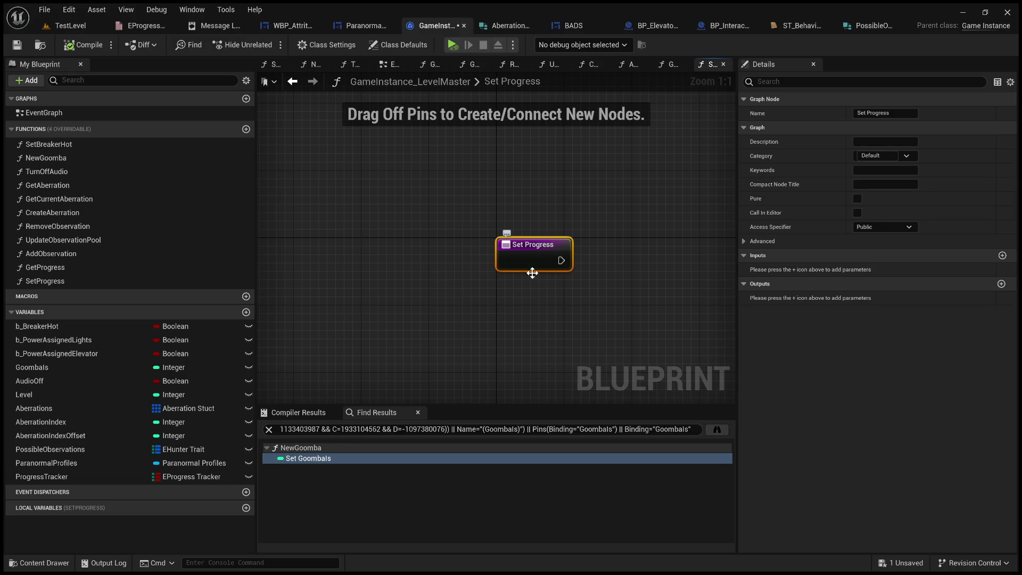
# In the GetProgress graph, add a Boolean output parameter to the entry node, creating a Return Node.
pyautogui.doubleClick(66, 268)
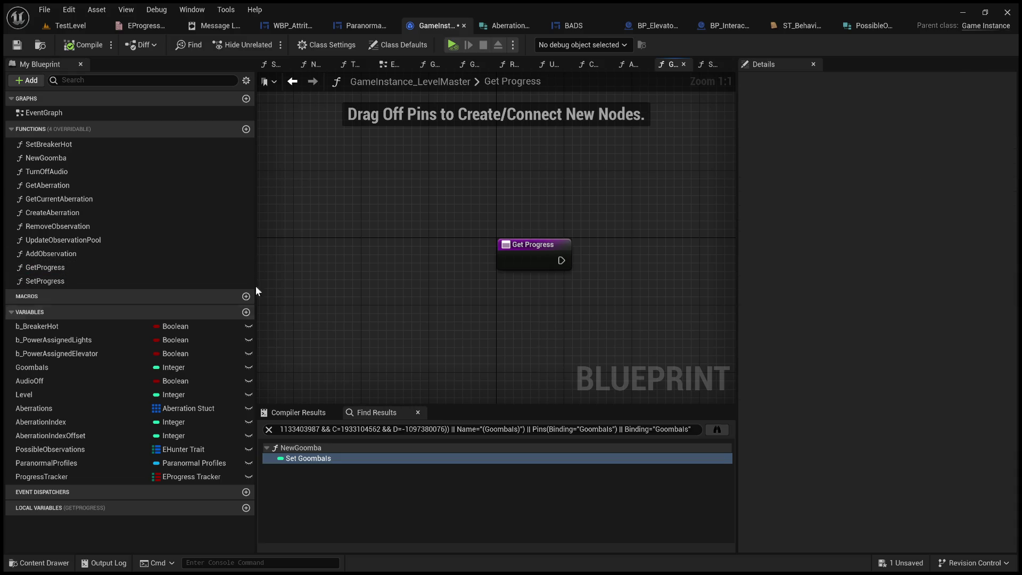
pyautogui.click(514, 251)
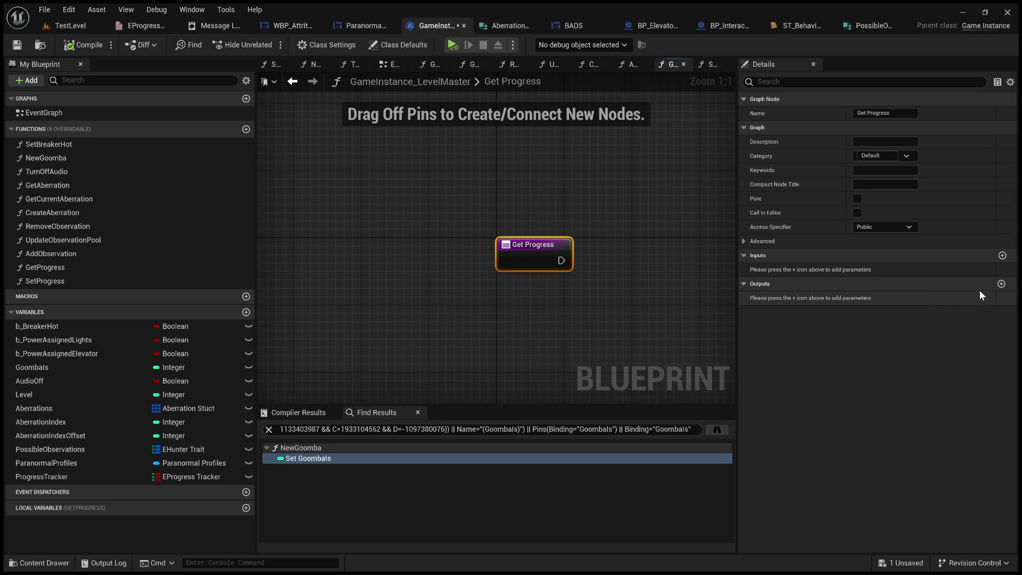
pyautogui.click(1001, 283)
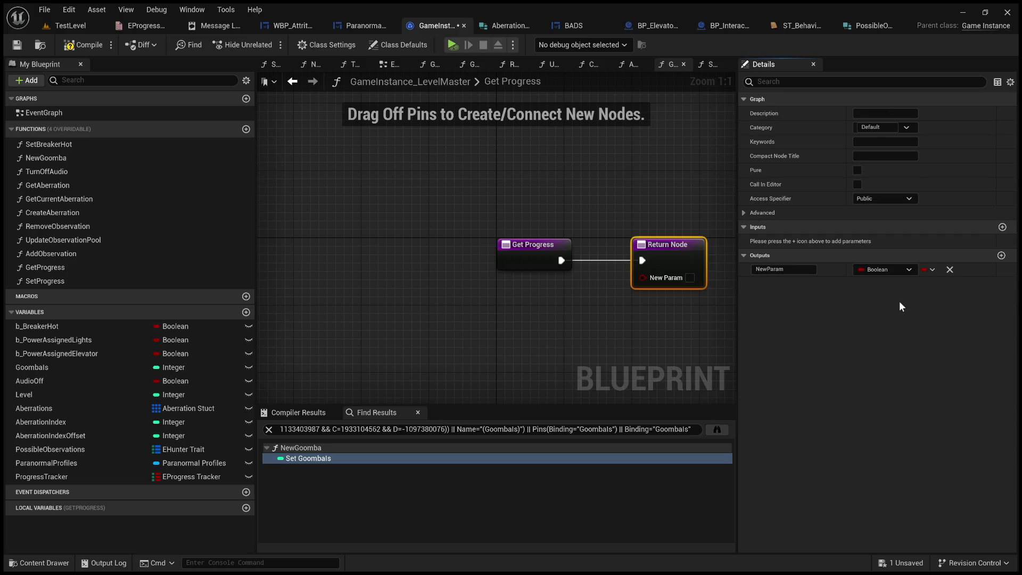
pyautogui.click(769, 271)
# Name the output Progress and move the Return Node right to make room.
pyautogui.write('Progre')
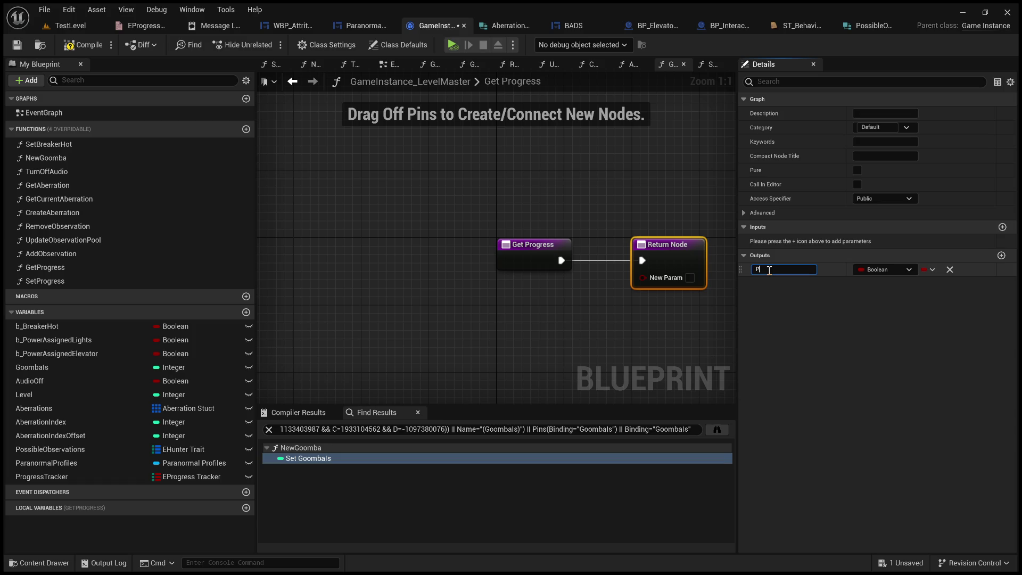
pyautogui.write('s')
pyautogui.press('Return')
pyautogui.moveTo(598, 193); pyautogui.dragTo(479, 187)
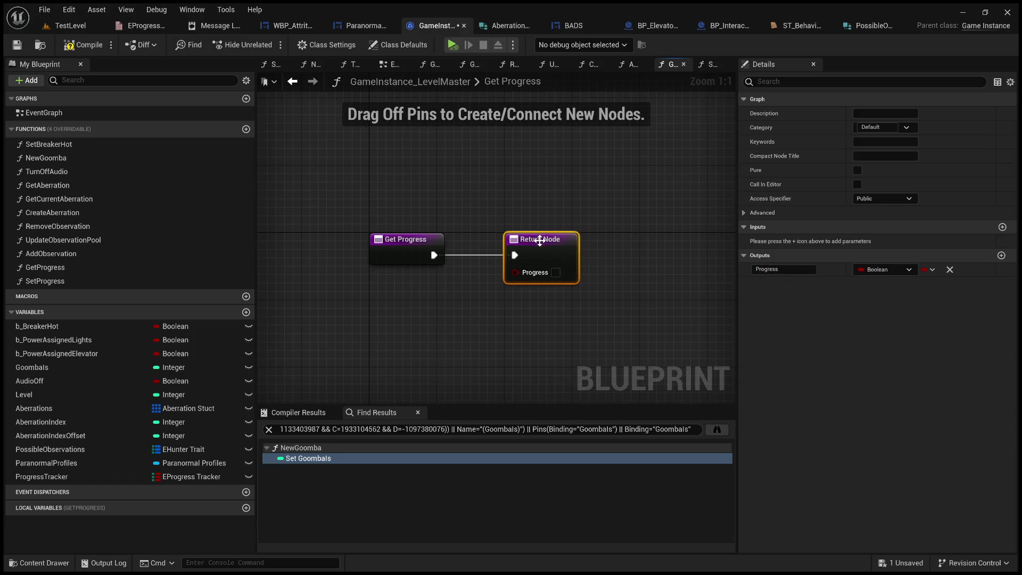
pyautogui.moveTo(527, 234); pyautogui.dragTo(677, 243)
# Place a ProgressTracker getter and pull a Find node from it.
pyautogui.click(41, 476)
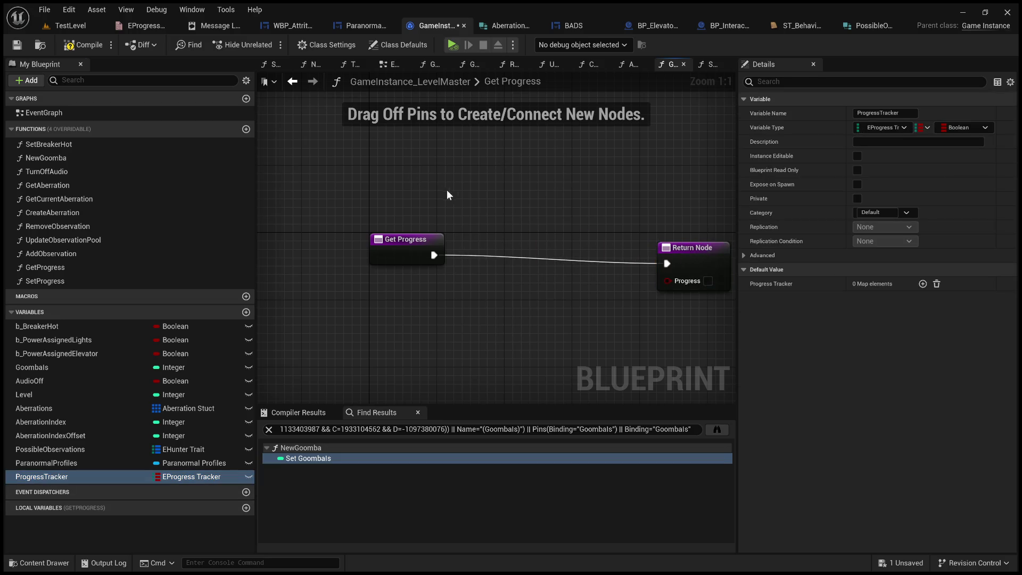
pyautogui.moveTo(452, 201); pyautogui.dragTo(405, 175)
pyautogui.moveTo(470, 184)
pyautogui.mouseDown()
pyautogui.moveTo(546, 211)
pyautogui.moveTo(548, 203)
pyautogui.mouseUp()
pyautogui.write('find')
pyautogui.press('Return')
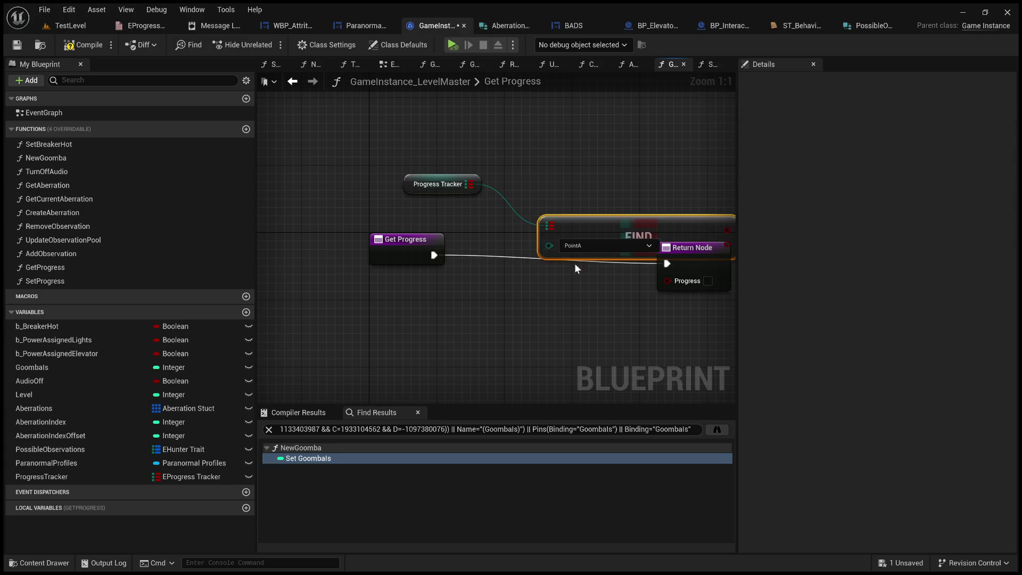
pyautogui.moveTo(573, 263)
pyautogui.mouseDown()
pyautogui.moveTo(537, 253)
pyautogui.moveTo(506, 288)
pyautogui.mouseUp()
# Add a GetProgress input named ProgressToCheck of type EProgress Tracker.
pyautogui.click(395, 250)
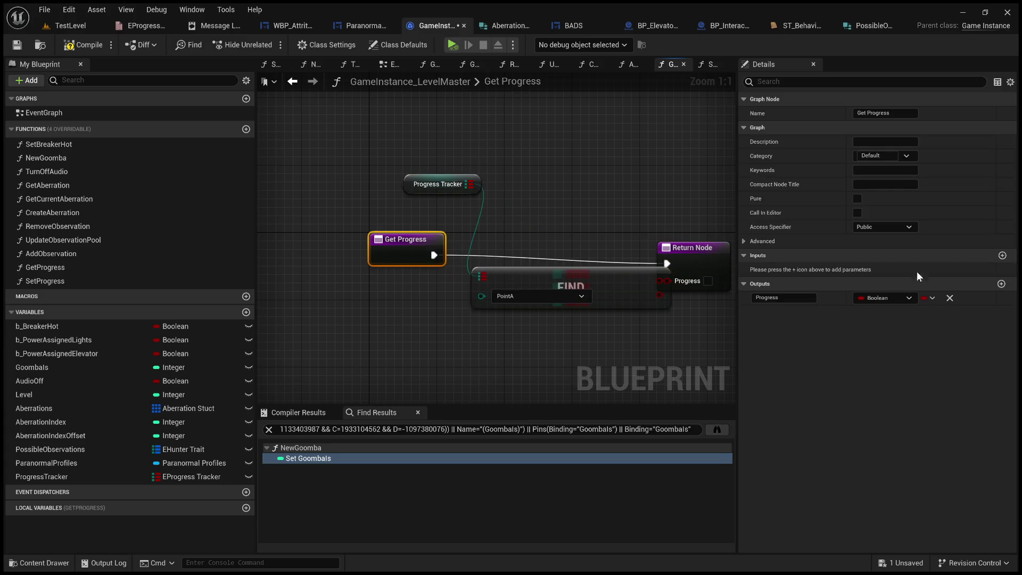
pyautogui.click(1002, 255)
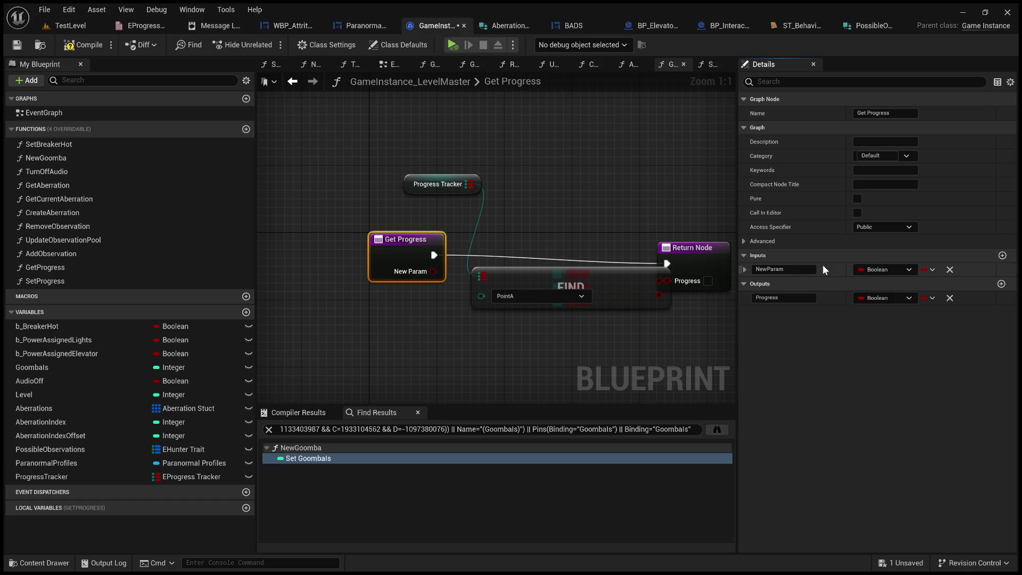
pyautogui.click(791, 269)
pyautogui.write('Pro')
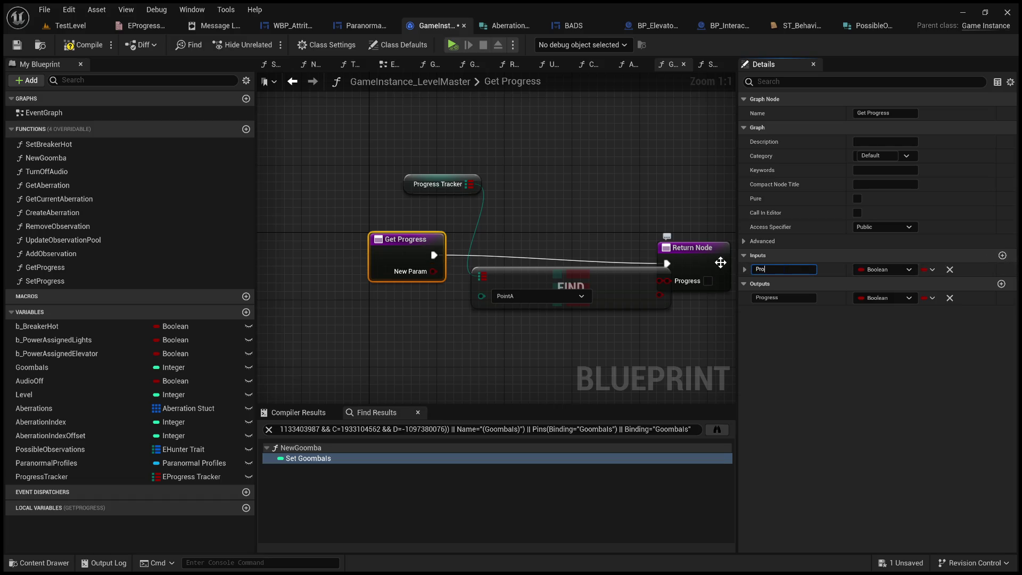
pyautogui.write('gressRTo')
pyautogui.write('Check')
pyautogui.press('Delete')
pyautogui.press('Return')
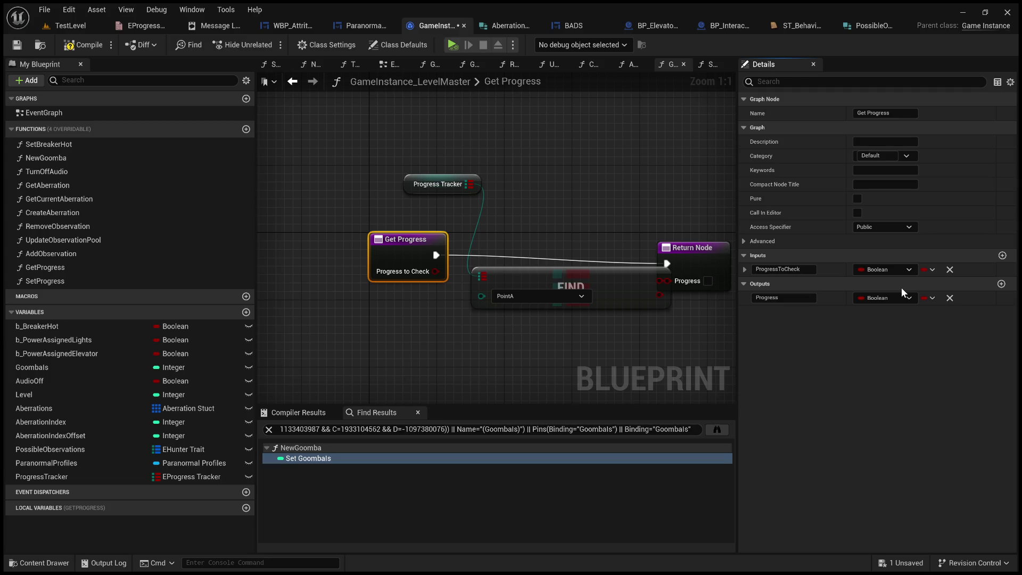
pyautogui.click(902, 331)
# Wire ProgressToCheck into the Find node's key and tidy the node layout.
pyautogui.moveTo(436, 271); pyautogui.dragTo(480, 296)
pyautogui.moveTo(559, 287)
pyautogui.mouseDown()
pyautogui.moveTo(599, 260)
pyautogui.moveTo(667, 280)
pyautogui.mouseUp()
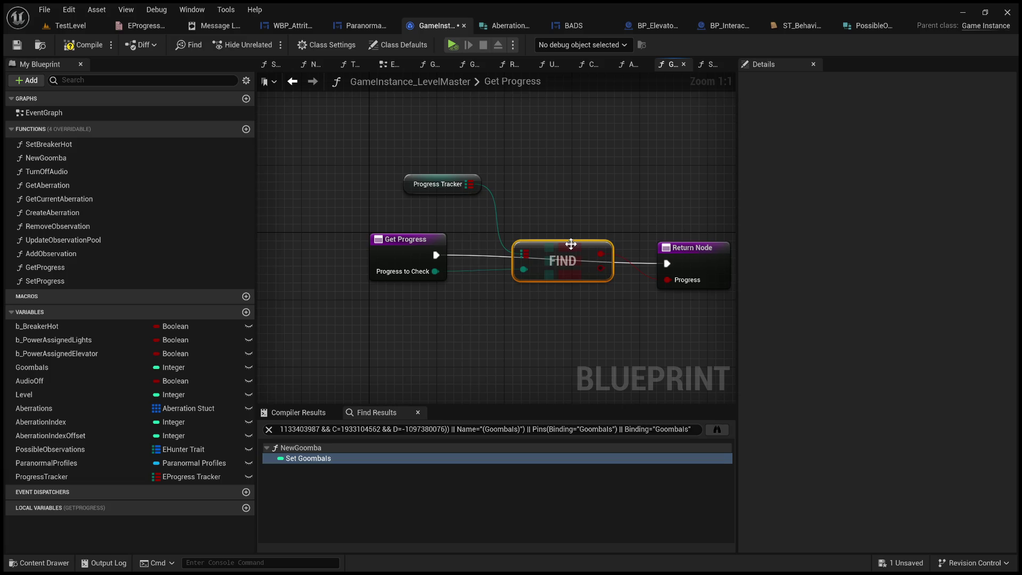
pyautogui.moveTo(570, 244); pyautogui.dragTo(571, 252)
pyautogui.moveTo(453, 179); pyautogui.dragTo(445, 187)
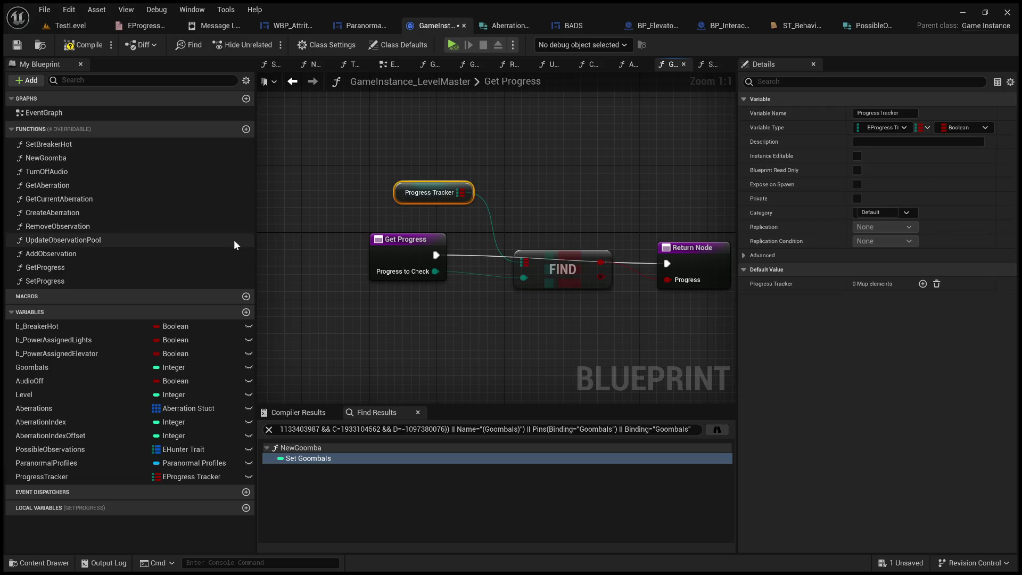
# In the SetProgress graph, place a ProgressTracker getter and a map Add node.
pyautogui.doubleClick(89, 282)
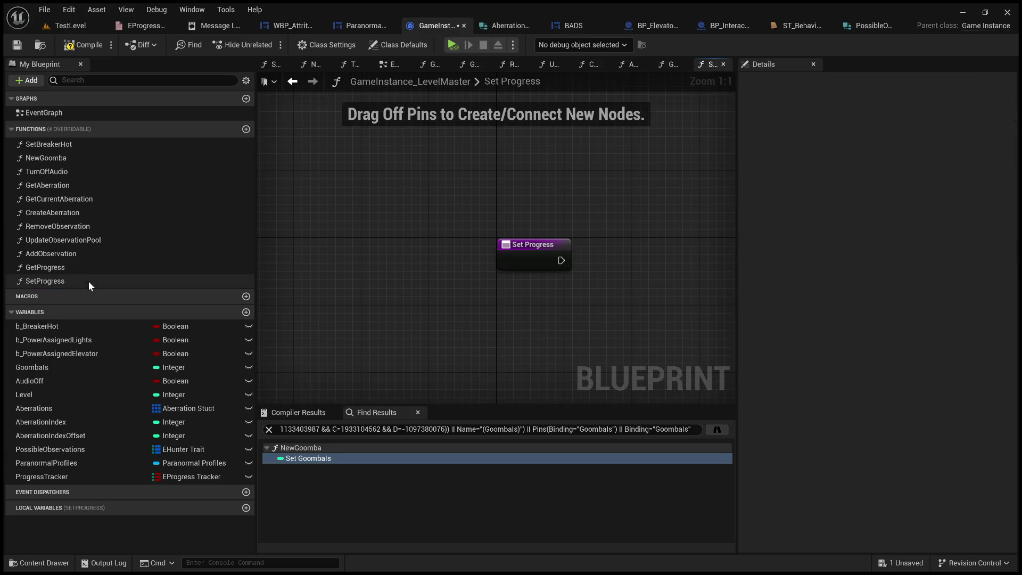
pyautogui.moveTo(528, 280); pyautogui.dragTo(382, 257)
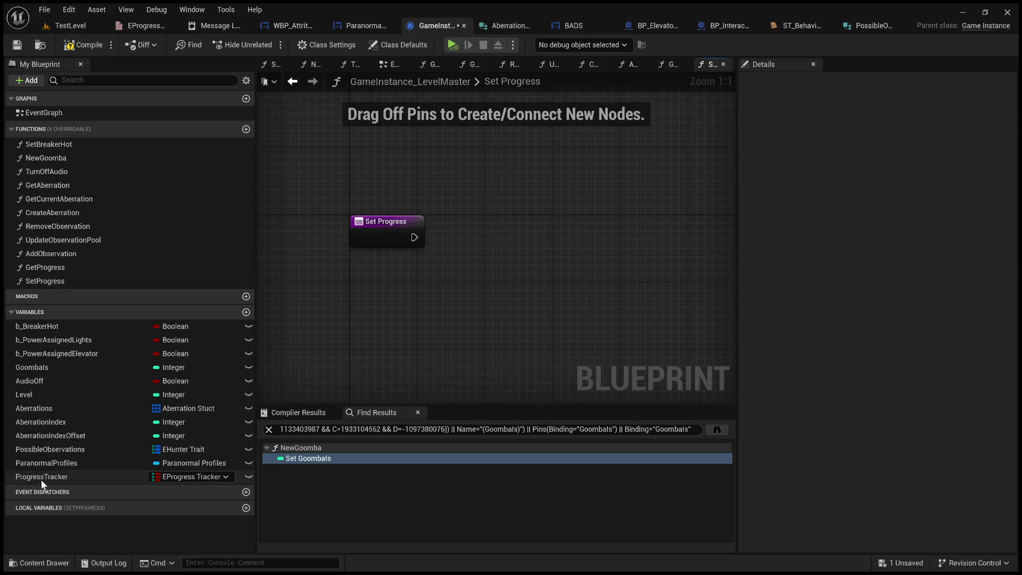
pyautogui.moveTo(41, 479)
pyautogui.mouseDown()
pyautogui.moveTo(500, 267)
pyautogui.moveTo(506, 283)
pyautogui.mouseUp()
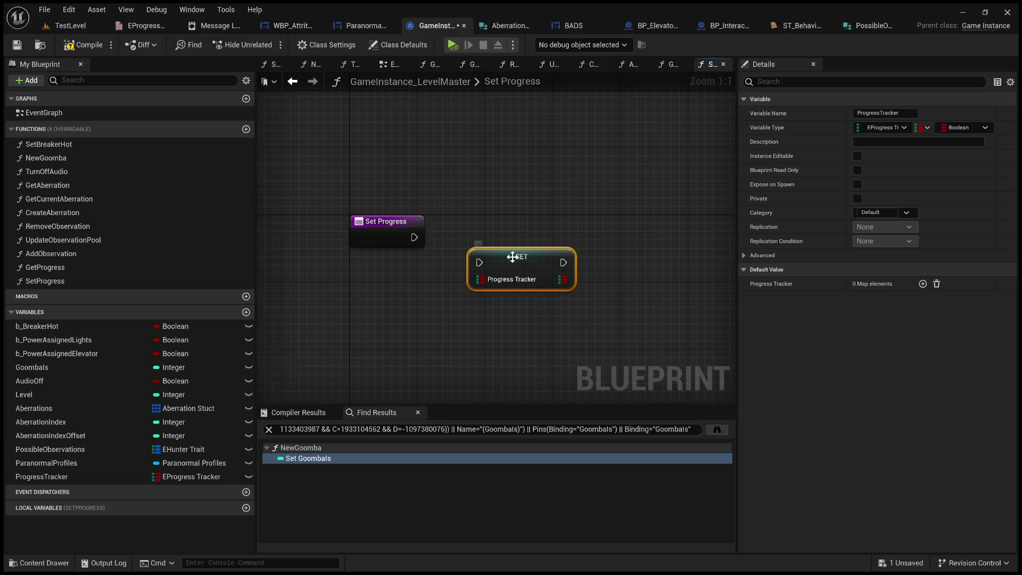
pyautogui.press('Delete')
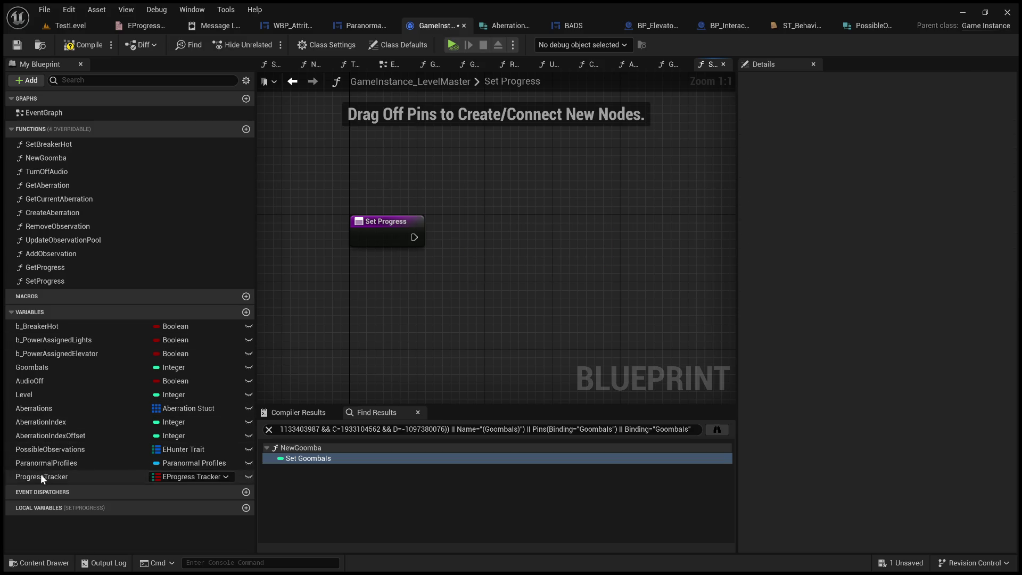
pyautogui.moveTo(40, 477)
pyautogui.mouseDown()
pyautogui.moveTo(333, 145)
pyautogui.moveTo(373, 145)
pyautogui.moveTo(486, 199)
pyautogui.mouseUp()
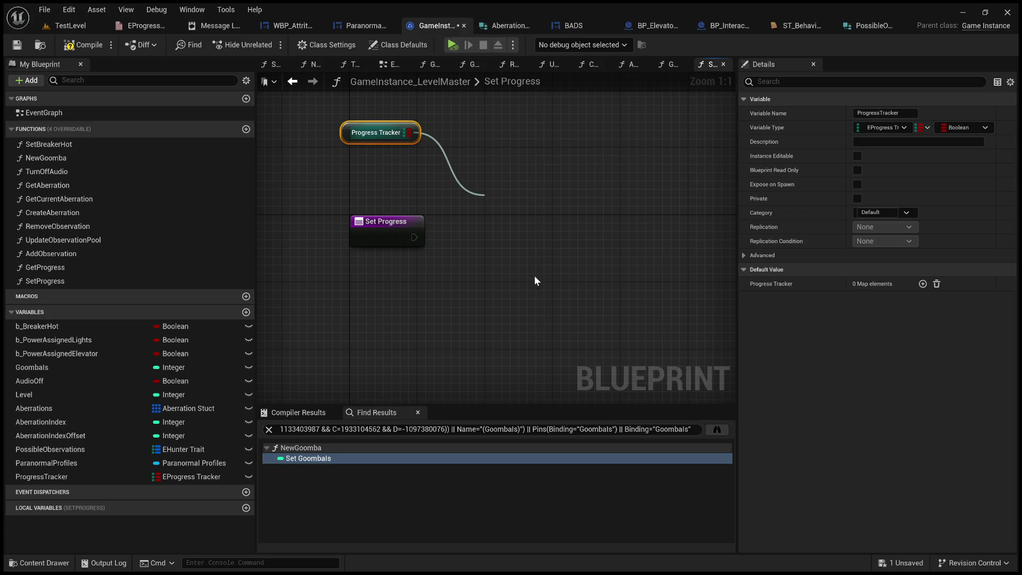
pyautogui.click(419, 233)
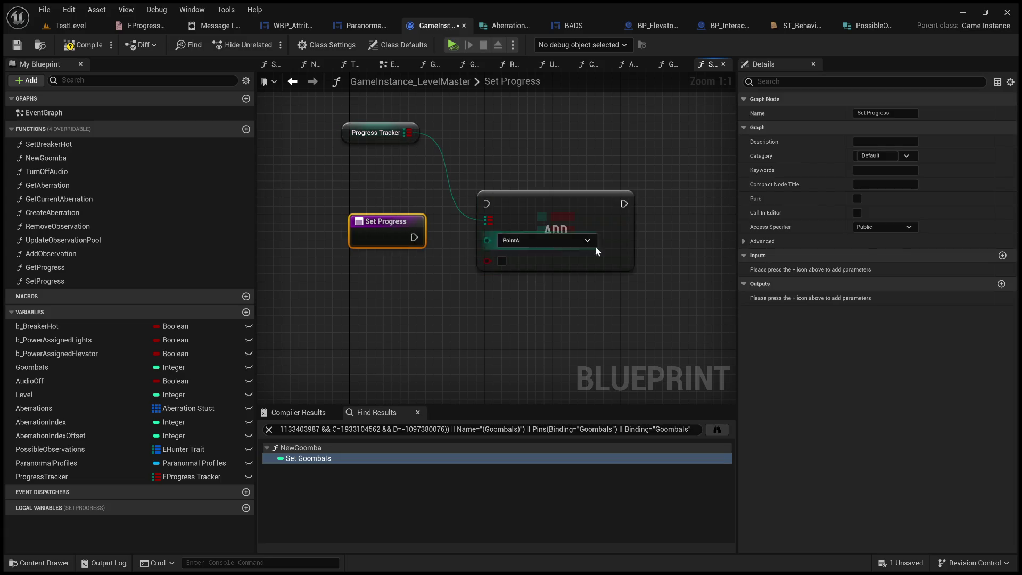
# Give SetProgress inputs ProgressKey and a Boolean Value.
pyautogui.click(1000, 255)
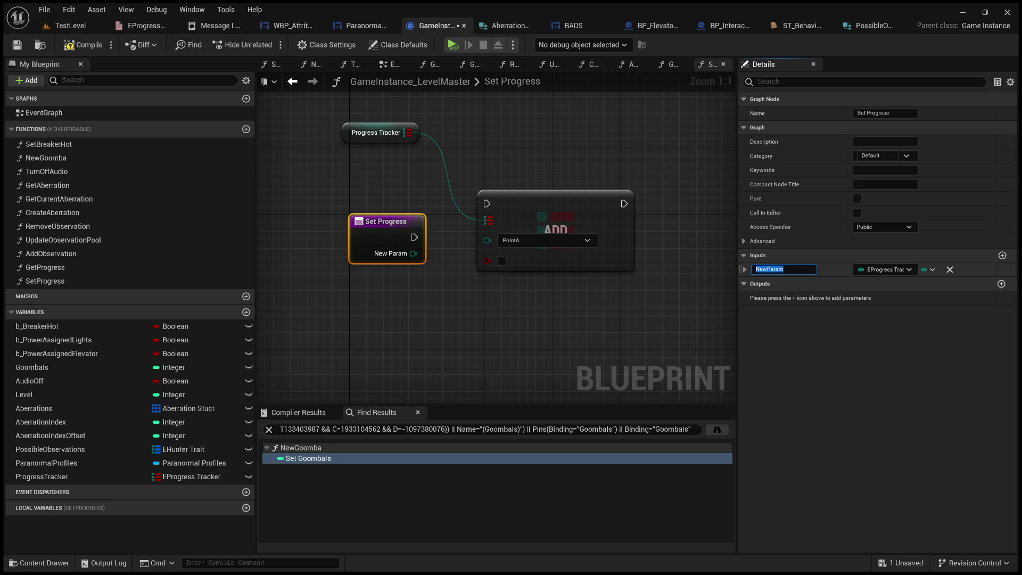
pyautogui.write('Progr')
pyautogui.write('ess')
pyautogui.write('Kre')
pyautogui.write('y')
pyautogui.press('Return')
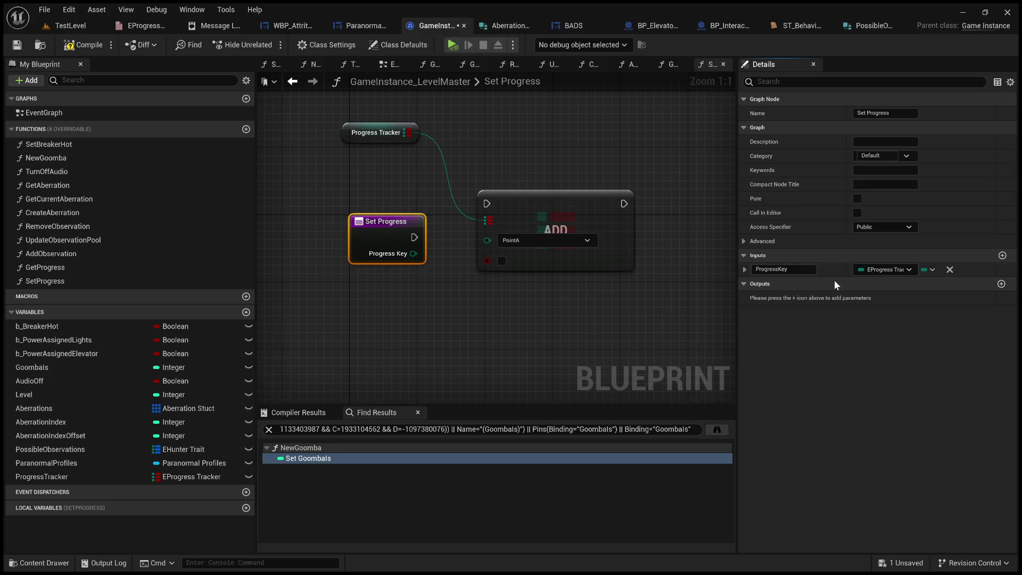
pyautogui.click(1000, 284)
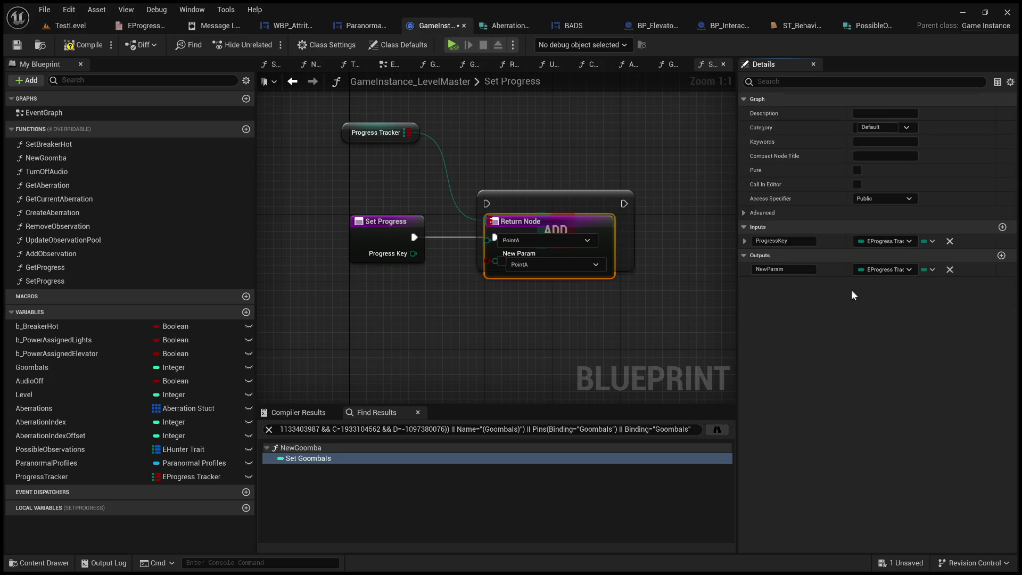
pyautogui.click(949, 269)
pyautogui.click(808, 255)
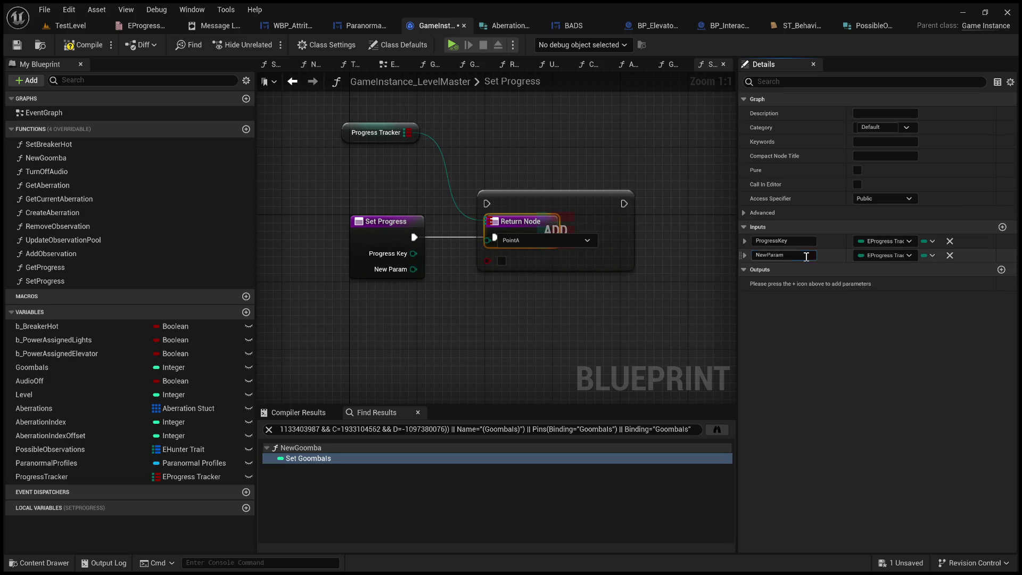
pyautogui.write('Val')
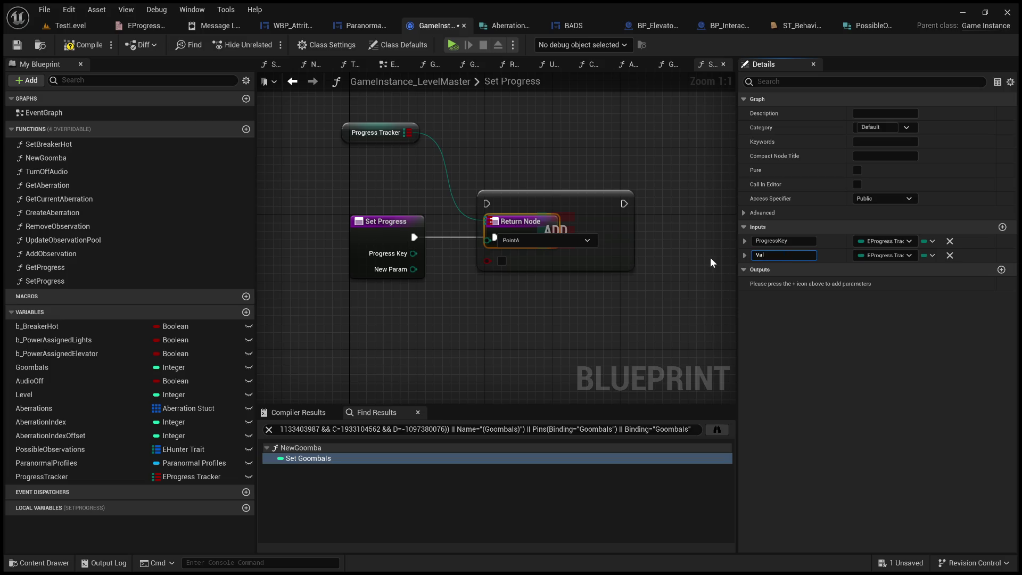
pyautogui.write('ue')
pyautogui.press('Return')
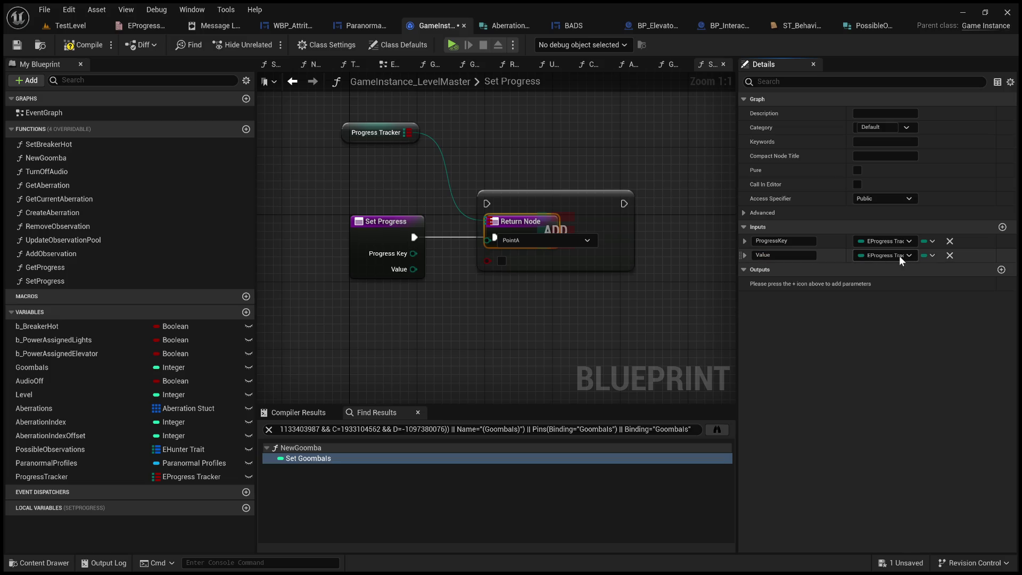
pyautogui.click(899, 255)
pyautogui.click(894, 285)
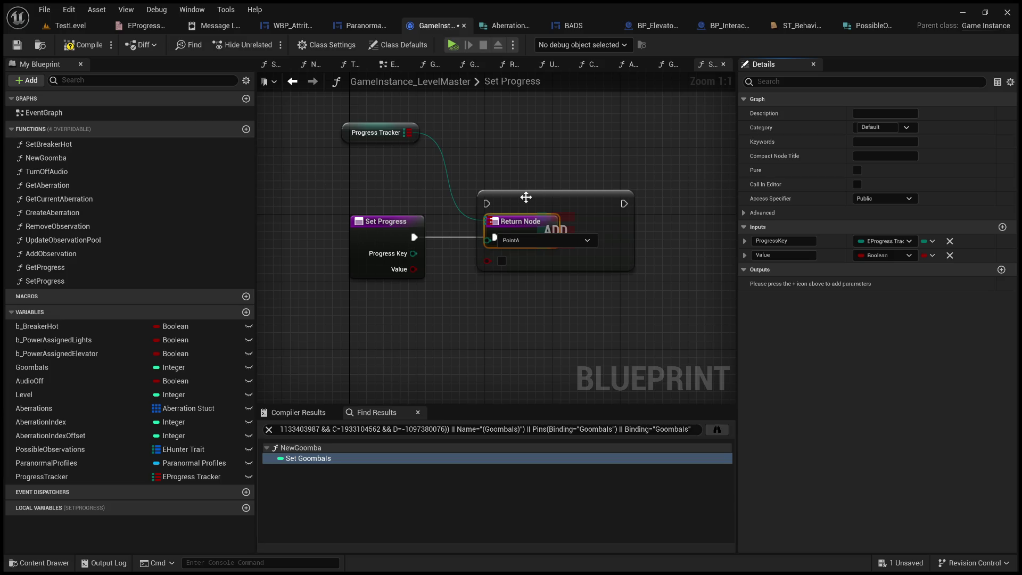
# Wire Progress Key, Value and the execution pin into the Add node.
pyautogui.moveTo(525, 198)
pyautogui.mouseDown()
pyautogui.moveTo(646, 213)
pyautogui.moveTo(534, 185)
pyautogui.moveTo(516, 156)
pyautogui.mouseUp()
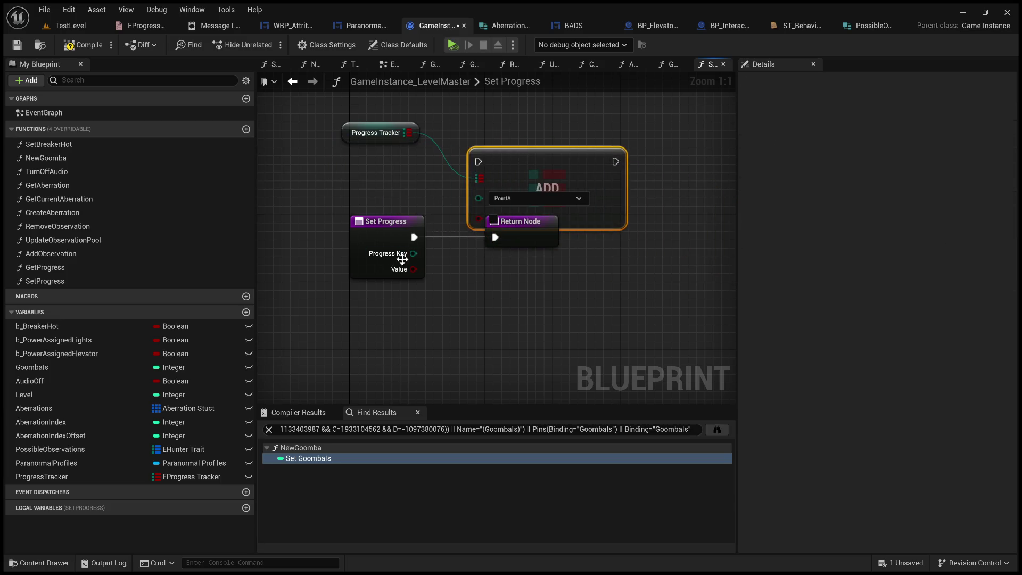
pyautogui.moveTo(401, 259)
pyautogui.mouseDown()
pyautogui.moveTo(488, 170)
pyautogui.moveTo(481, 198)
pyautogui.mouseUp()
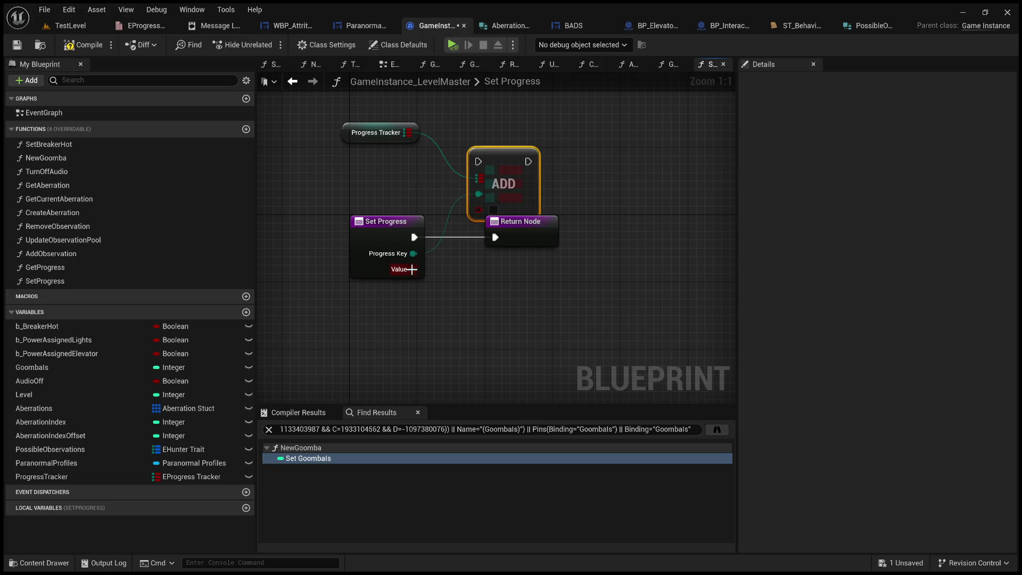
pyautogui.moveTo(412, 269); pyautogui.dragTo(479, 209)
pyautogui.moveTo(414, 237); pyautogui.dragTo(491, 167)
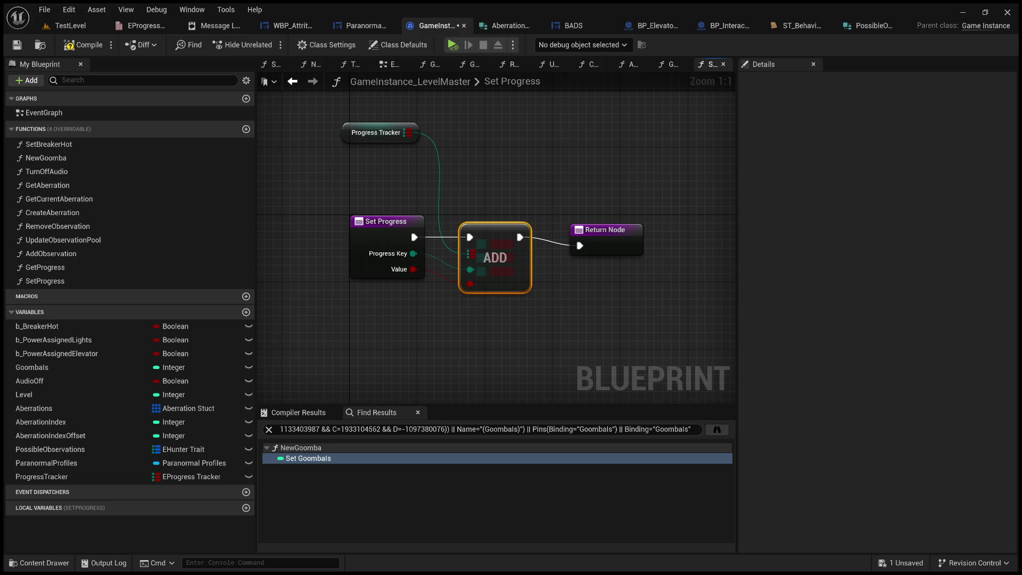
# Align the Return Node with the Add node in the Set Progress graph.
pyautogui.moveTo(617, 230); pyautogui.dragTo(617, 221)
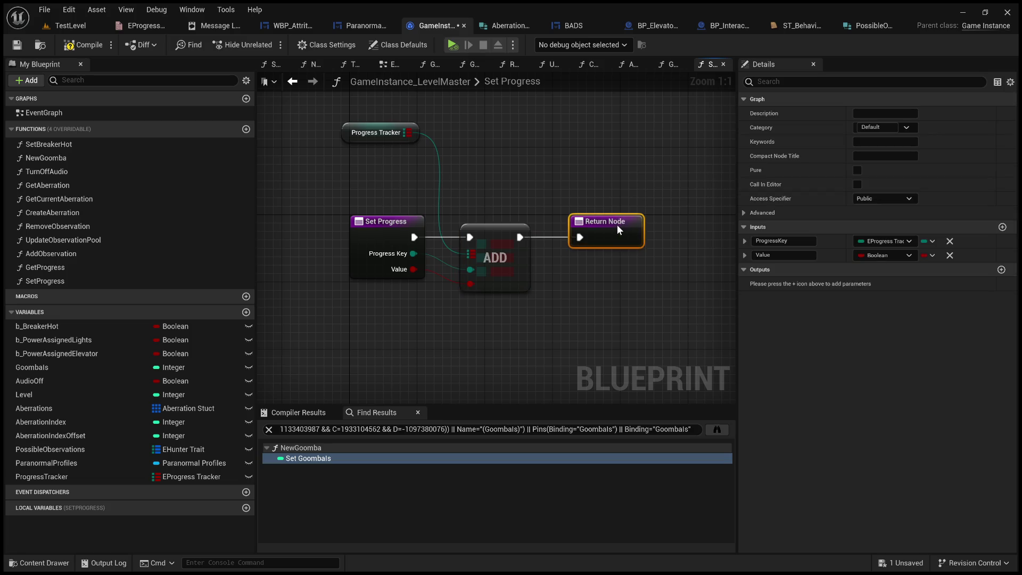
pyautogui.click(605, 281)
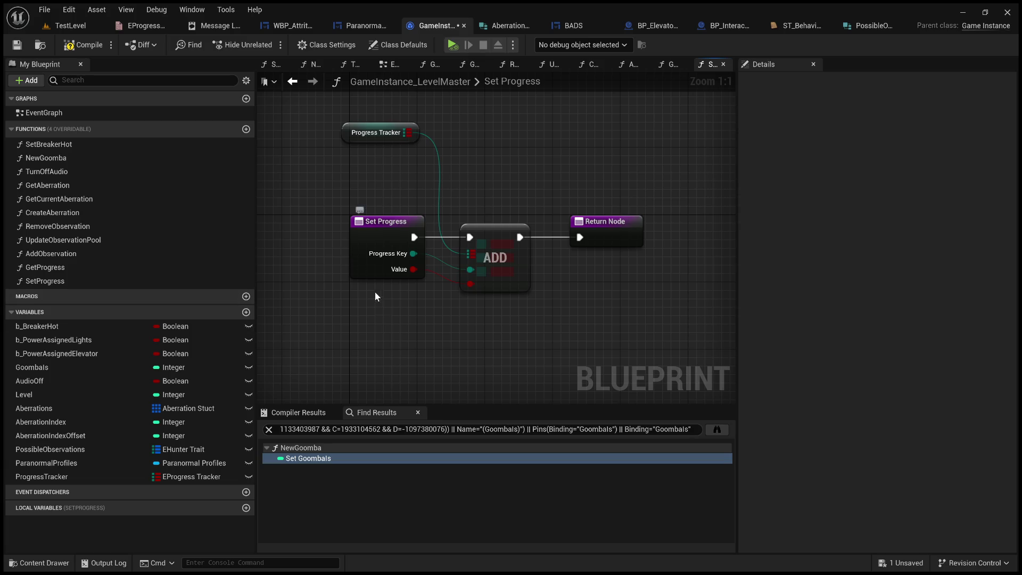
pyautogui.moveTo(462, 334)
pyautogui.mouseDown()
pyautogui.moveTo(429, 314)
pyautogui.moveTo(468, 315)
pyautogui.moveTo(451, 317)
pyautogui.moveTo(458, 339)
pyautogui.mouseUp()
# Save the GameInstance blueprint and nudge the Return Node into alignment.
pyautogui.scroll(-1, 468, 315)
pyautogui.scroll(1, 458, 340)
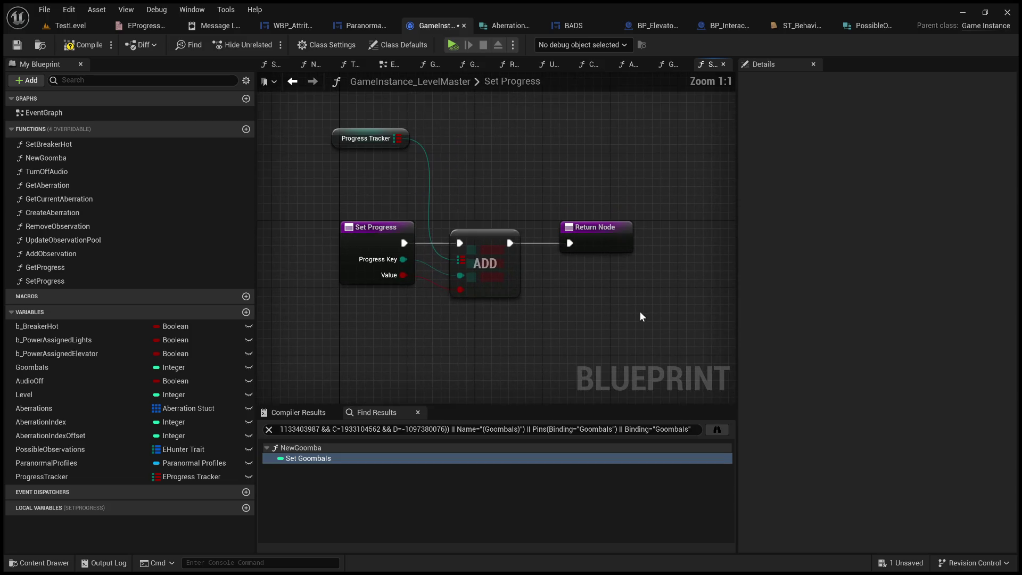
pyautogui.click(17, 45)
pyautogui.moveTo(603, 228); pyautogui.dragTo(594, 228)
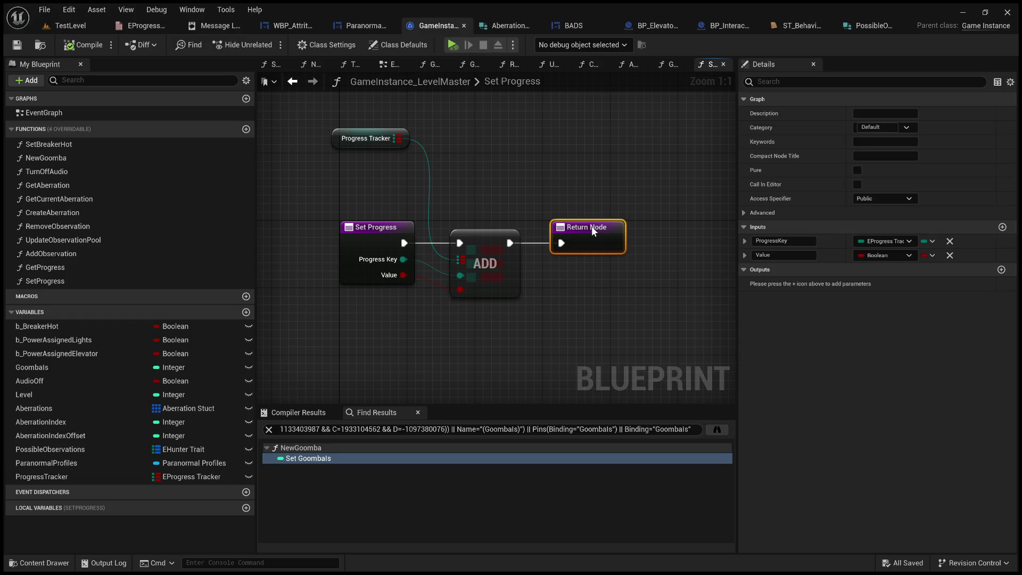
pyautogui.click(581, 192)
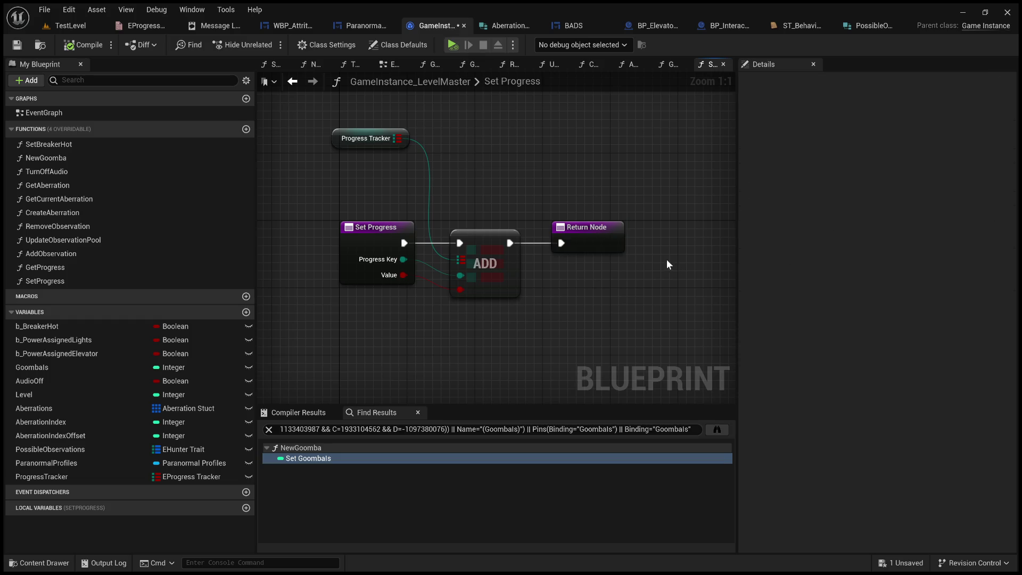
pyautogui.moveTo(583, 163)
pyautogui.mouseDown()
pyautogui.moveTo(616, 182)
pyautogui.moveTo(538, 205)
pyautogui.moveTo(651, 212)
pyautogui.moveTo(657, 139)
pyautogui.moveTo(693, 188)
pyautogui.moveTo(596, 162)
pyautogui.moveTo(645, 173)
pyautogui.mouseUp()
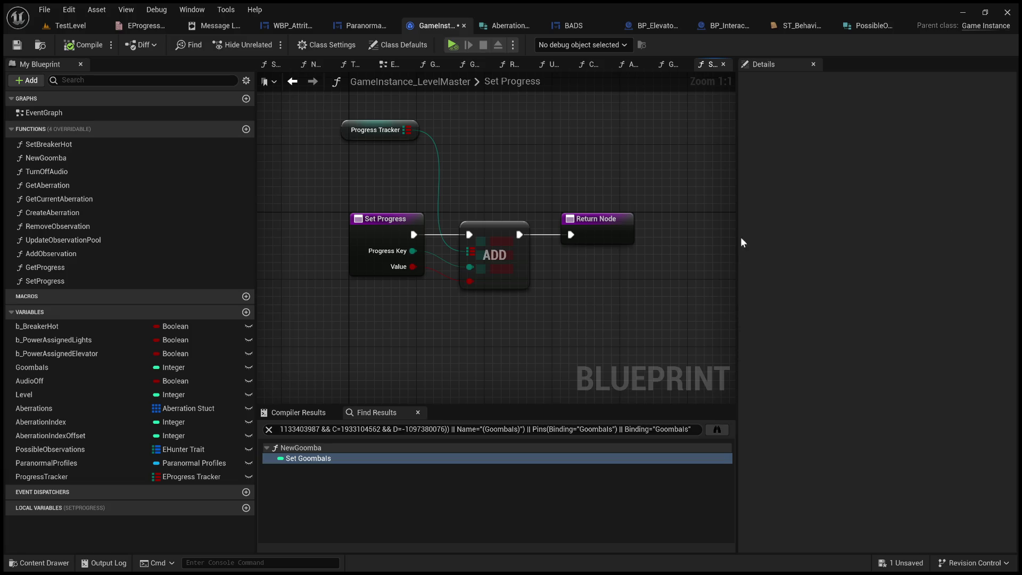
pyautogui.moveTo(642, 163)
pyautogui.mouseDown()
pyautogui.moveTo(711, 263)
pyautogui.moveTo(720, 327)
pyautogui.mouseUp()
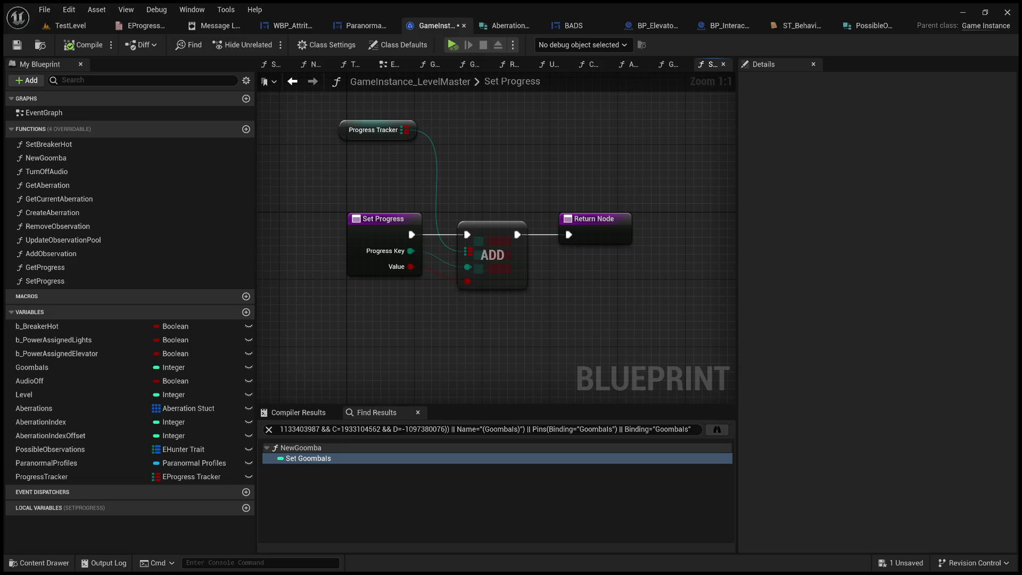
pyautogui.moveTo(391, 343); pyautogui.dragTo(421, 351)
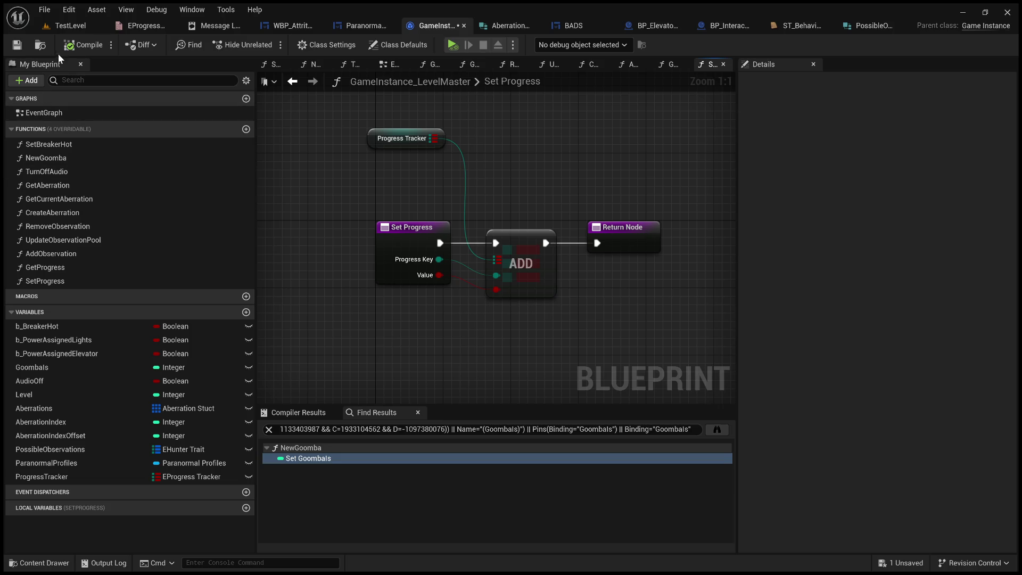
# Save the blueprint and return to the TestLevel editor with a top-down view.
pyautogui.click(17, 45)
pyautogui.click(71, 25)
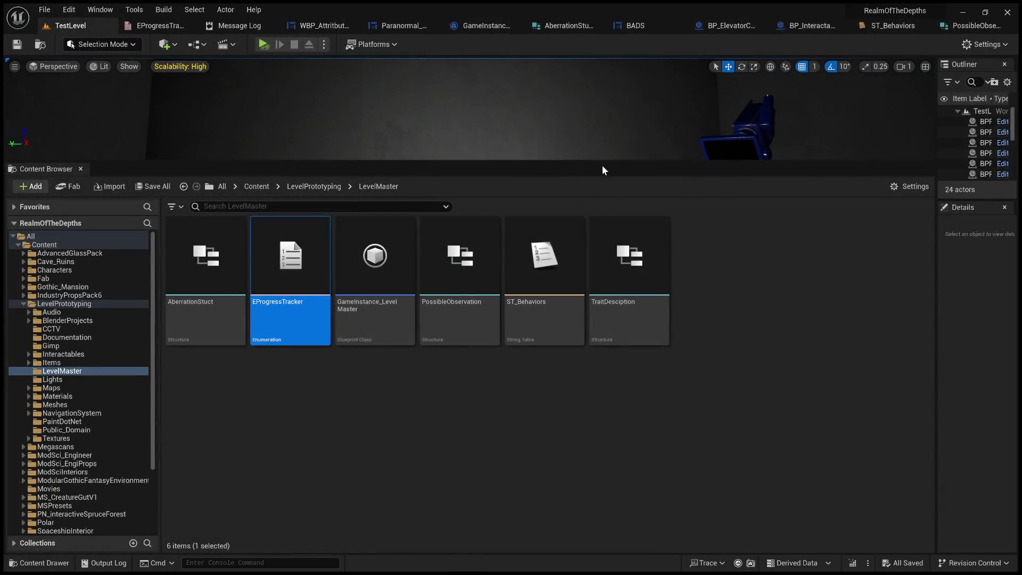
pyautogui.moveTo(605, 161); pyautogui.dragTo(620, 452)
pyautogui.moveTo(622, 414)
pyautogui.mouseDown()
pyautogui.moveTo(541, 447)
pyautogui.moveTo(392, 253)
pyautogui.mouseUp()
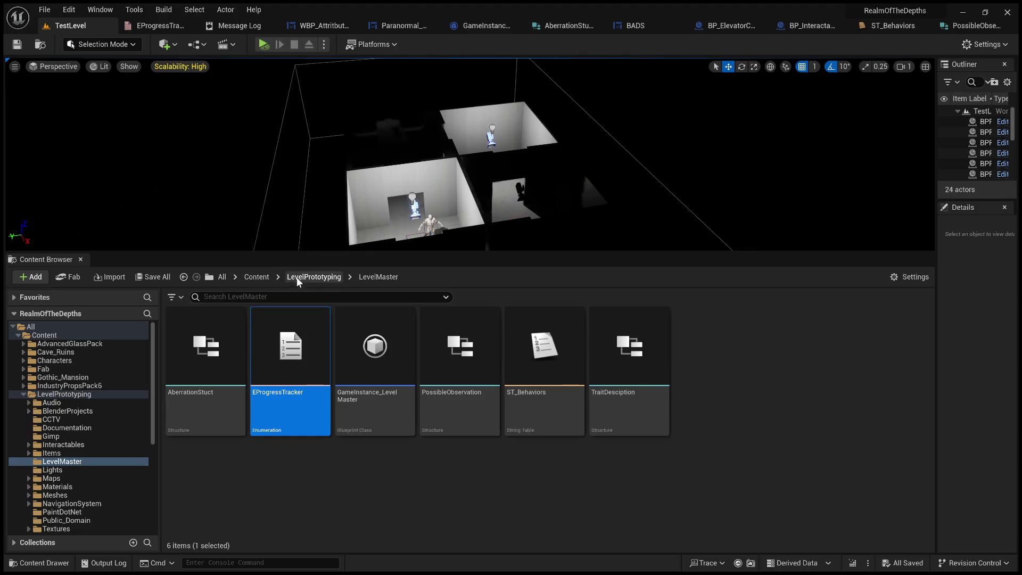
# Create a new level named TestProgress in ThirdPerson > Maps and open it.
pyautogui.click(253, 278)
pyautogui.scroll(-5, 447, 460)
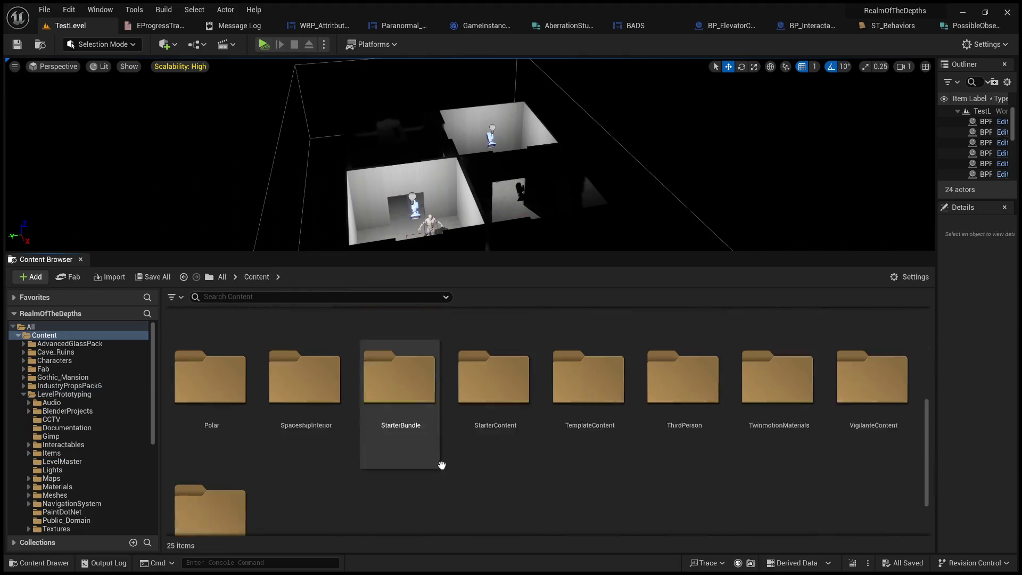
pyautogui.doubleClick(679, 382)
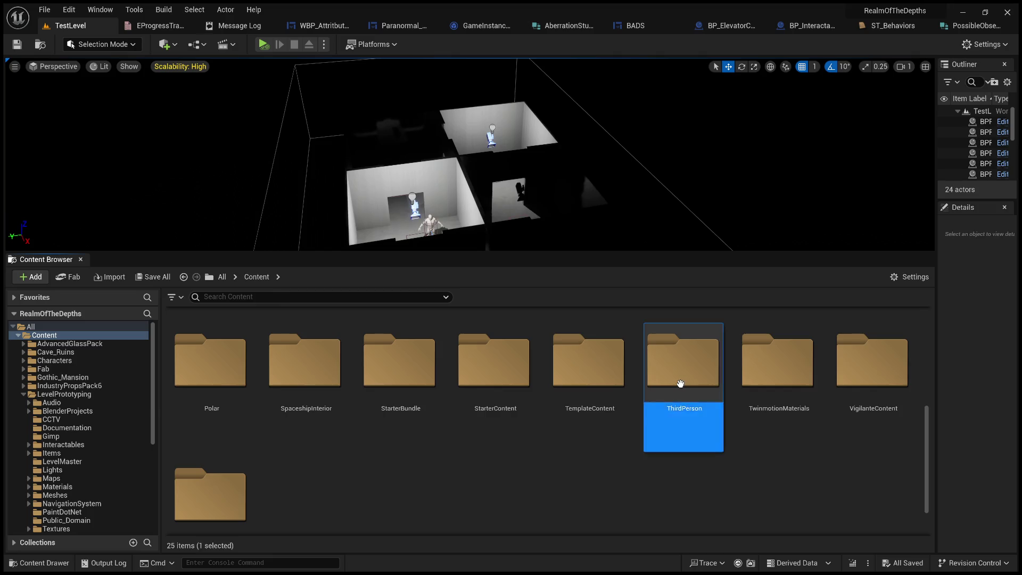
pyautogui.doubleClick(377, 365)
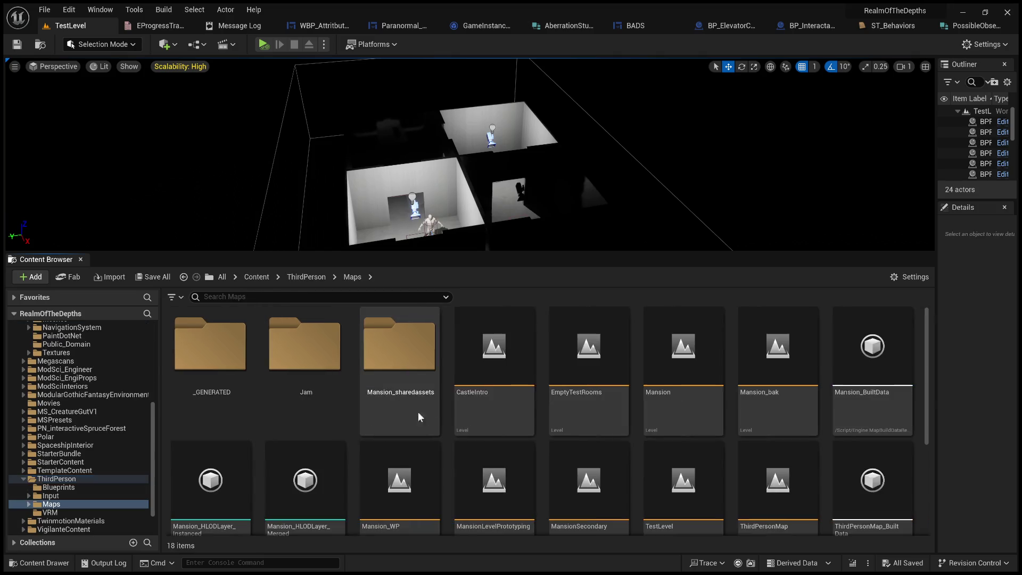
pyautogui.scroll(-2, 541, 491)
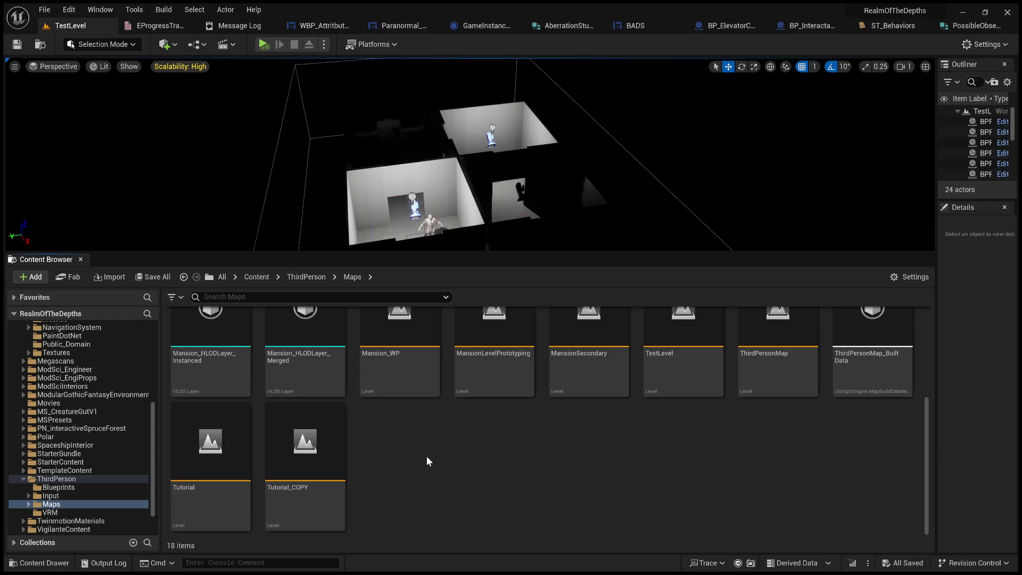
pyautogui.scroll(1, 564, 459)
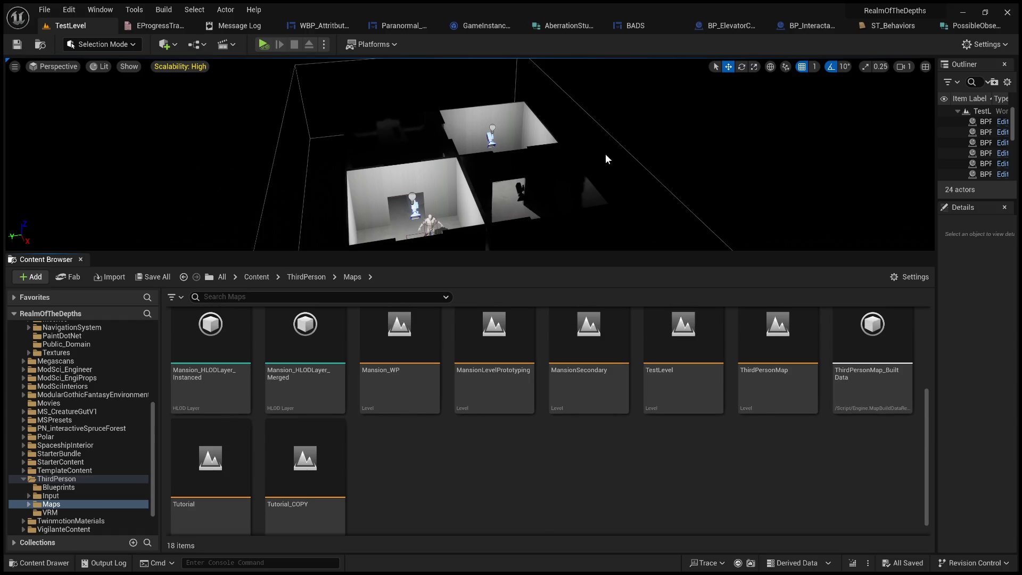
pyautogui.write('Test')
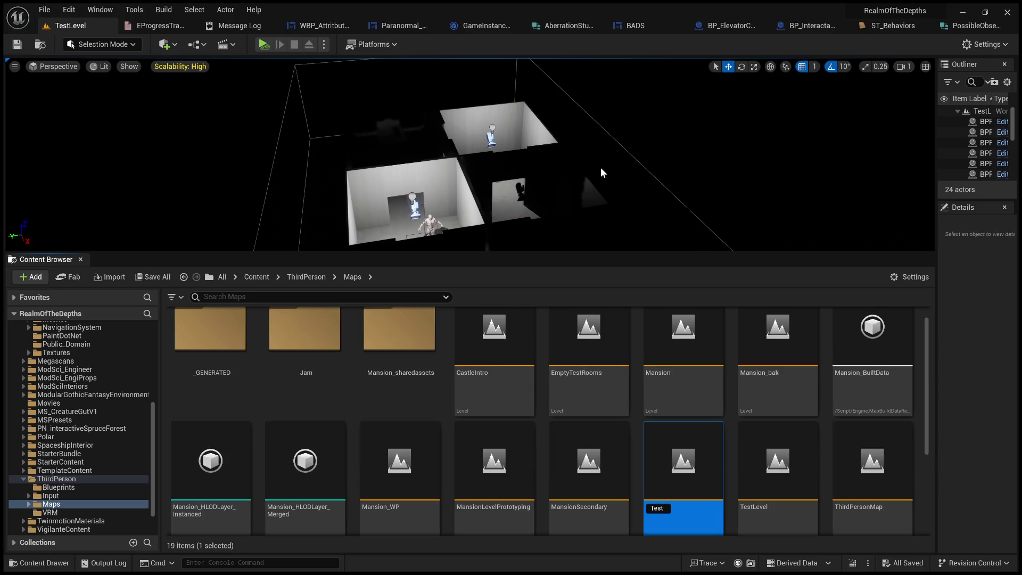
pyautogui.write('Progress')
pyautogui.press('Return')
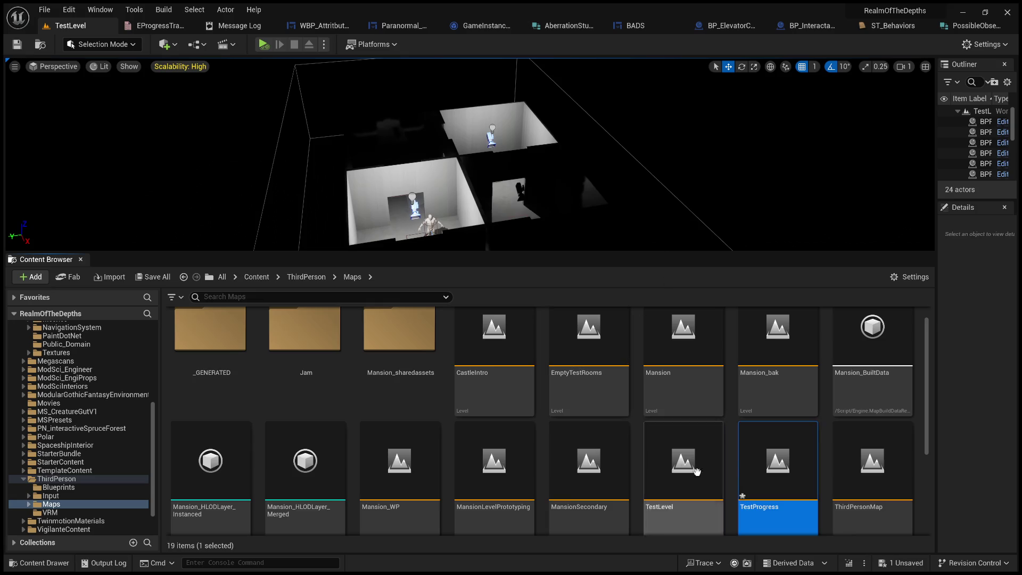
pyautogui.doubleClick(762, 457)
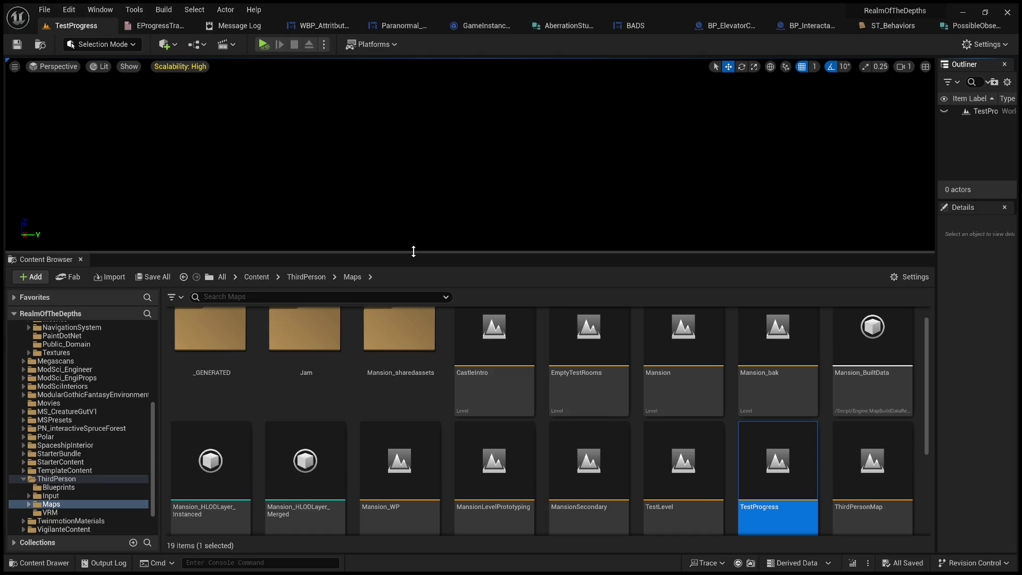
# Enlarge the Content Browser and widen the Outliner and Details panels.
pyautogui.moveTo(418, 271)
pyautogui.mouseDown()
pyautogui.moveTo(440, 256)
pyautogui.moveTo(575, 383)
pyautogui.moveTo(609, 438)
pyautogui.moveTo(547, 251)
pyautogui.mouseUp()
pyautogui.moveTo(546, 251)
pyautogui.mouseDown()
pyautogui.moveTo(557, 183)
pyautogui.moveTo(570, 211)
pyautogui.moveTo(575, 166)
pyautogui.moveTo(620, 211)
pyautogui.moveTo(768, 248)
pyautogui.moveTo(782, 330)
pyautogui.moveTo(741, 267)
pyautogui.moveTo(740, 226)
pyautogui.moveTo(746, 267)
pyautogui.moveTo(759, 262)
pyautogui.moveTo(750, 296)
pyautogui.mouseUp()
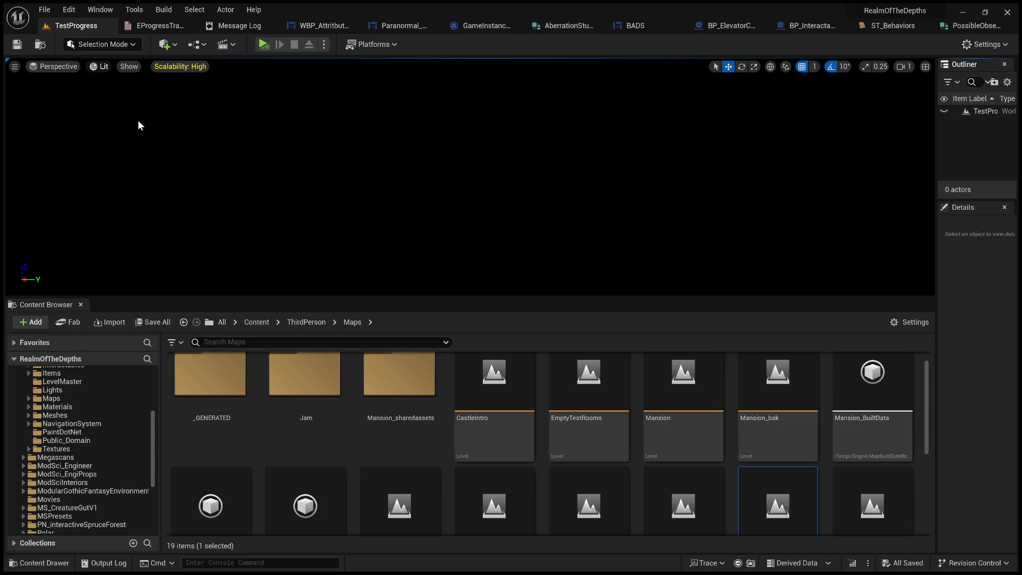
pyautogui.moveTo(935, 252)
pyautogui.mouseDown()
pyautogui.moveTo(878, 281)
pyautogui.moveTo(881, 271)
pyautogui.mouseUp()
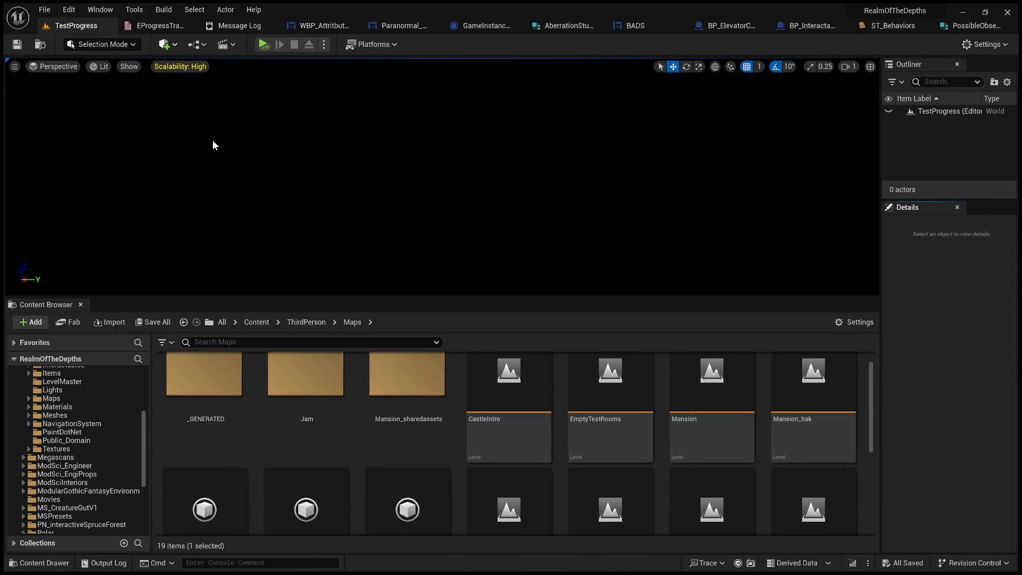
# Place a Directional Light in the empty TestProgress level.
pyautogui.moveTo(321, 149); pyautogui.dragTo(321, 148)
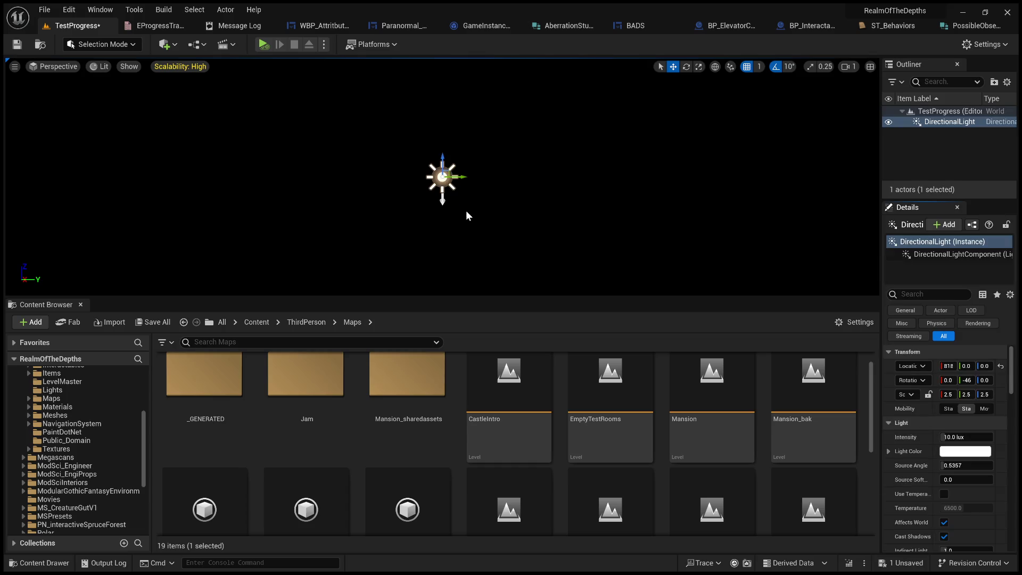
pyautogui.moveTo(424, 146); pyautogui.dragTo(422, 65)
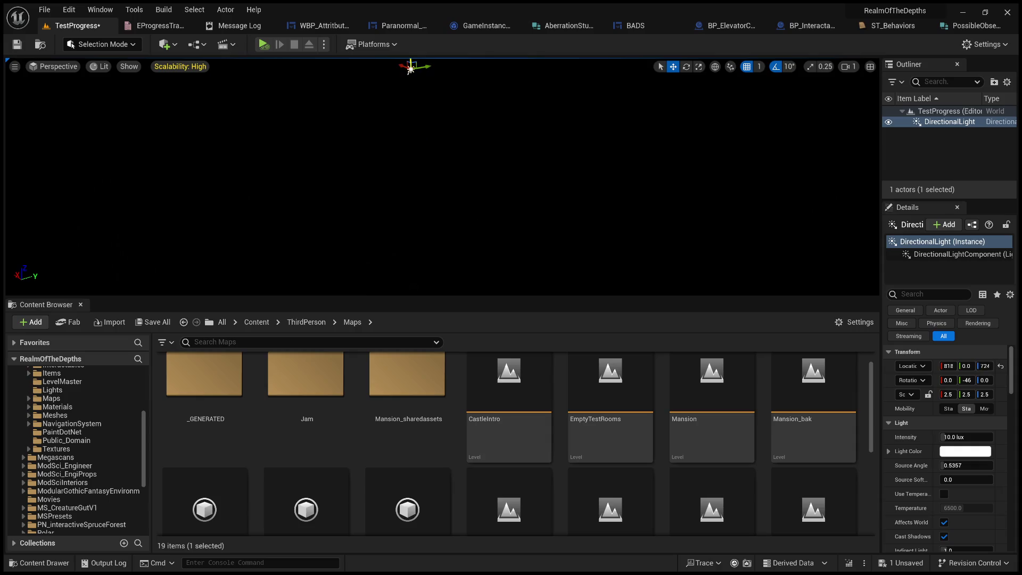
pyautogui.moveTo(431, 169); pyautogui.dragTo(431, 168)
pyautogui.scroll(2, 431, 168)
pyautogui.moveTo(468, 211)
pyautogui.mouseDown()
pyautogui.moveTo(436, 200)
pyautogui.moveTo(436, 162)
pyautogui.moveTo(475, 168)
pyautogui.moveTo(351, 142)
pyautogui.mouseUp()
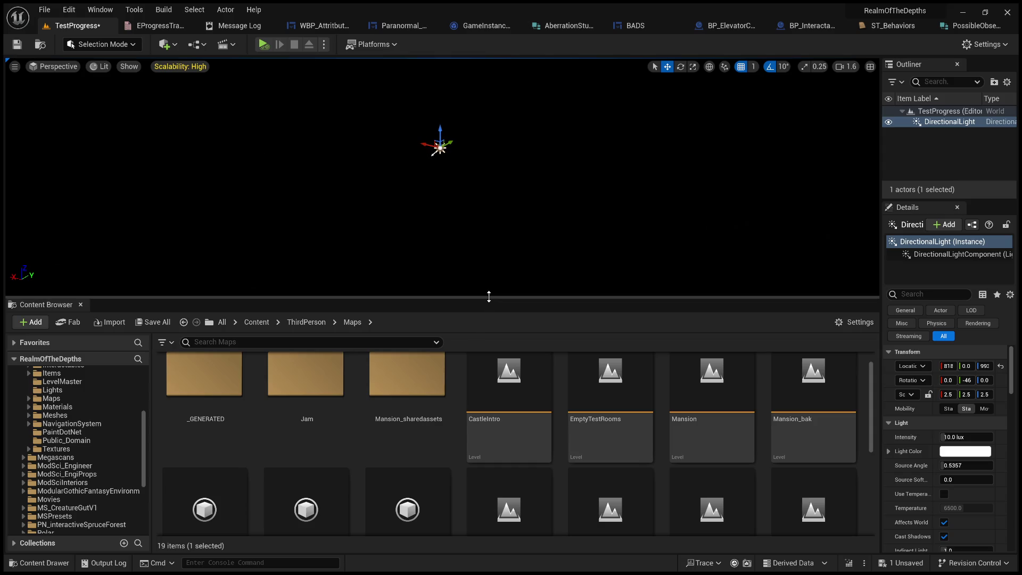
pyautogui.moveTo(488, 296); pyautogui.dragTo(512, 420)
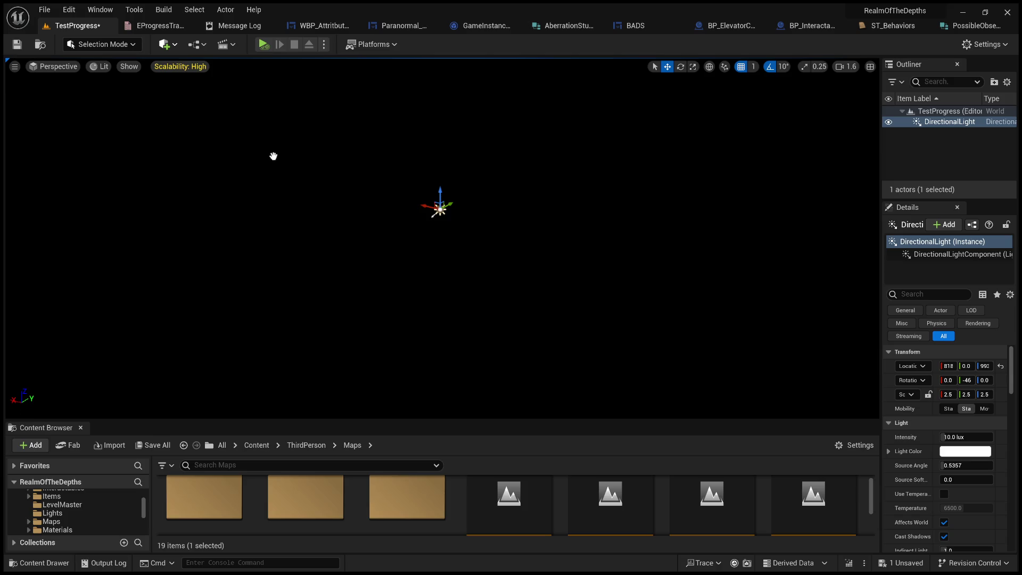
# Add a Plane from the basic shapes to the level.
pyautogui.moveTo(298, 209); pyautogui.dragTo(548, 255)
pyautogui.scroll(3, 442, 236)
pyautogui.scroll(-4, 441, 237)
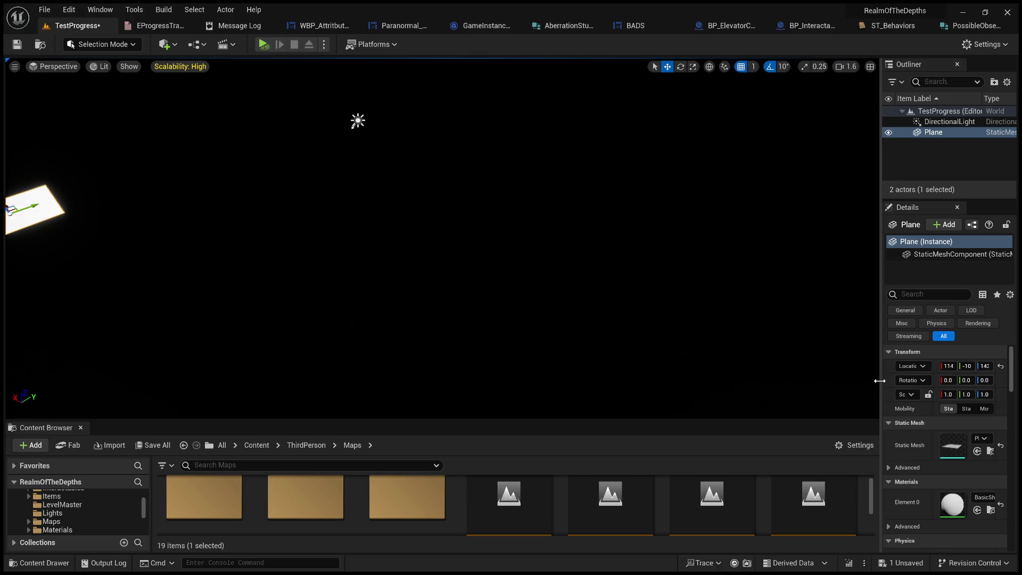
# Set the Plane's location to 0, 0, 0.
pyautogui.moveTo(879, 378); pyautogui.dragTo(768, 379)
pyautogui.click(884, 352)
pyautogui.write('0')
pyautogui.press('Tab')
pyautogui.write('0')
pyautogui.press('Tab')
pyautogui.write('0')
pyautogui.click(524, 232)
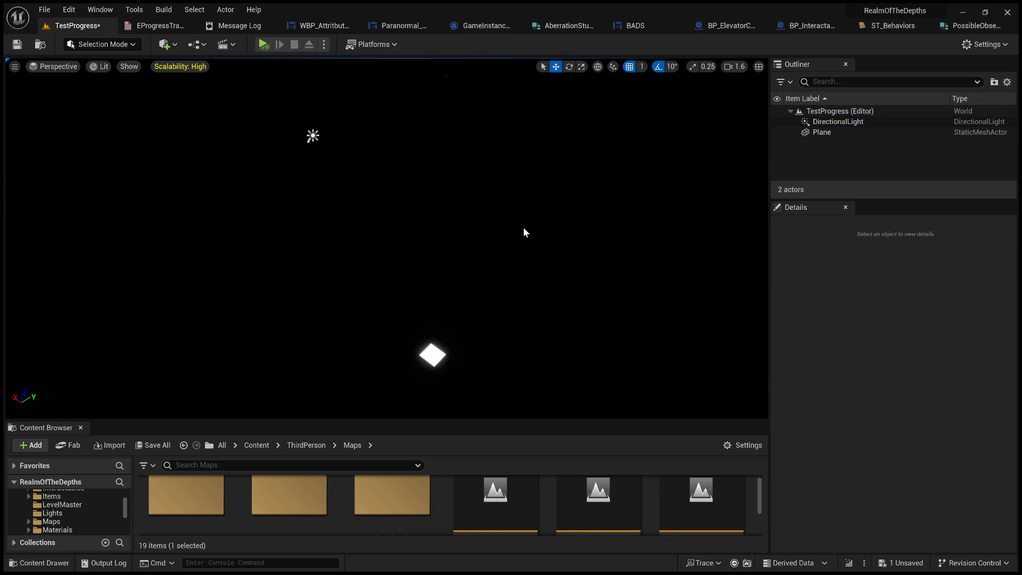
pyautogui.moveTo(525, 258); pyautogui.dragTo(524, 258)
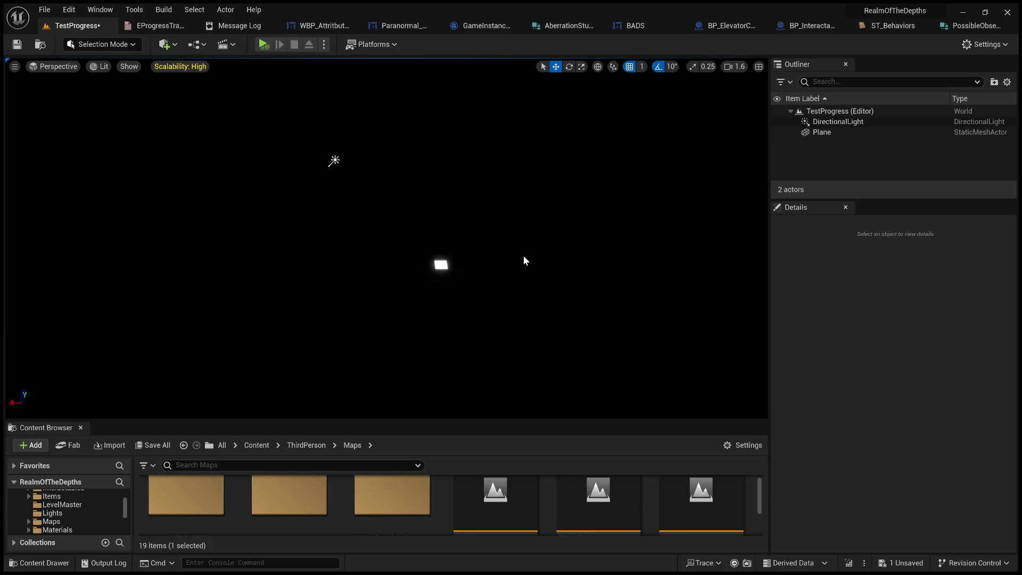
pyautogui.click(440, 265)
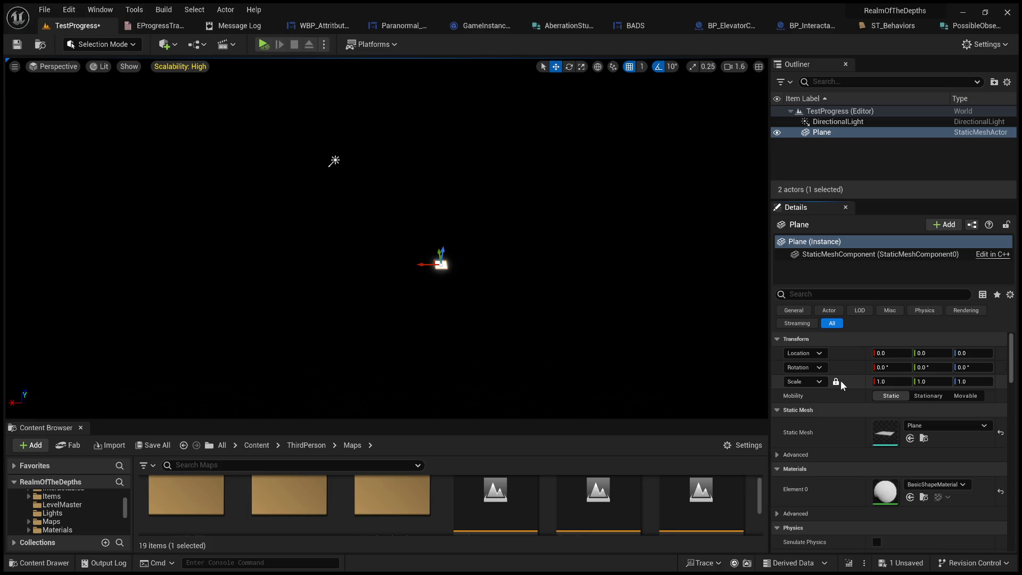
# Lock the Plane's scale and set it to 100 on all axes.
pyautogui.click(835, 382)
pyautogui.click(891, 385)
pyautogui.write('0')
pyautogui.press('Return')
pyautogui.moveTo(482, 288)
pyautogui.mouseDown()
pyautogui.moveTo(447, 263)
pyautogui.moveTo(479, 263)
pyautogui.moveTo(479, 250)
pyautogui.moveTo(495, 289)
pyautogui.mouseUp()
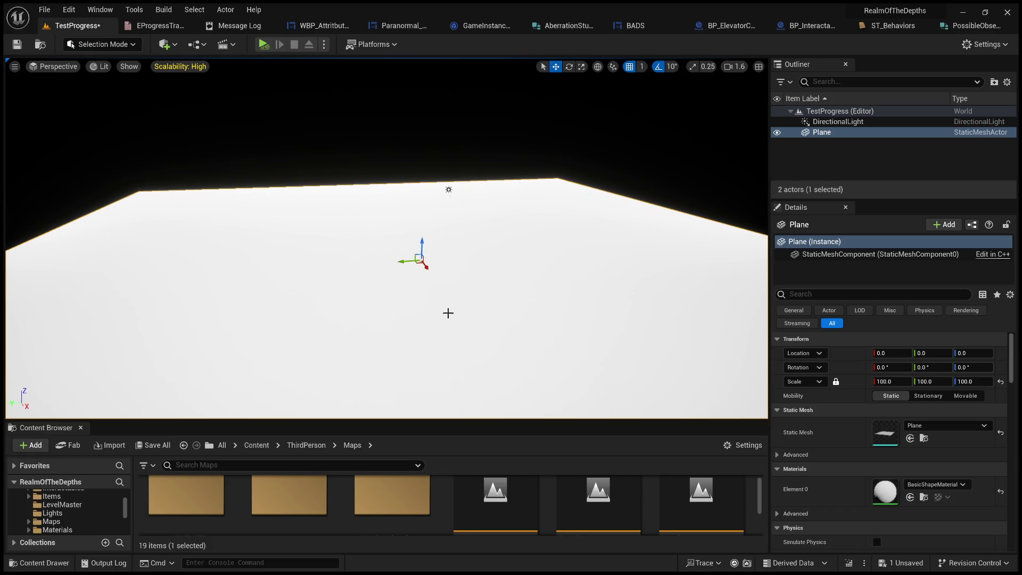
pyautogui.moveTo(525, 421); pyautogui.dragTo(527, 479)
pyautogui.moveTo(511, 319); pyautogui.dragTo(457, 290)
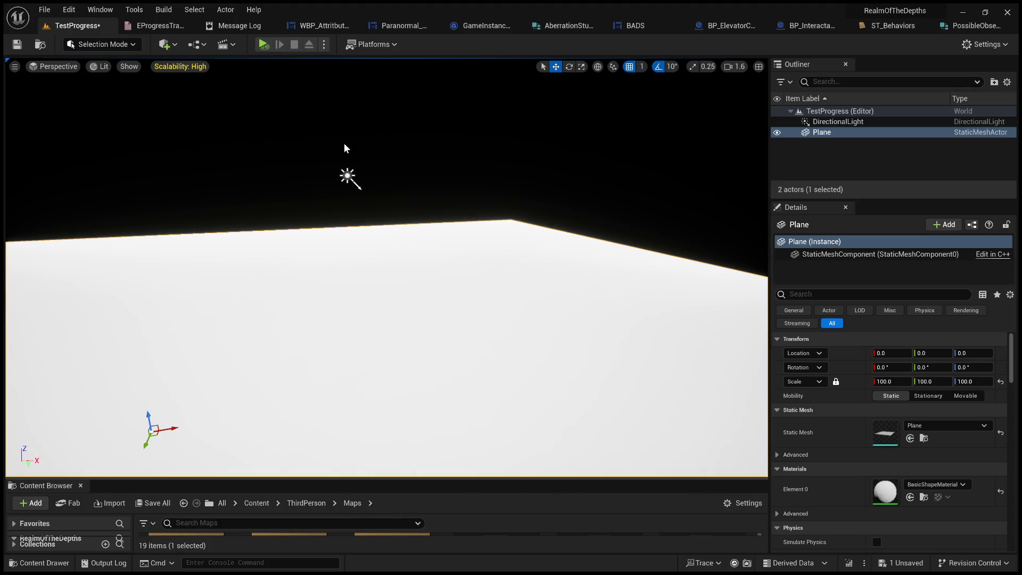
pyautogui.hotkey('alt', 'p')
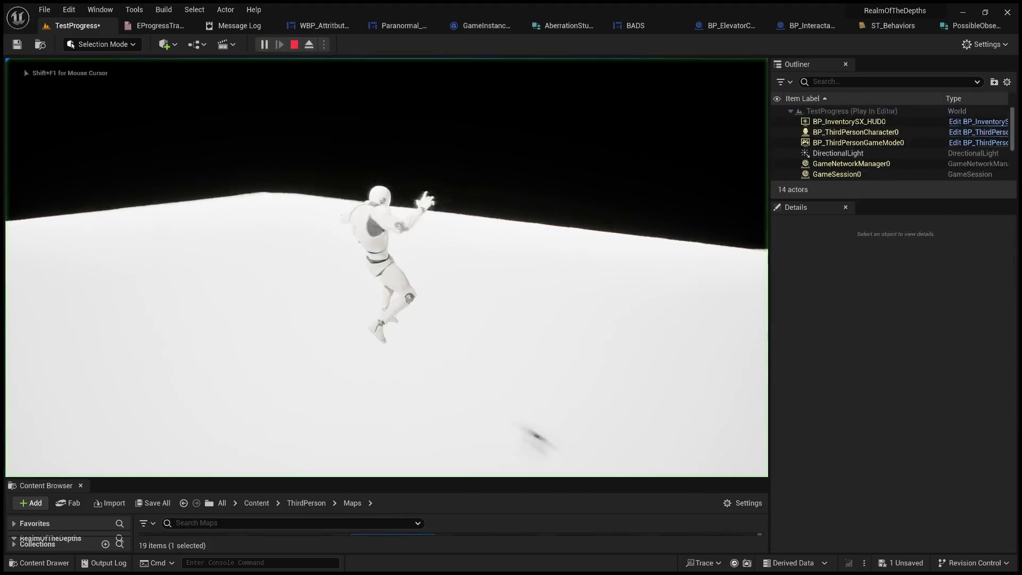
pyautogui.press('w')
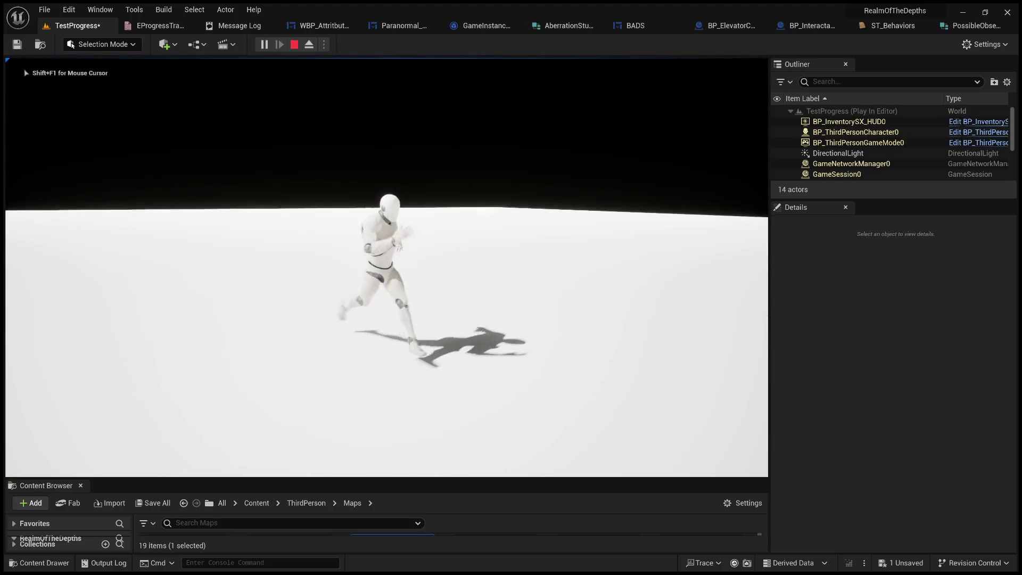
pyautogui.press('a')
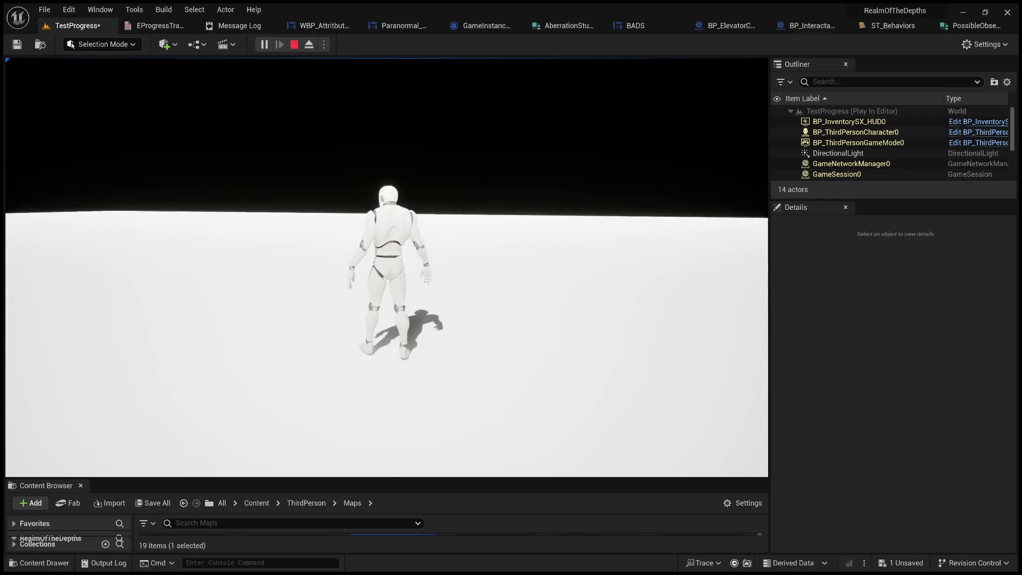
pyautogui.press('d')
pyautogui.press('d')
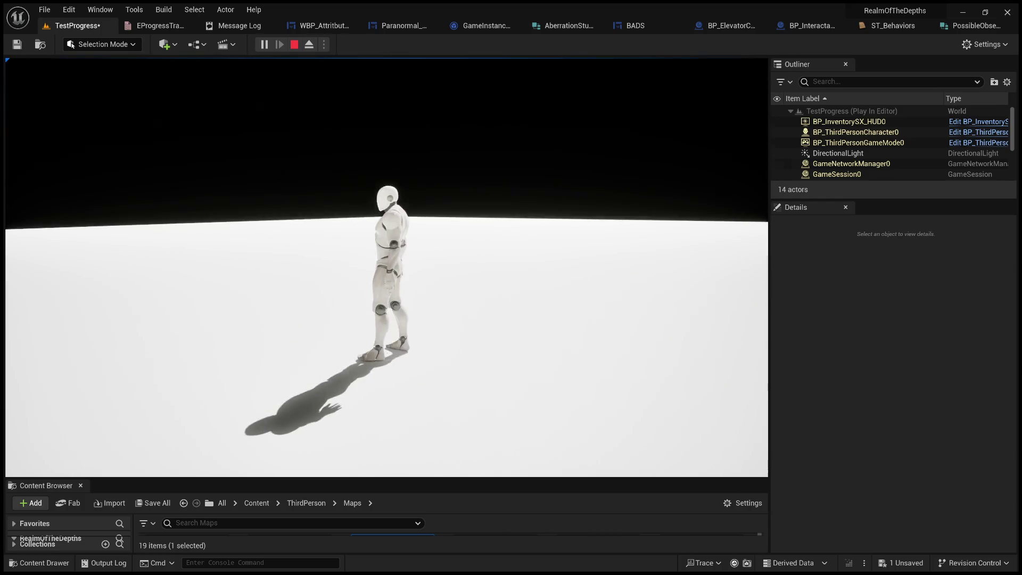
pyautogui.press('Escape')
pyautogui.moveTo(166, 75); pyautogui.dragTo(166, 75)
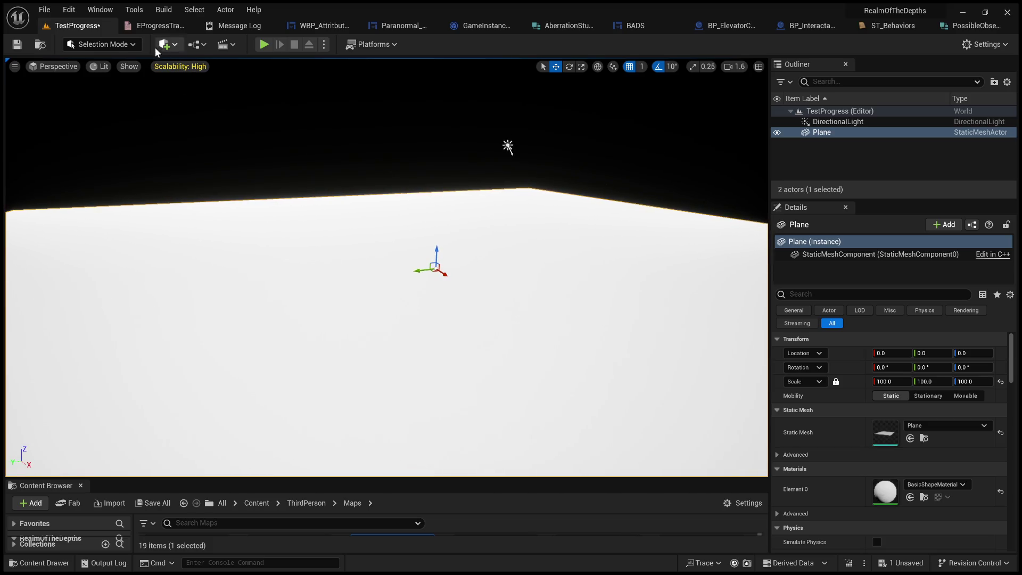
# Enlarge the Content Browser area and go back up to the ThirdPerson folder.
pyautogui.moveTo(473, 477); pyautogui.dragTo(482, 346)
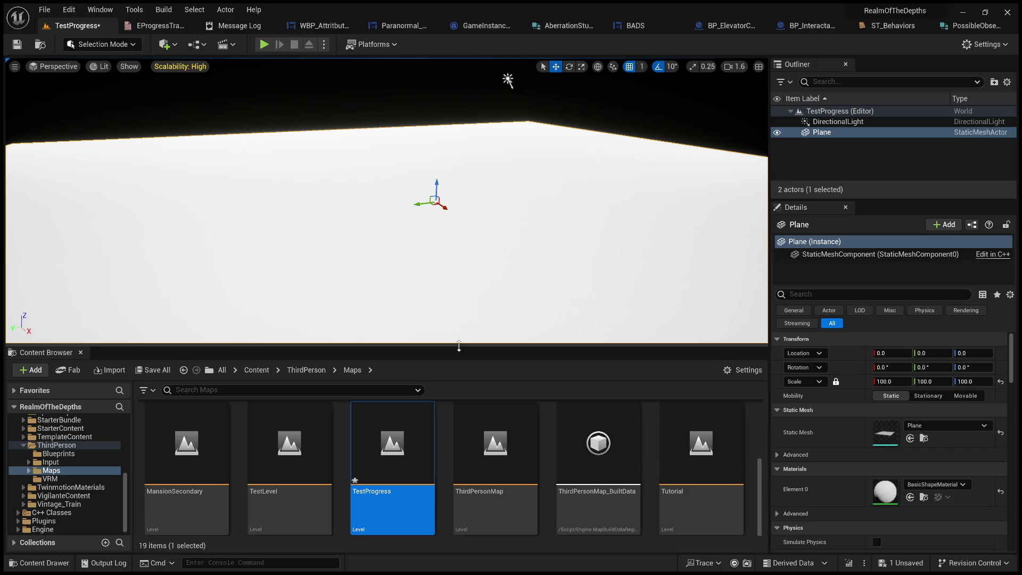
pyautogui.moveTo(458, 345); pyautogui.dragTo(450, 218)
pyautogui.click(306, 243)
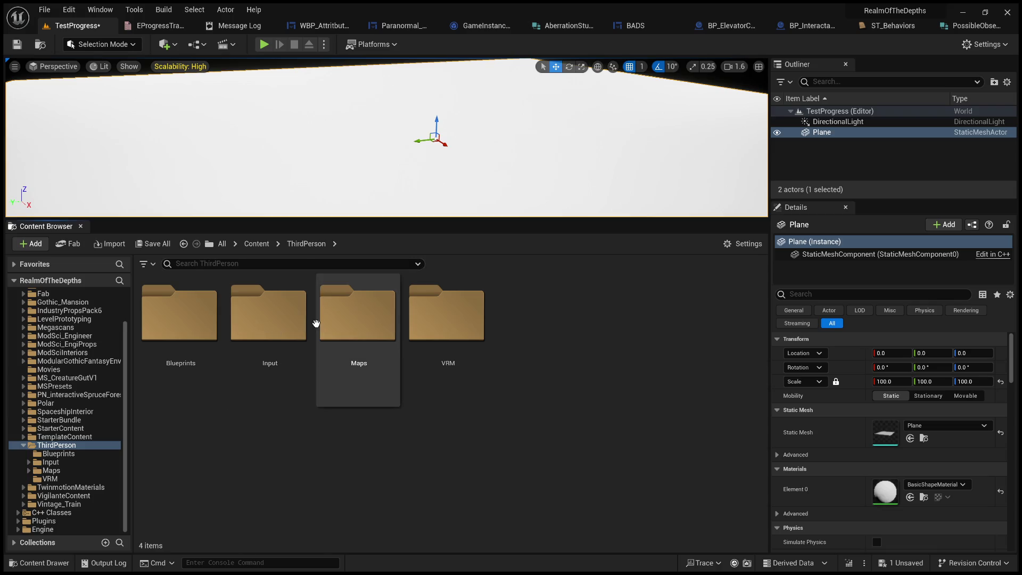
# Select the directional light and set its intensity to 5.0 lux.
pyautogui.moveTo(494, 170)
pyautogui.mouseDown()
pyautogui.moveTo(490, 149)
pyautogui.moveTo(444, 126)
pyautogui.mouseUp()
pyautogui.click(432, 100)
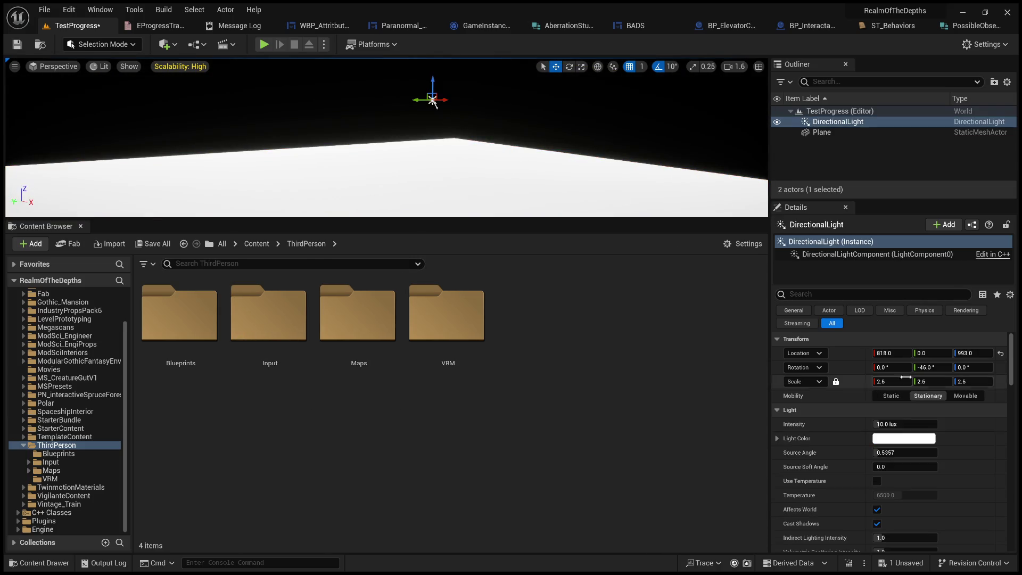
pyautogui.click(906, 424)
pyautogui.write('5')
pyautogui.press('Return')
pyautogui.click(686, 430)
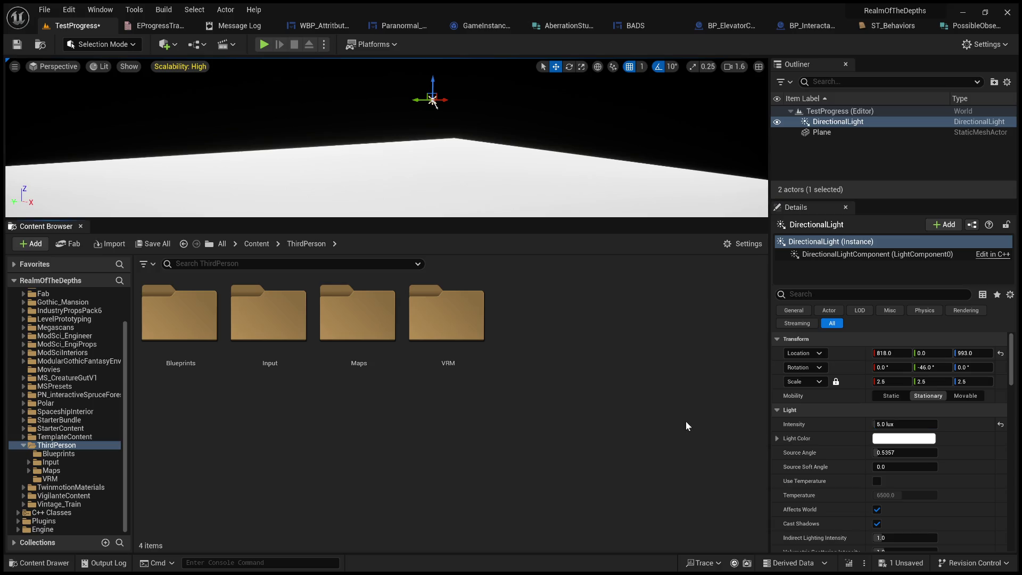
# Play-test the level under the new lighting, then stop Play In Editor.
pyautogui.moveTo(330, 85)
pyautogui.mouseDown()
pyautogui.moveTo(330, 139)
pyautogui.moveTo(309, 75)
pyautogui.mouseUp()
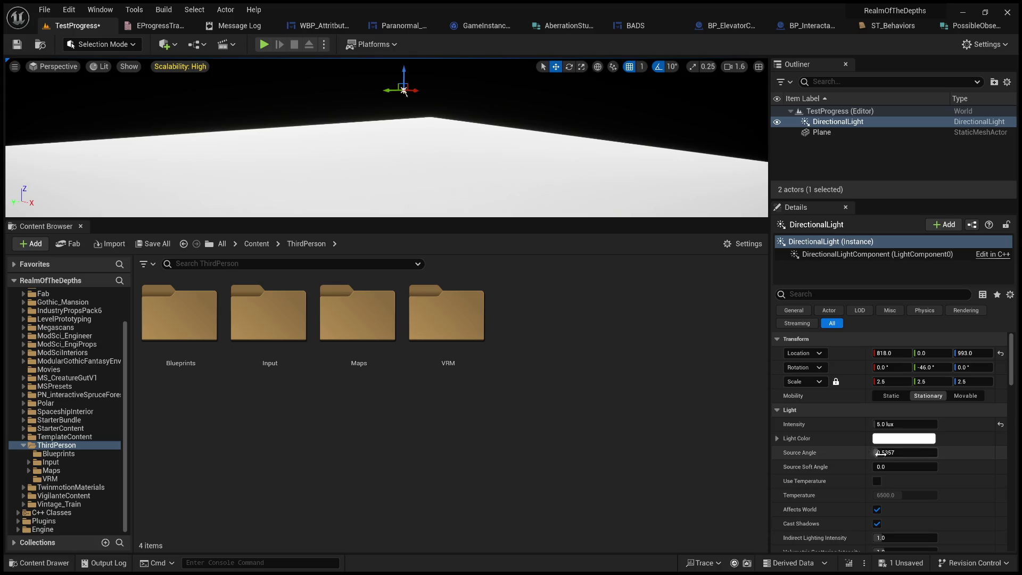
pyautogui.click(262, 44)
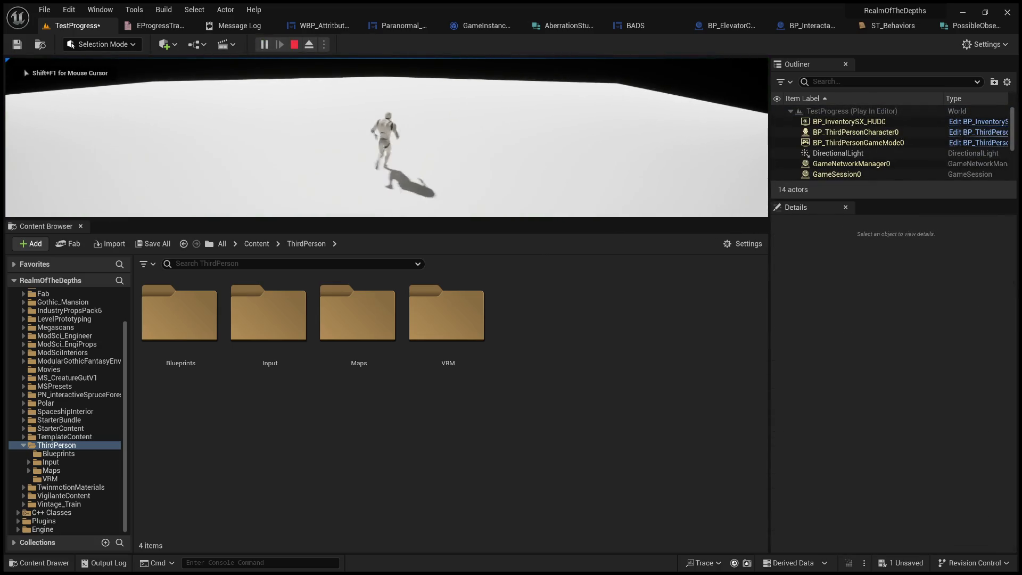
pyautogui.press('Escape')
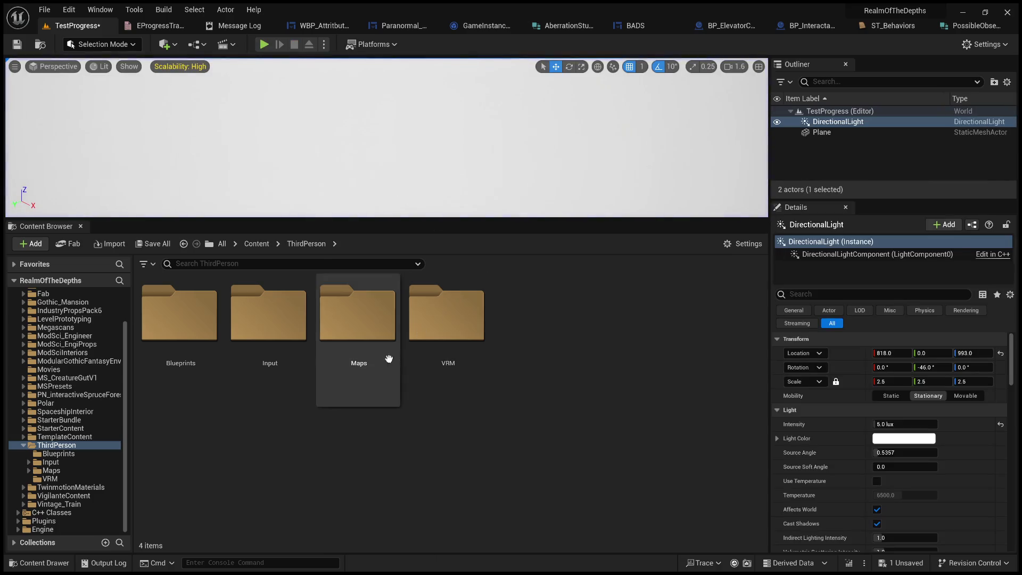
# Go up to the top-level Content folder and open LevelPrototyping.
pyautogui.click(250, 239)
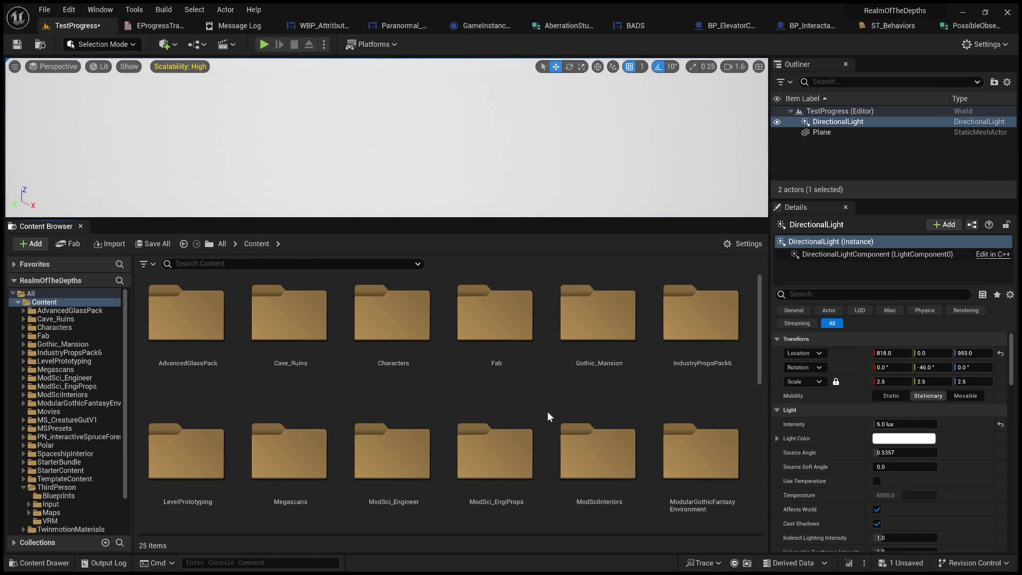
pyautogui.scroll(-2, 588, 387)
pyautogui.scroll(-5, 599, 388)
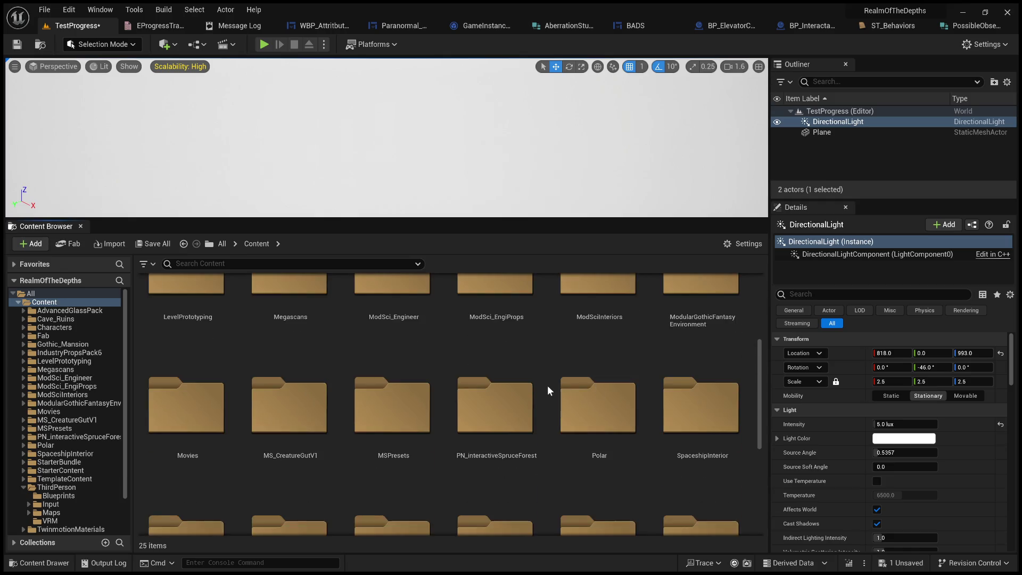
pyautogui.scroll(-2, 367, 465)
pyautogui.scroll(6, 320, 465)
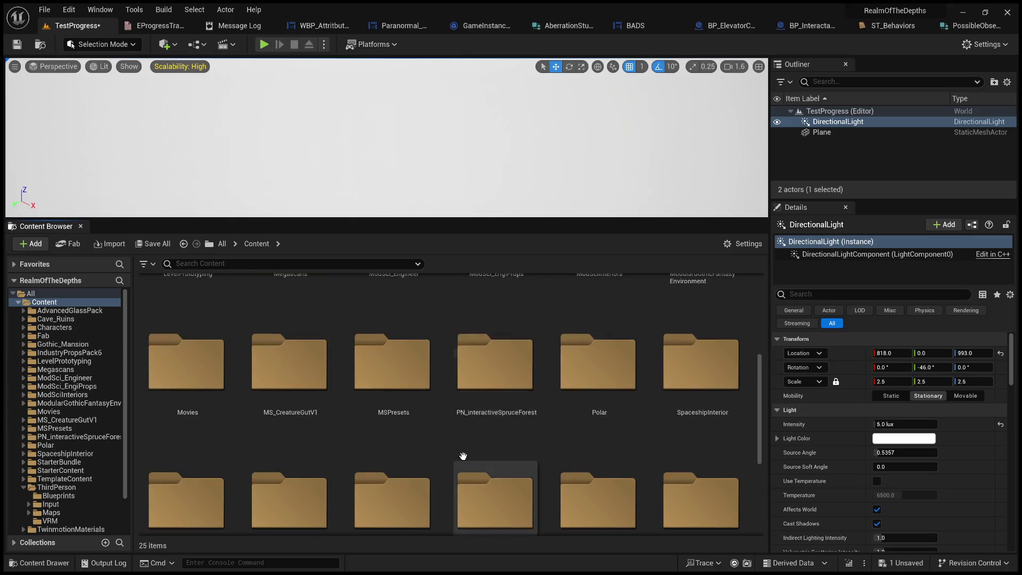
pyautogui.scroll(3, 467, 417)
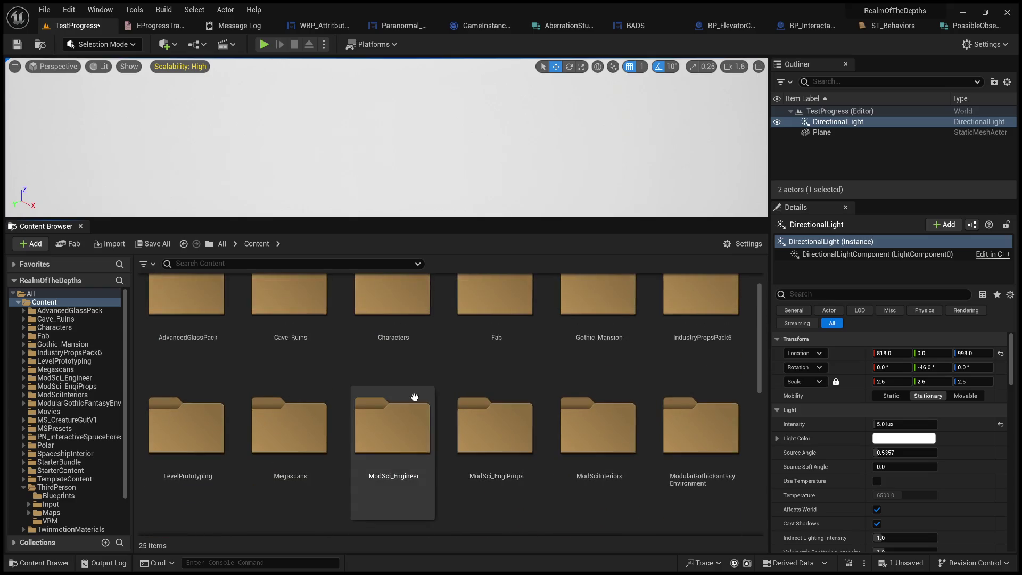
pyautogui.scroll(1, 567, 409)
pyautogui.scroll(-7, 564, 407)
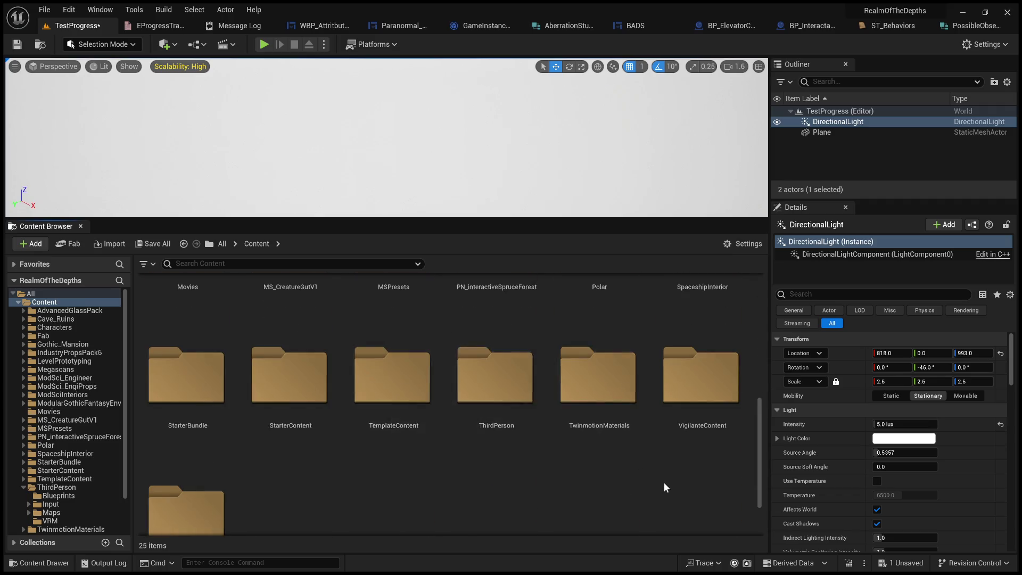
pyautogui.scroll(-2, 663, 482)
pyautogui.scroll(5, 521, 466)
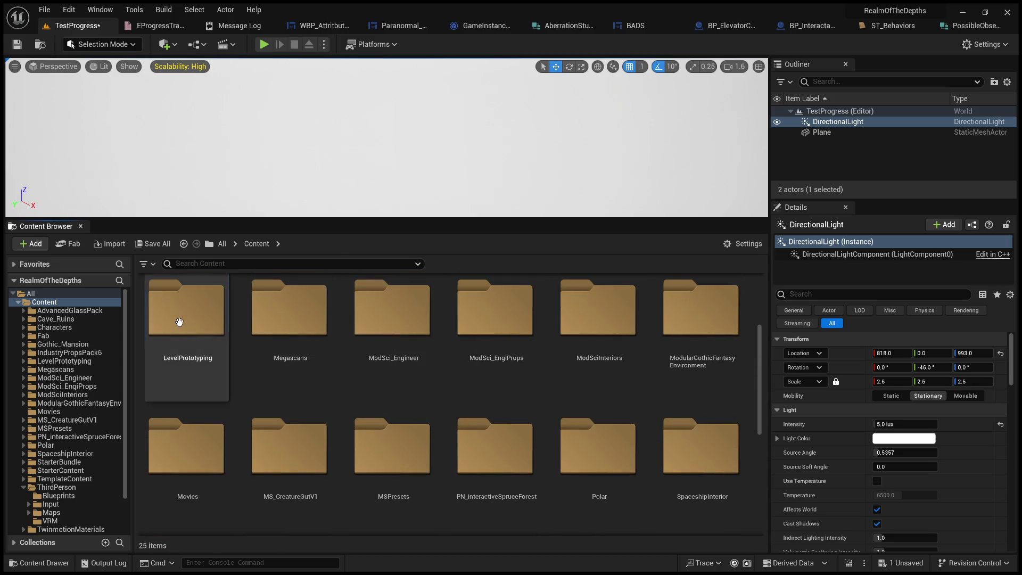
pyautogui.doubleClick(181, 322)
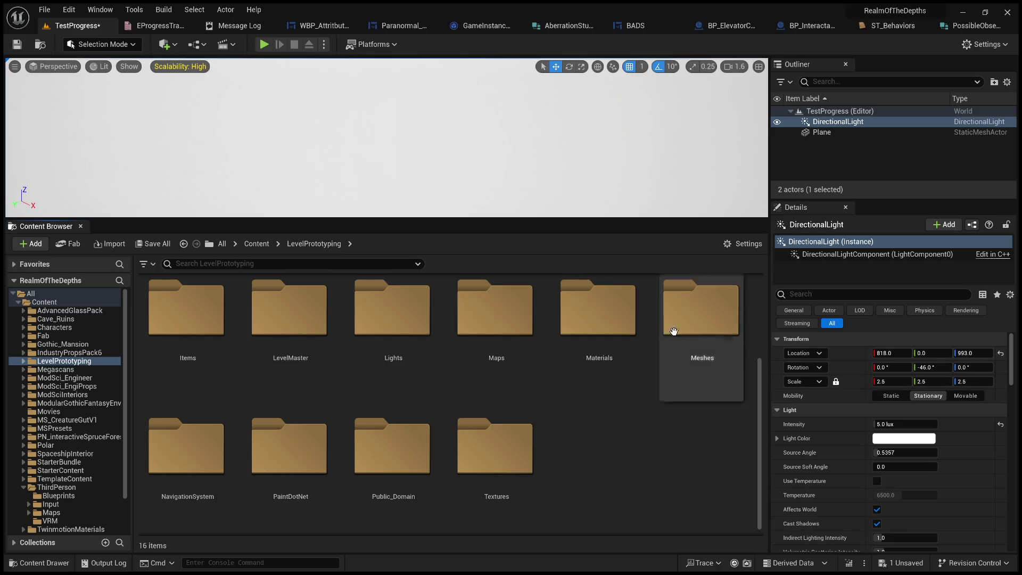
# Open the Interactables folder and its ItemUsedOn subfolder.
pyautogui.scroll(3, 525, 449)
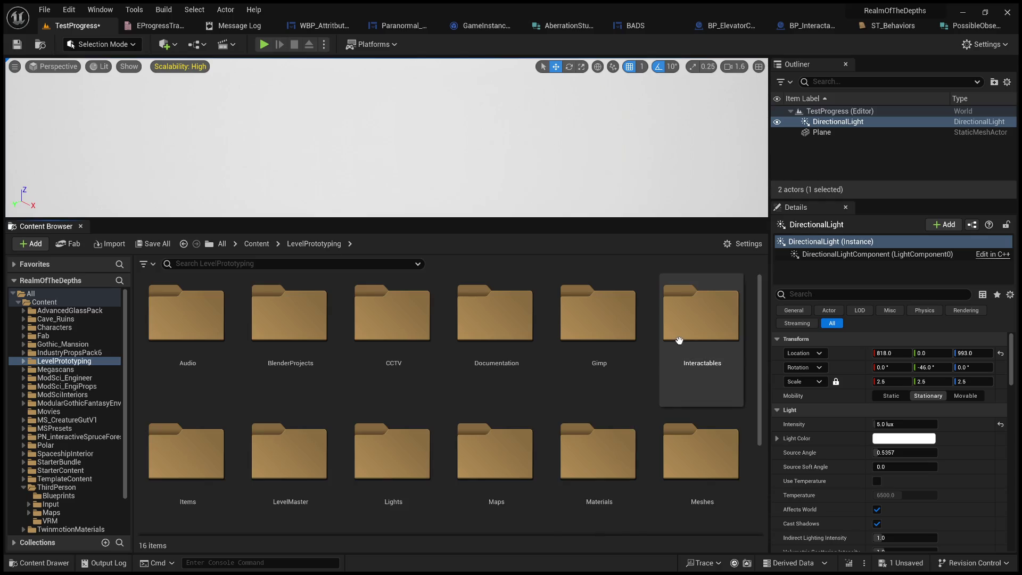
pyautogui.click(686, 339)
pyautogui.doubleClick(690, 338)
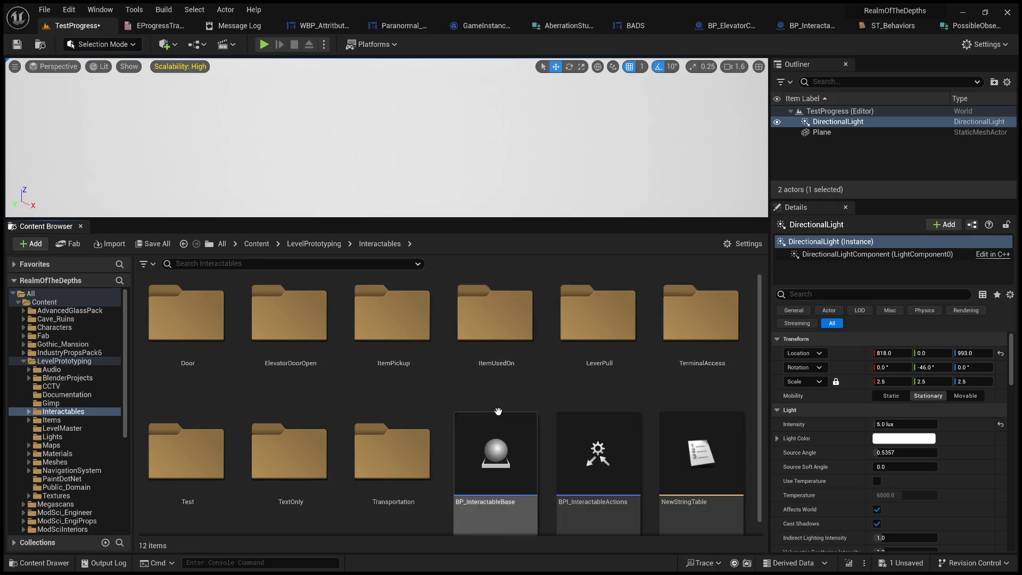
pyautogui.scroll(-1, 554, 399)
pyautogui.scroll(1, 535, 364)
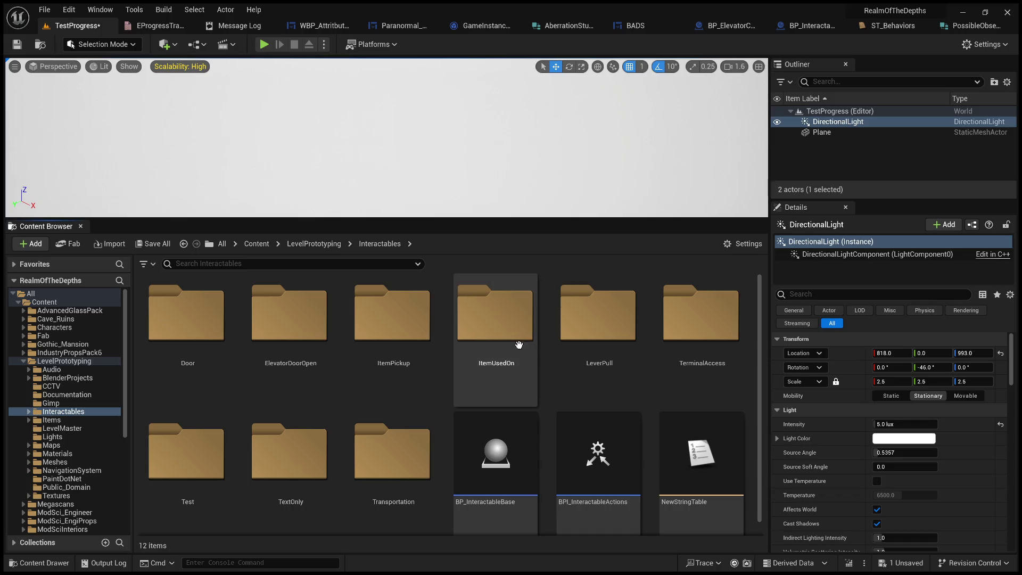
pyautogui.doubleClick(524, 338)
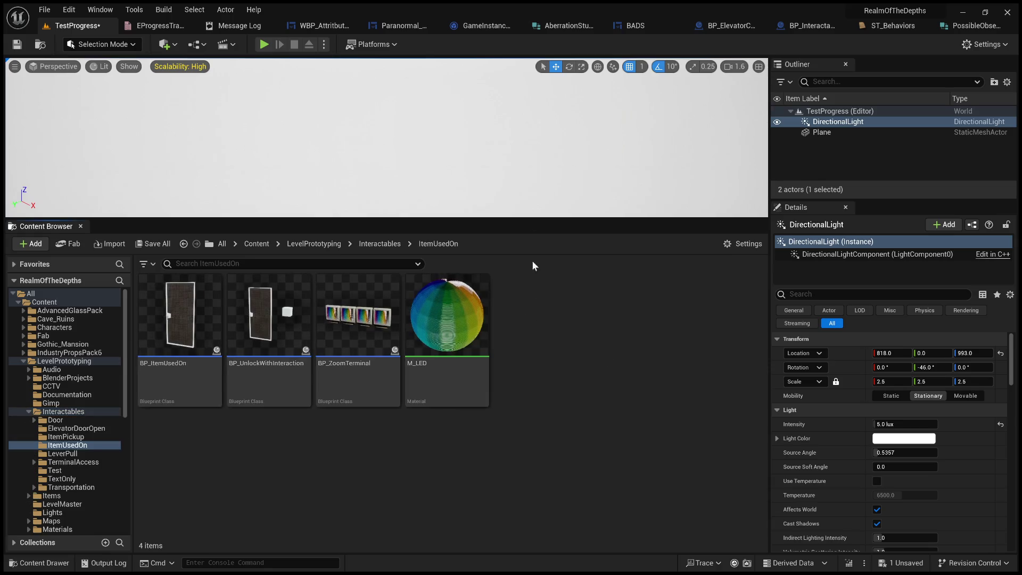
# Open BP_ItemUsedOn and compile it, exposing the missing Calling Interactable BP pin errors.
pyautogui.moveTo(467, 167); pyautogui.dragTo(455, 155)
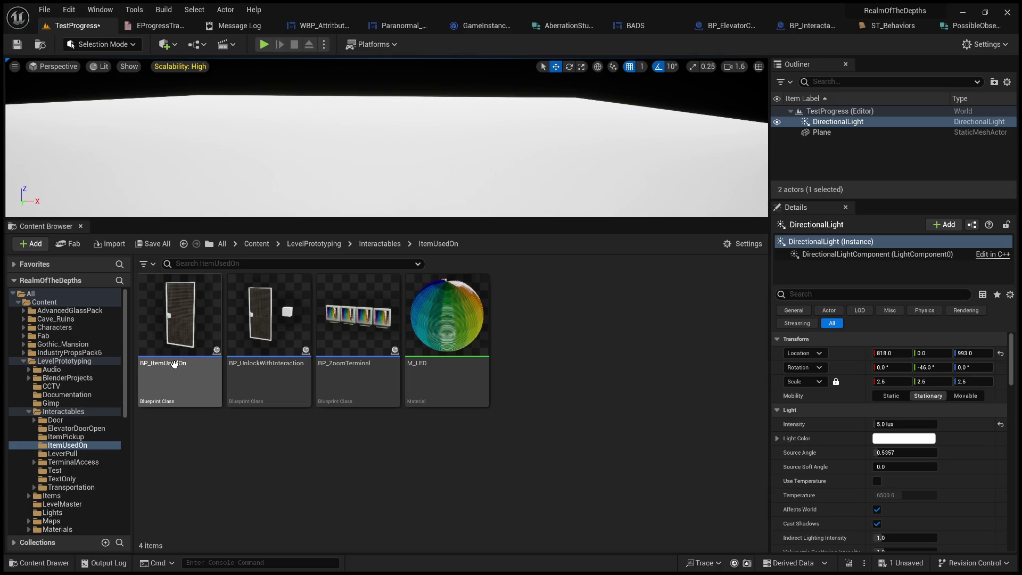
pyautogui.doubleClick(178, 319)
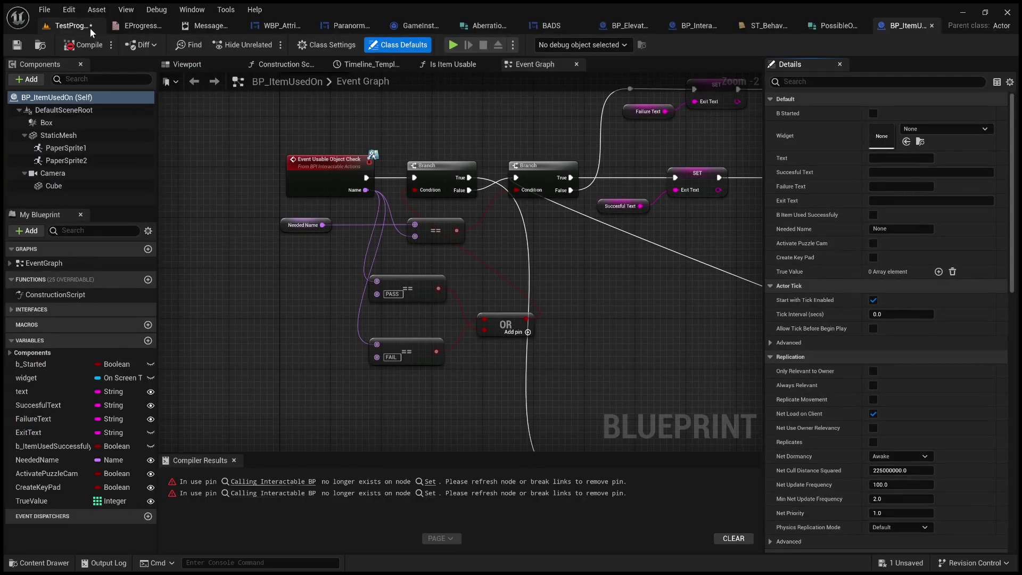
pyautogui.click(82, 44)
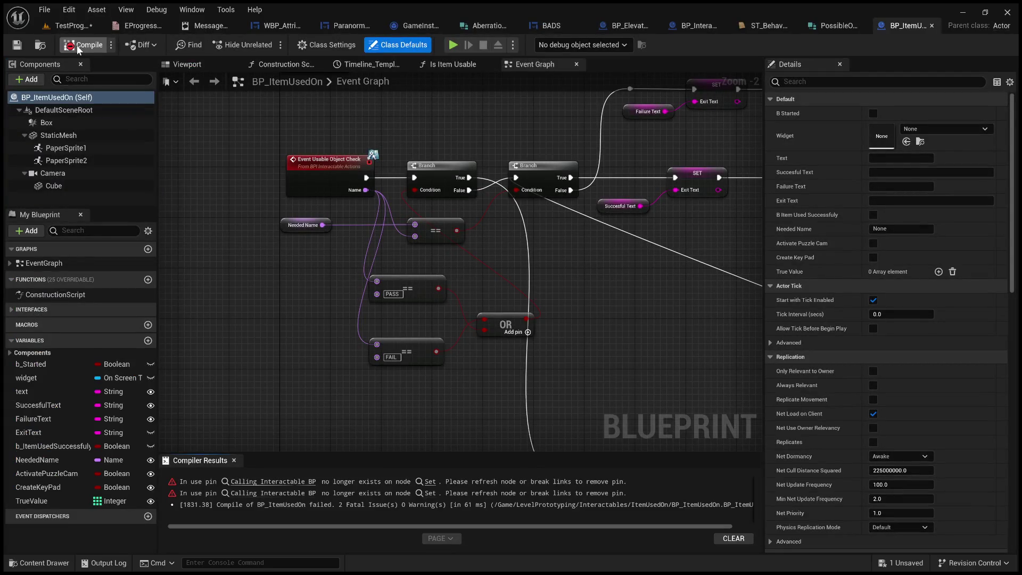
# Open BP_UnlockWithInteraction from the level's asset folder and compile it.
pyautogui.click(78, 29)
pyautogui.doubleClick(274, 372)
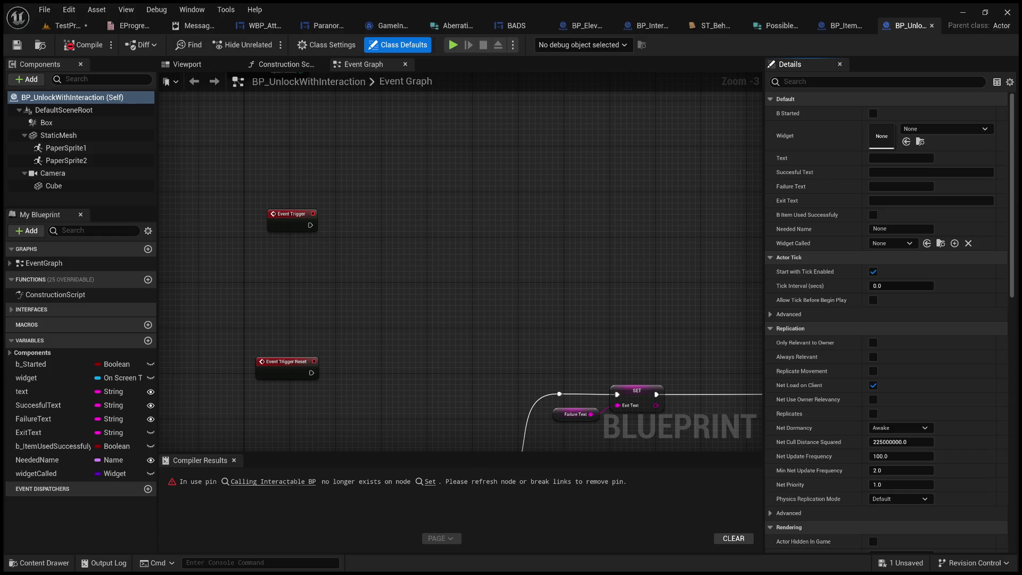
pyautogui.moveTo(419, 284); pyautogui.dragTo(532, 312)
pyautogui.click(81, 45)
# Jump from the compile error to the broken SET node, move it lower, and switch to Visual Studio.
pyautogui.scroll(-3, 475, 295)
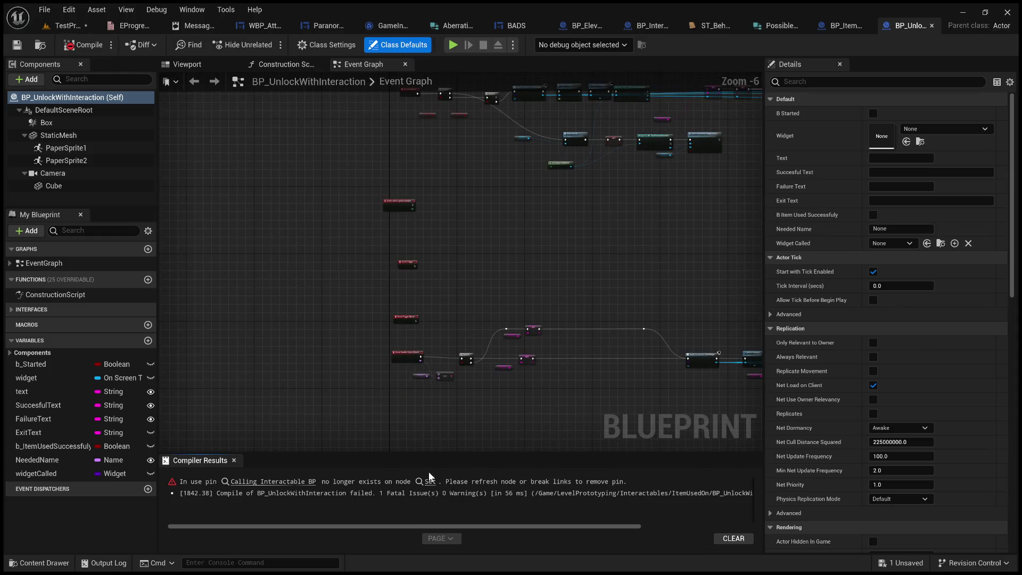
pyautogui.click(287, 482)
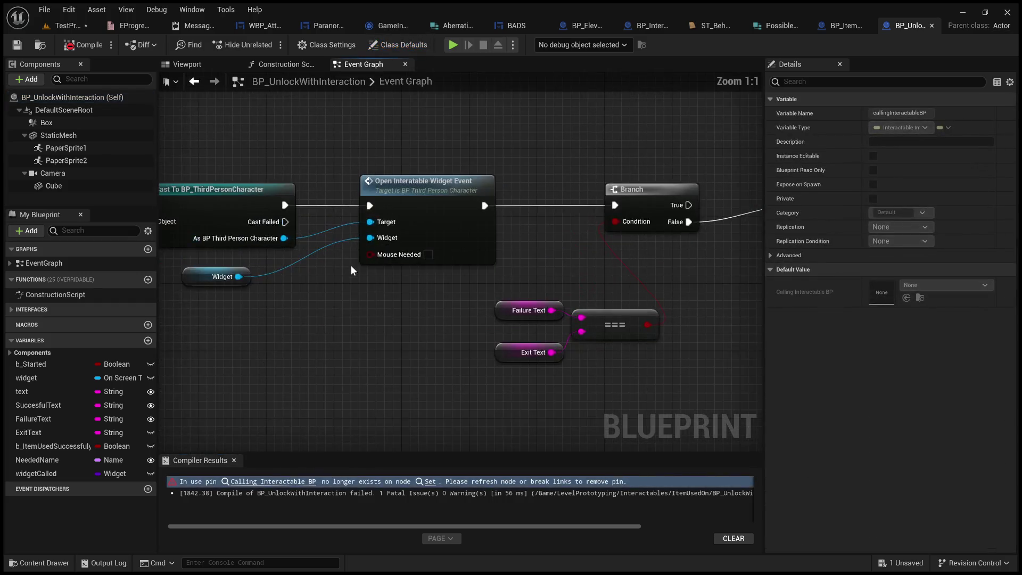
pyautogui.moveTo(498, 276)
pyautogui.mouseDown()
pyautogui.moveTo(504, 301)
pyautogui.moveTo(523, 269)
pyautogui.moveTo(494, 278)
pyautogui.moveTo(525, 385)
pyautogui.mouseUp()
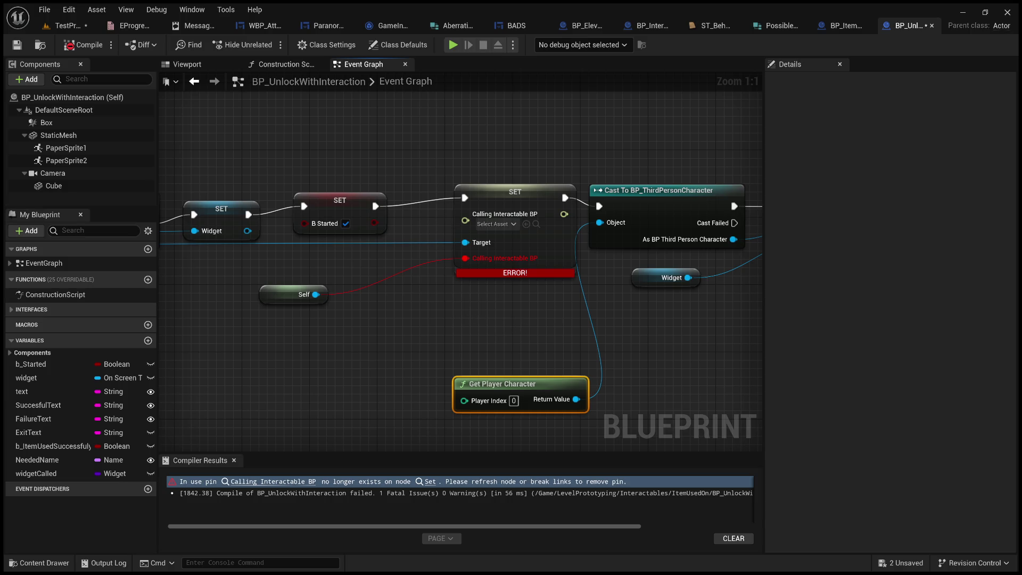
pyautogui.hotkey('alt', 'Tab')
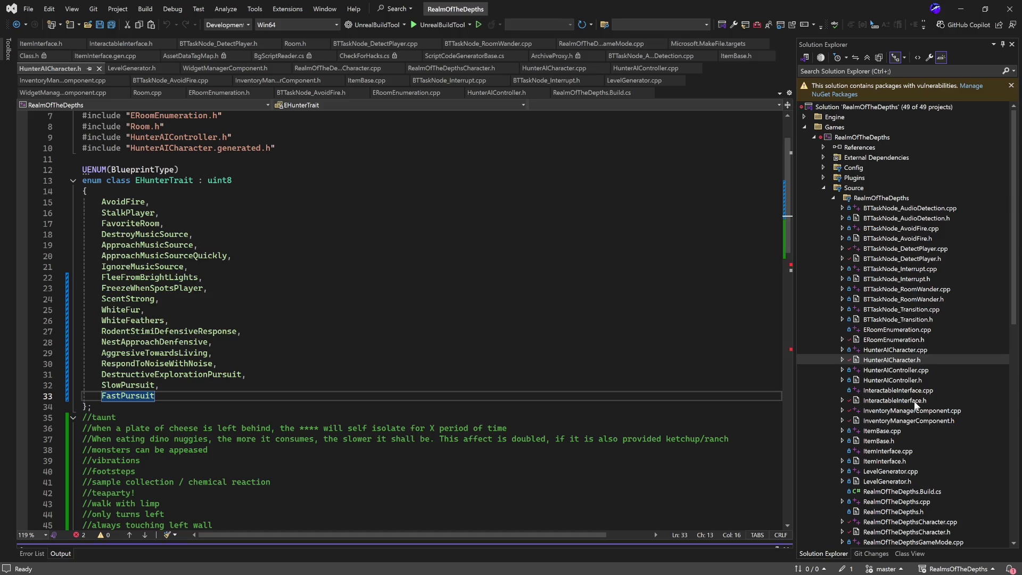
# Open RealmOfTheDepthsCharacter.cpp in the code editor.
pyautogui.scroll(-3, 944, 493)
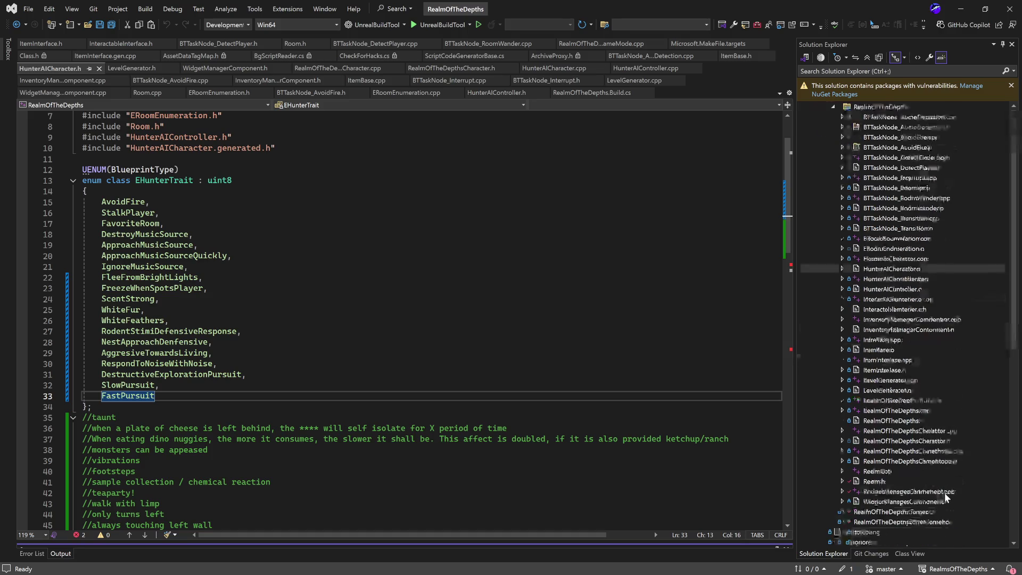
pyautogui.click(950, 429)
pyautogui.doubleClick(949, 429)
pyautogui.scroll(-10, 503, 321)
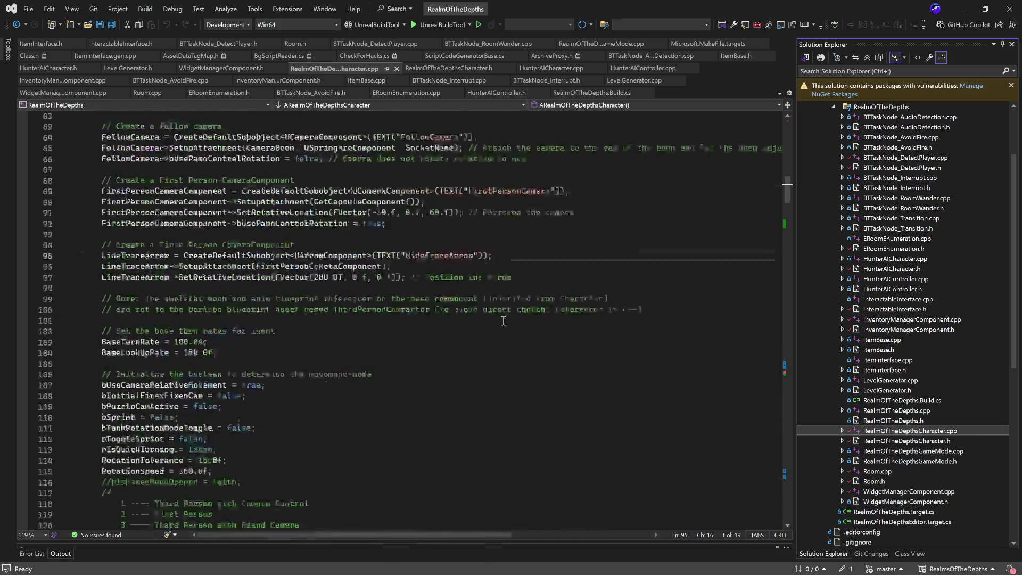
pyautogui.scroll(-10, 502, 321)
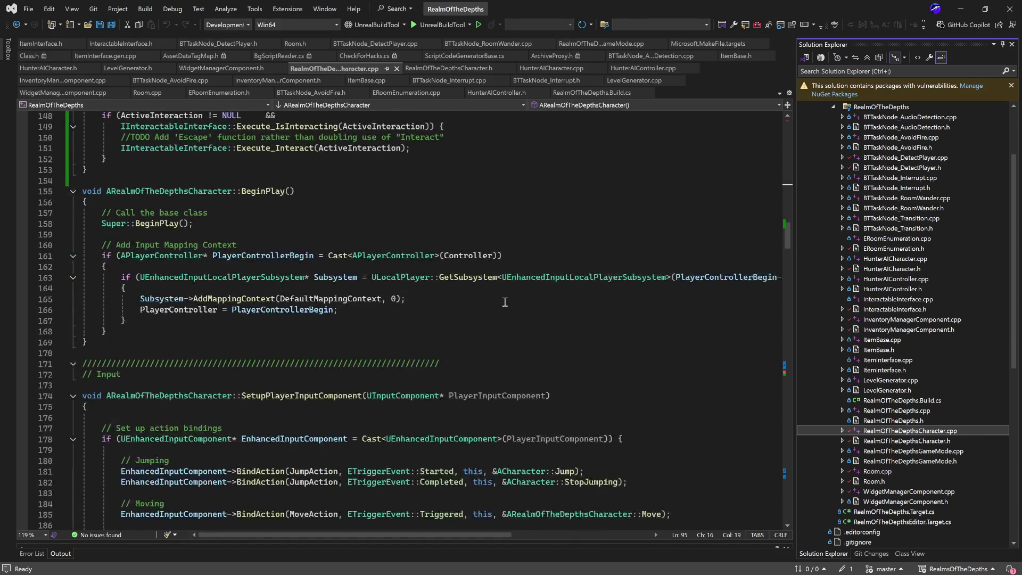
pyautogui.scroll(20, 502, 295)
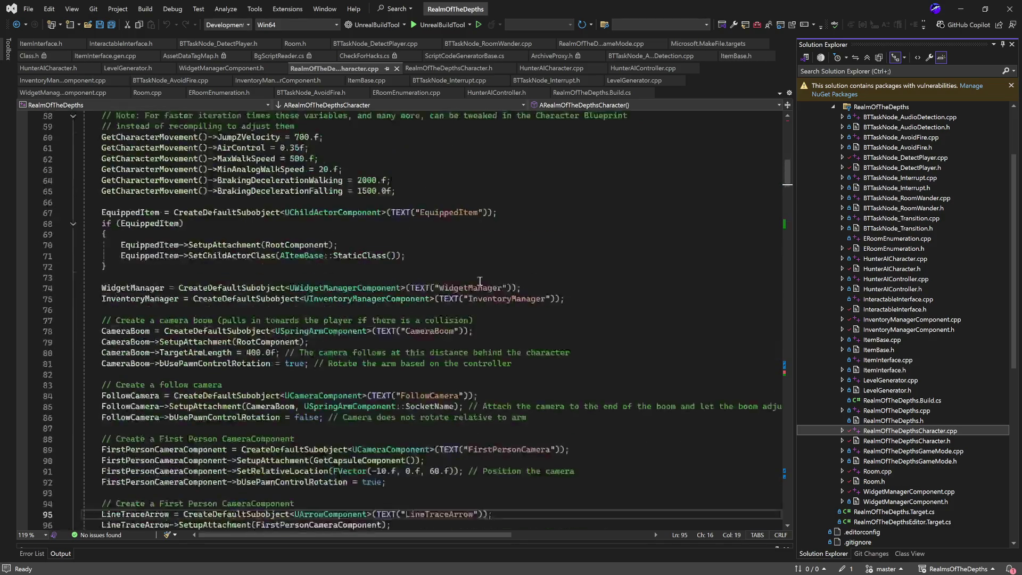
pyautogui.scroll(7, 424, 268)
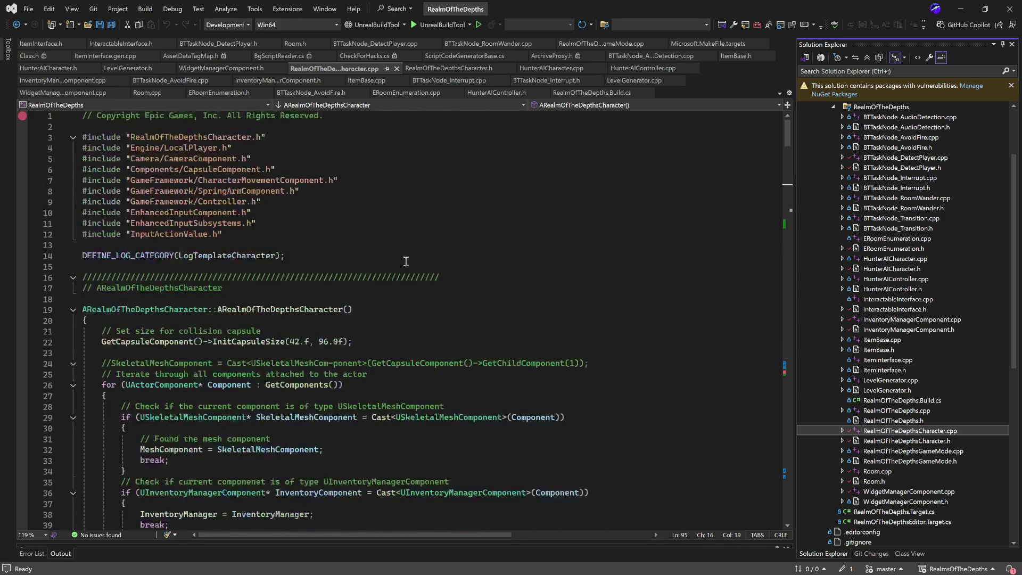
# Fold the constructor, SetWidgetType, GetWidgetType, DisplayExistingWidget and CloseActiveWidget bodies.
pyautogui.click(73, 309)
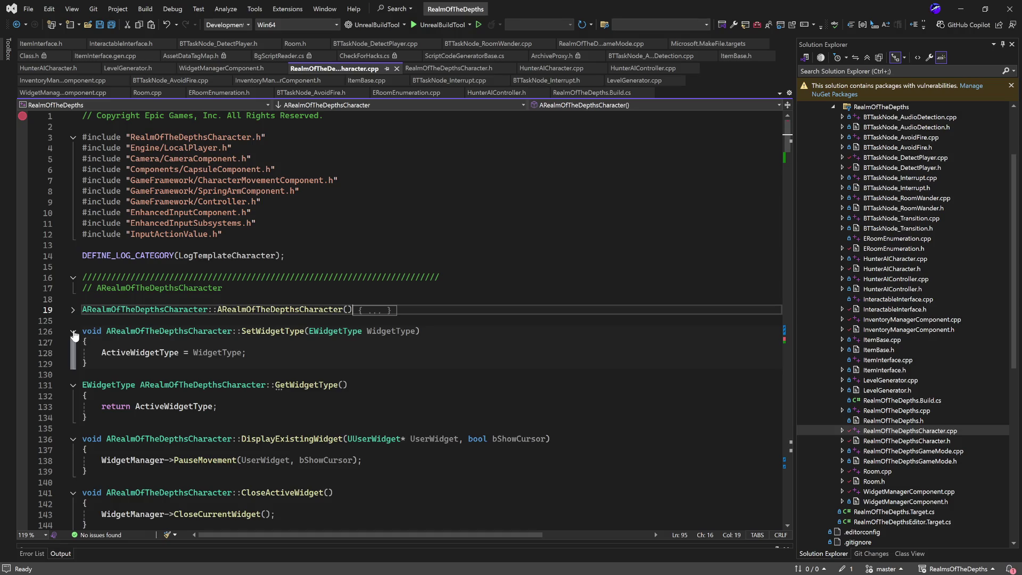
pyautogui.click(73, 331)
pyautogui.click(73, 352)
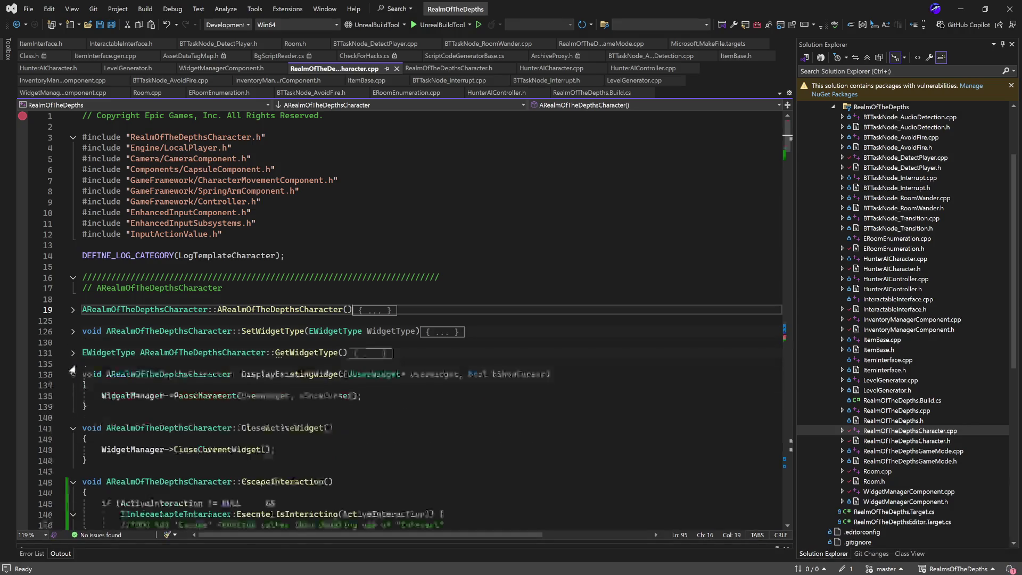
pyautogui.click(73, 374)
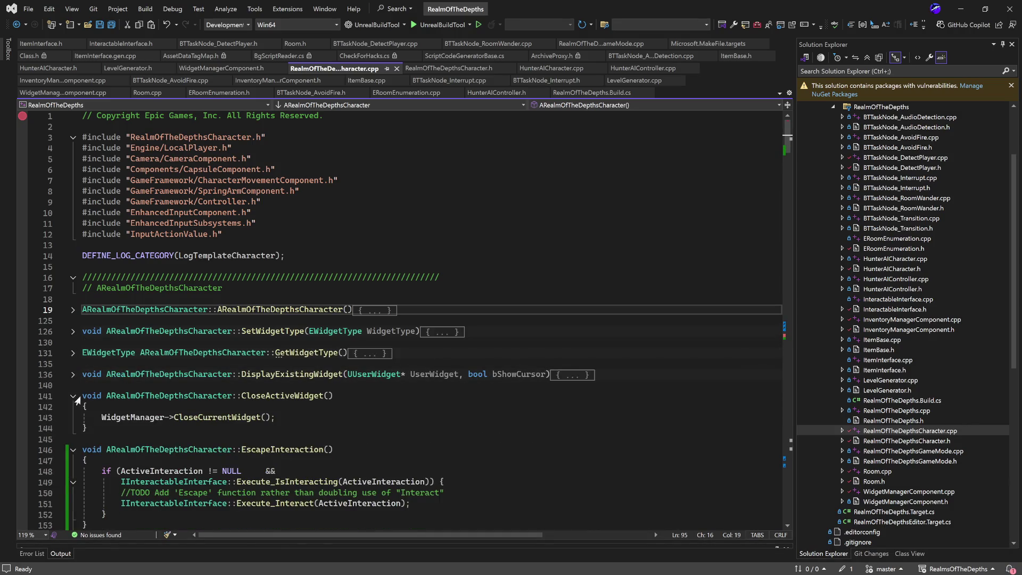
pyautogui.click(73, 396)
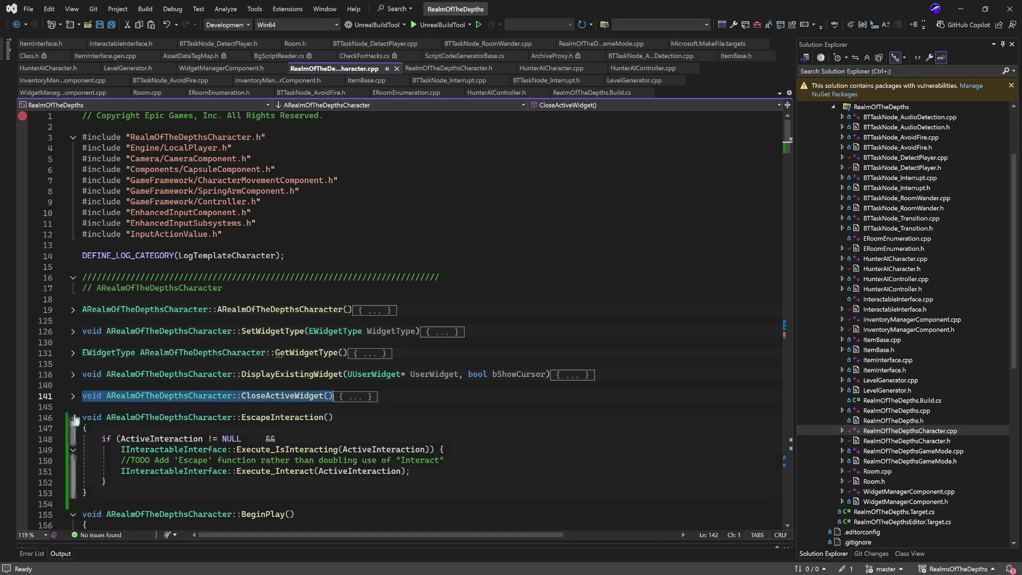
# Fold BeginPlay, SetupPlayerInputComponent, SetActiveFixedCamera, ToggleCamera, ToggleMovementMode, Sprint and QuickTurn bodies.
pyautogui.scroll(-6, 137, 388)
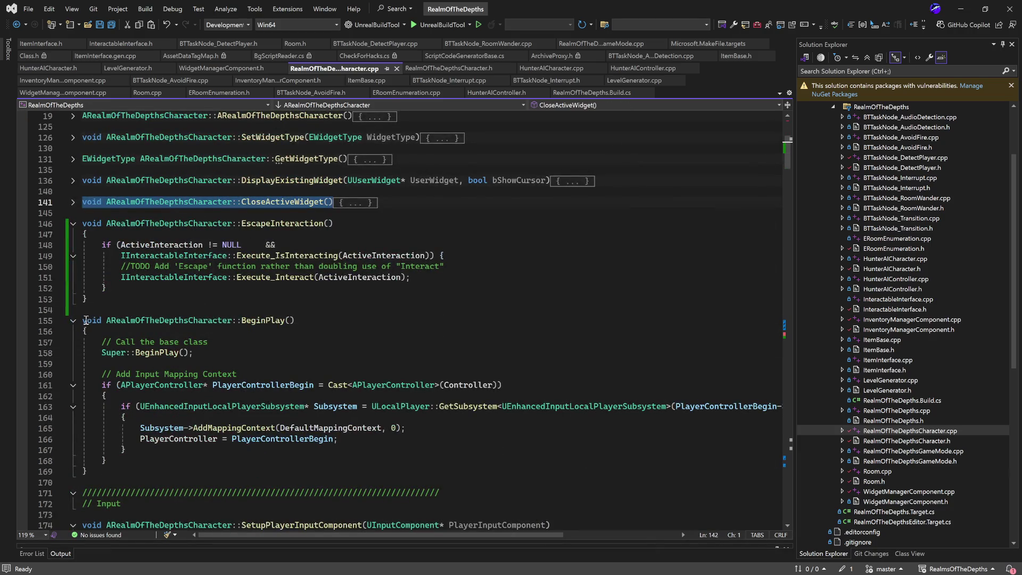
pyautogui.click(73, 320)
pyautogui.scroll(-2, 74, 336)
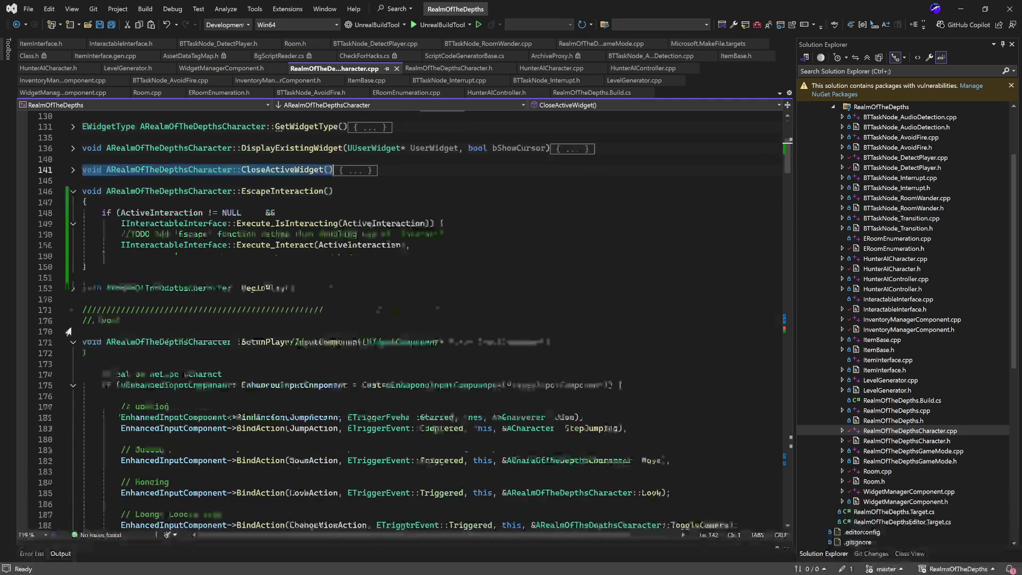
pyautogui.click(73, 332)
pyautogui.scroll(-2, 79, 346)
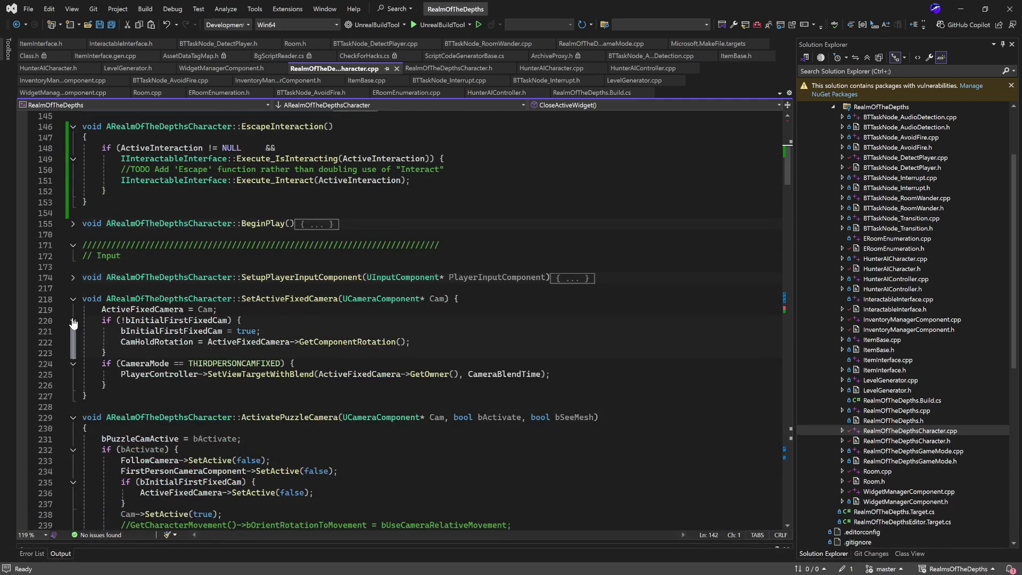
pyautogui.click(73, 299)
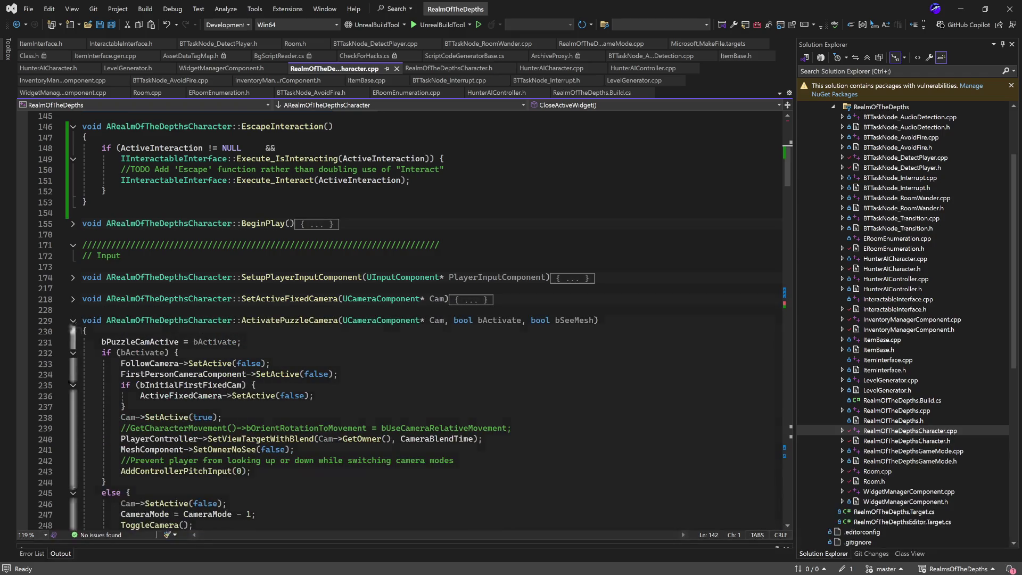
pyautogui.scroll(-11, 80, 325)
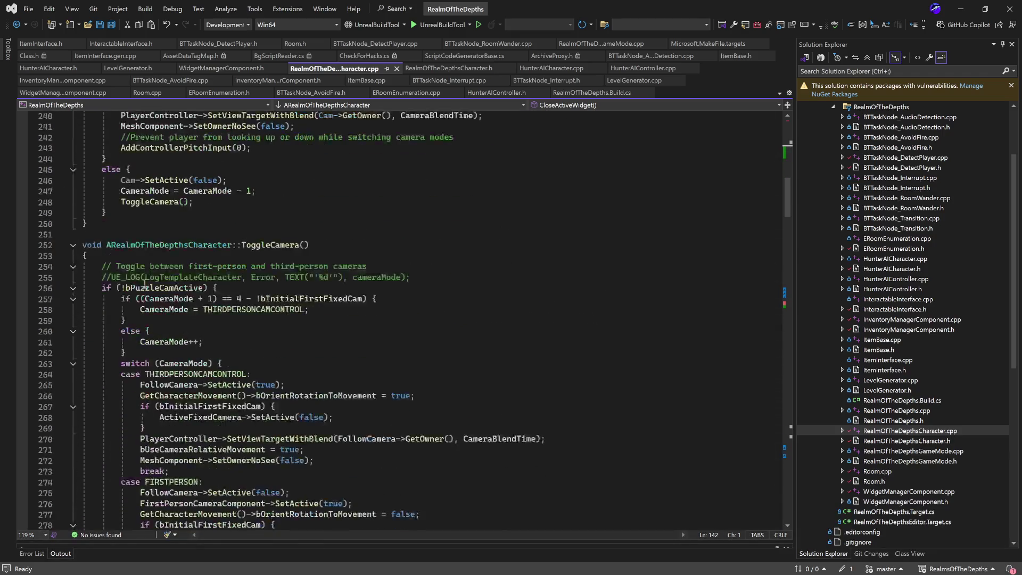
pyautogui.scroll(6, 150, 278)
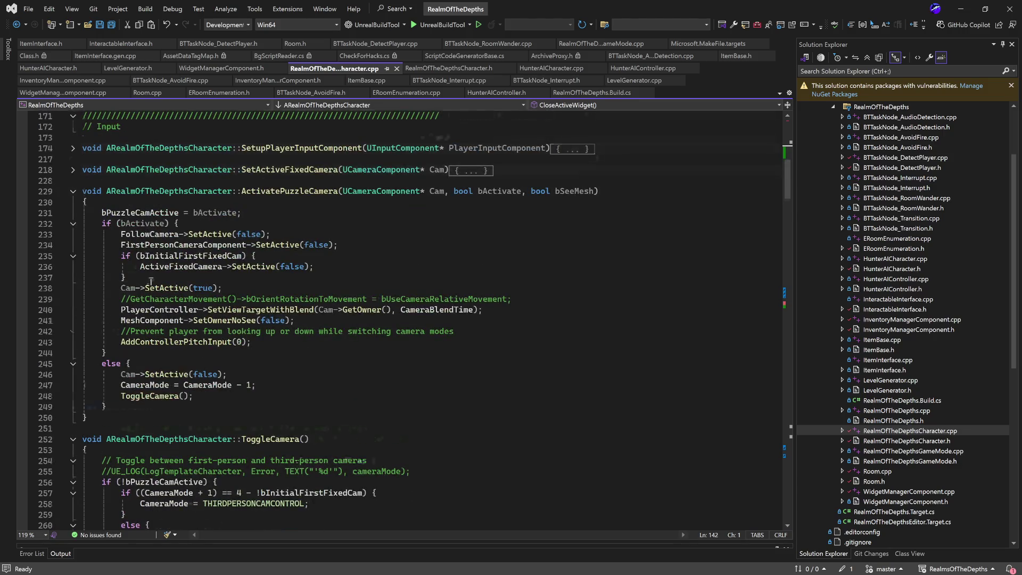
pyautogui.scroll(-10, 151, 282)
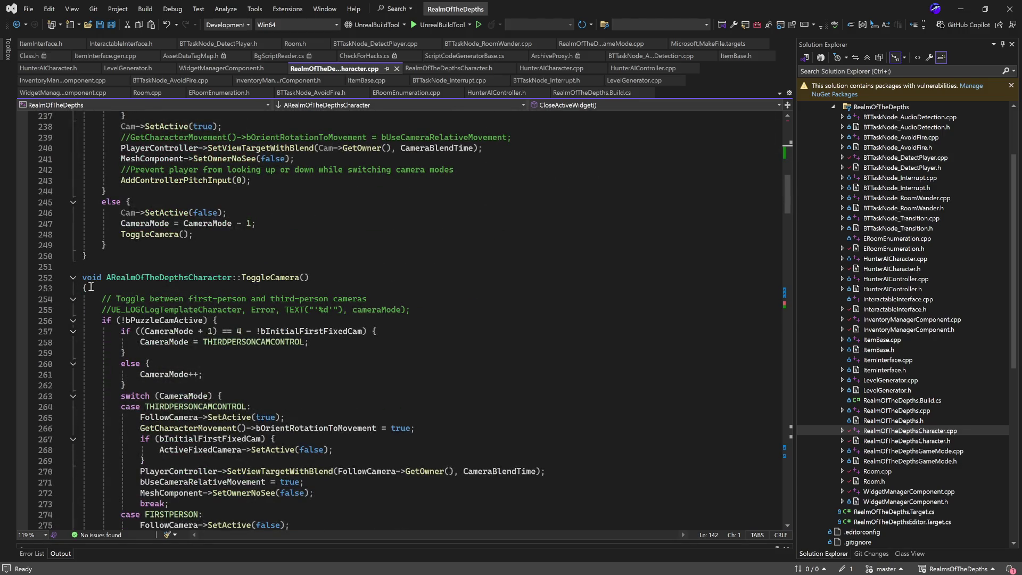
pyautogui.click(73, 277)
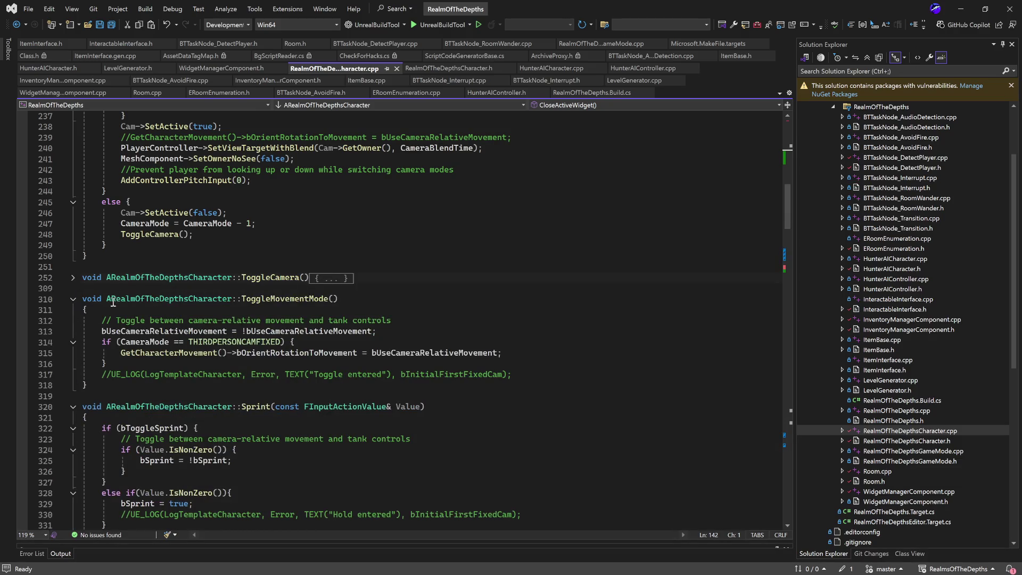
pyautogui.click(73, 299)
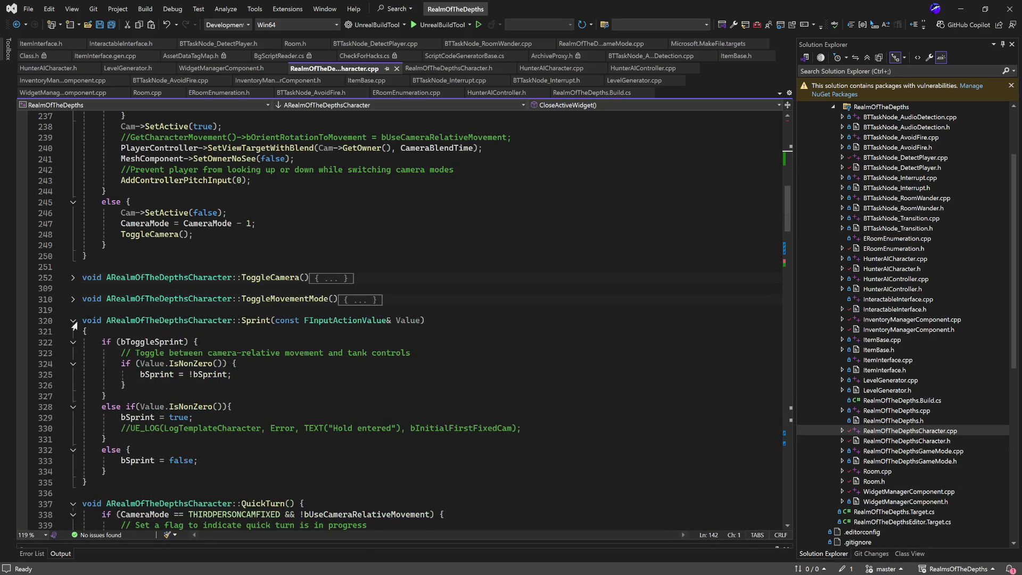
pyautogui.click(72, 320)
pyautogui.click(73, 341)
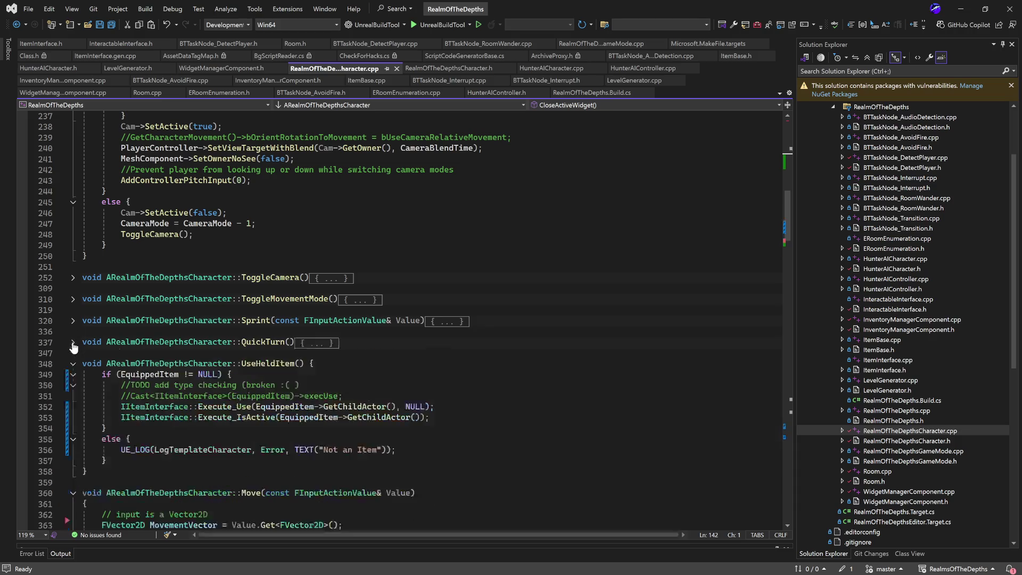
# Fold the Move, Look, MoveCompleted and UnequipItem function bodies.
pyautogui.scroll(-7, 206, 262)
pyautogui.scroll(3, 207, 262)
pyautogui.scroll(-3, 220, 294)
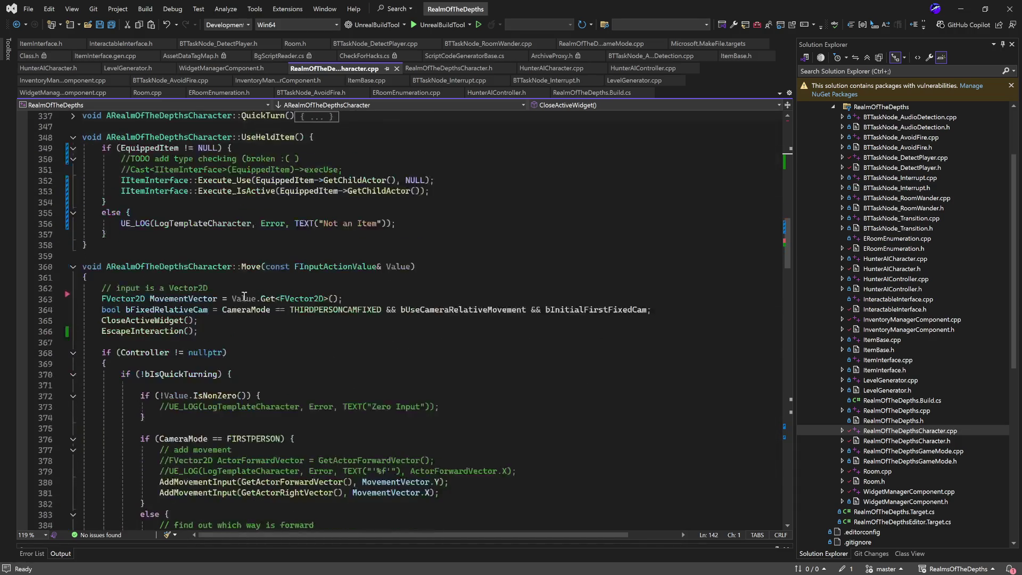
pyautogui.click(73, 266)
pyautogui.scroll(-1, 79, 266)
pyautogui.click(73, 256)
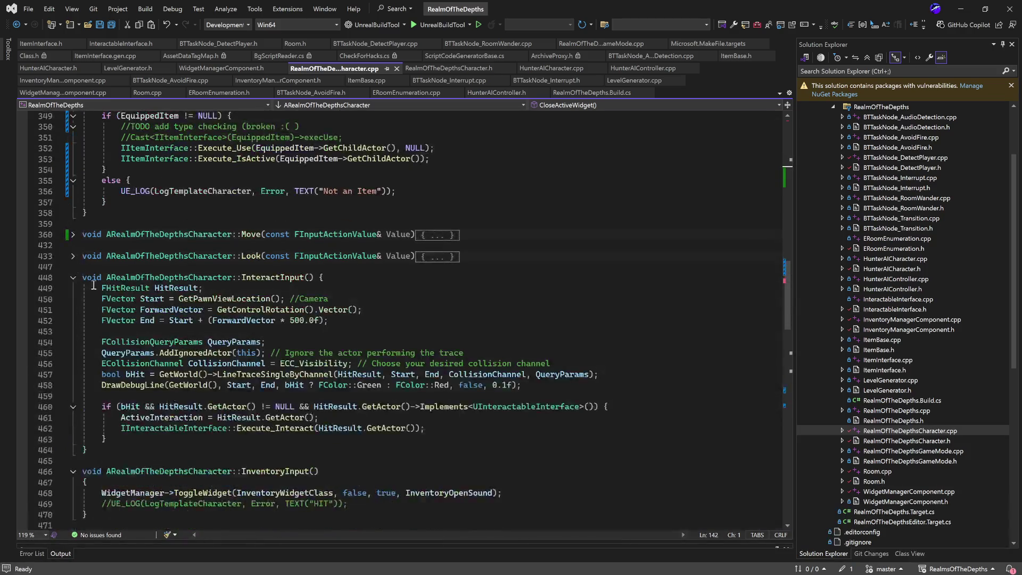
pyautogui.scroll(-7, 88, 292)
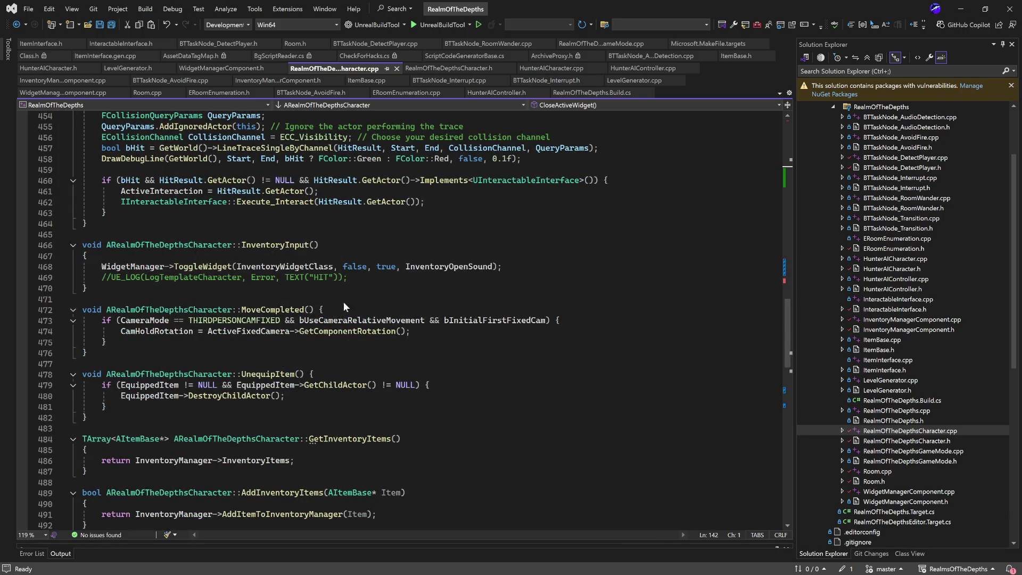
pyautogui.scroll(-2, 230, 279)
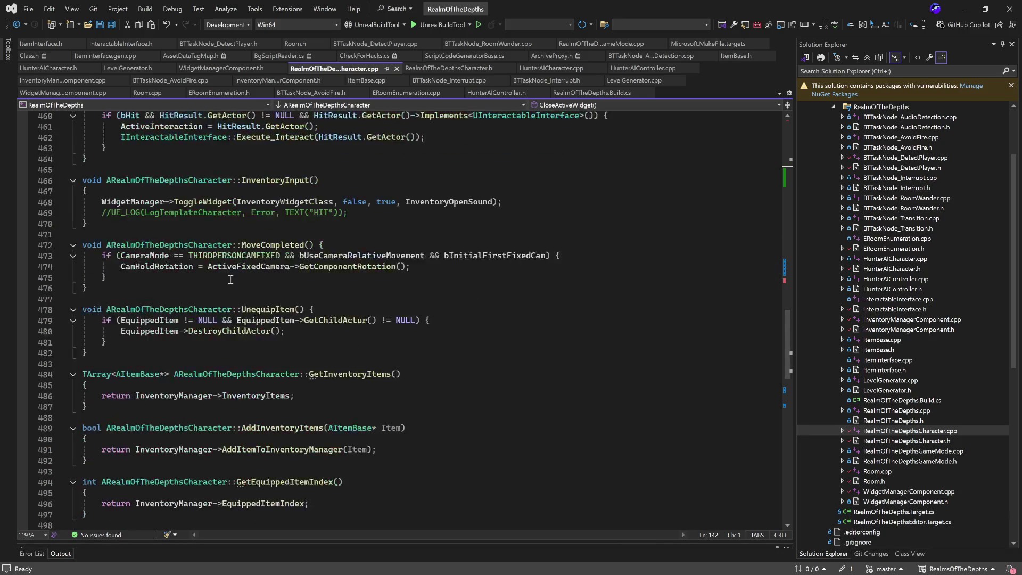
pyautogui.click(73, 245)
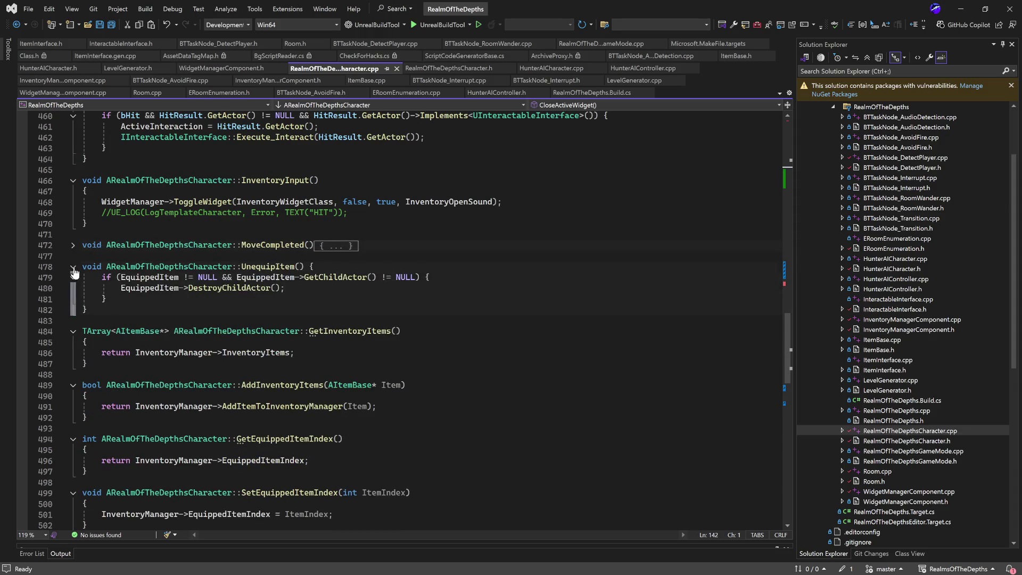
pyautogui.click(73, 269)
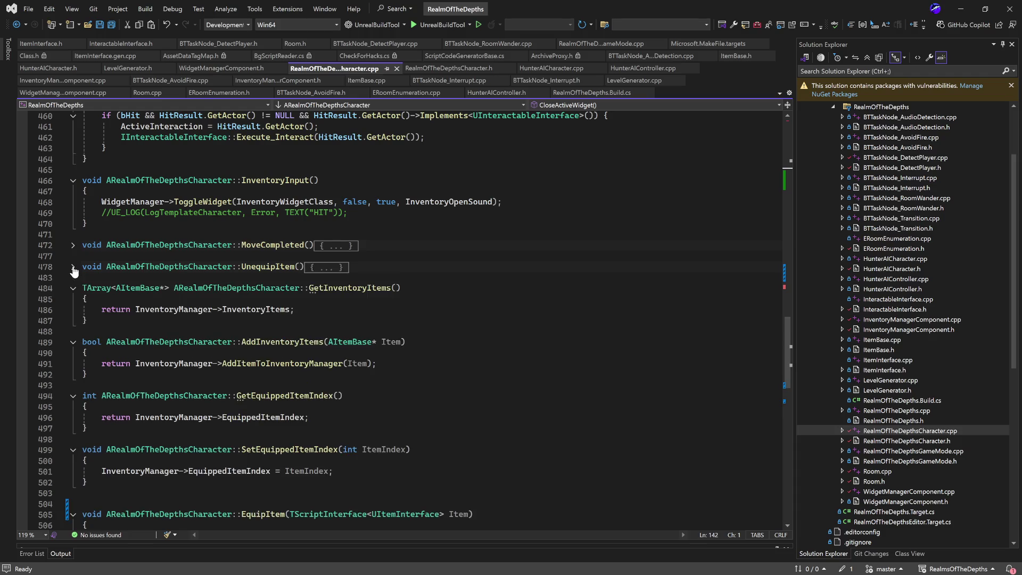
# Fold the Tick function body and scroll back toward the top of the file.
pyautogui.scroll(-5, 229, 277)
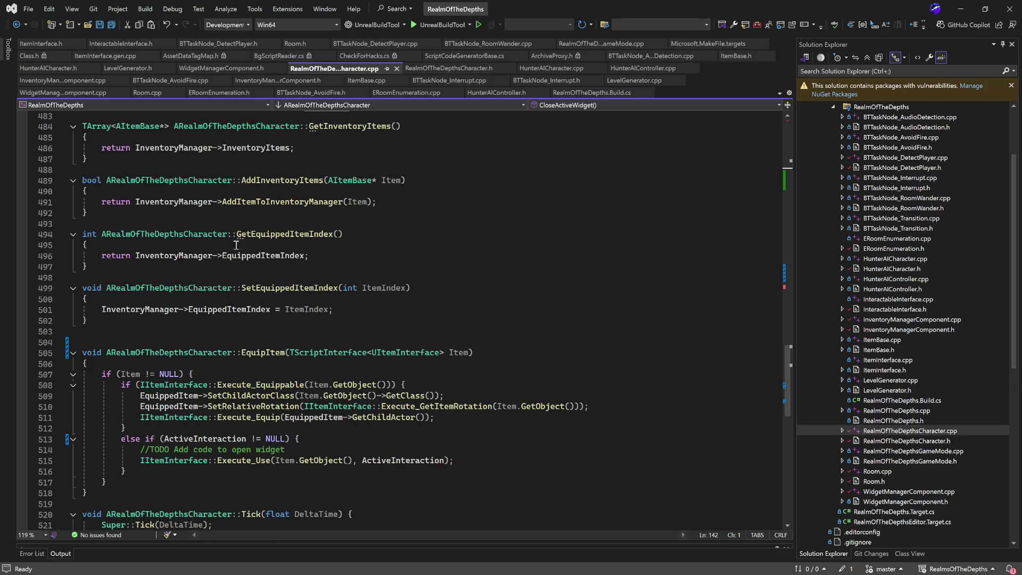
pyautogui.scroll(-3, 287, 245)
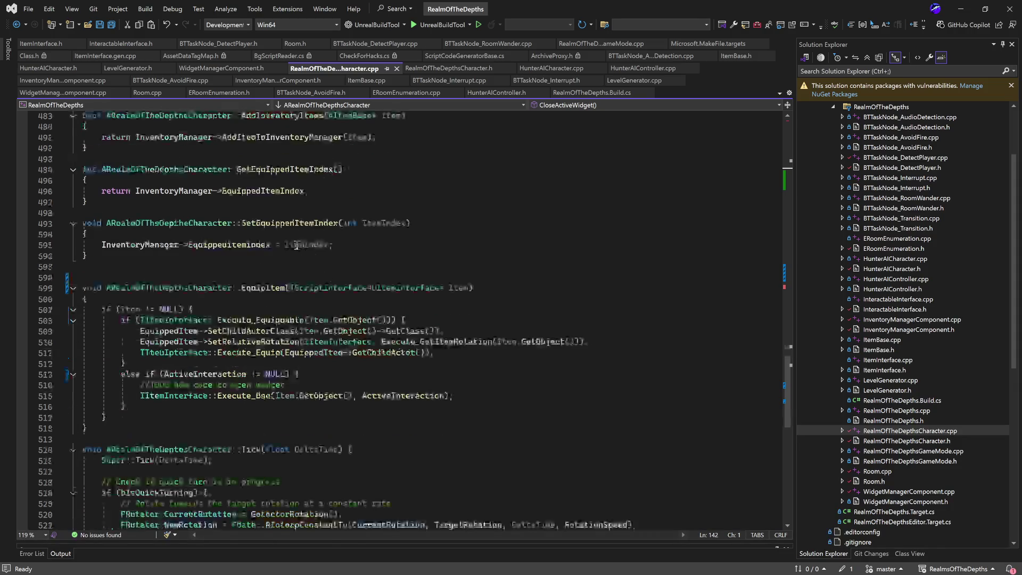
pyautogui.scroll(-2, 311, 254)
pyautogui.scroll(-4, 269, 245)
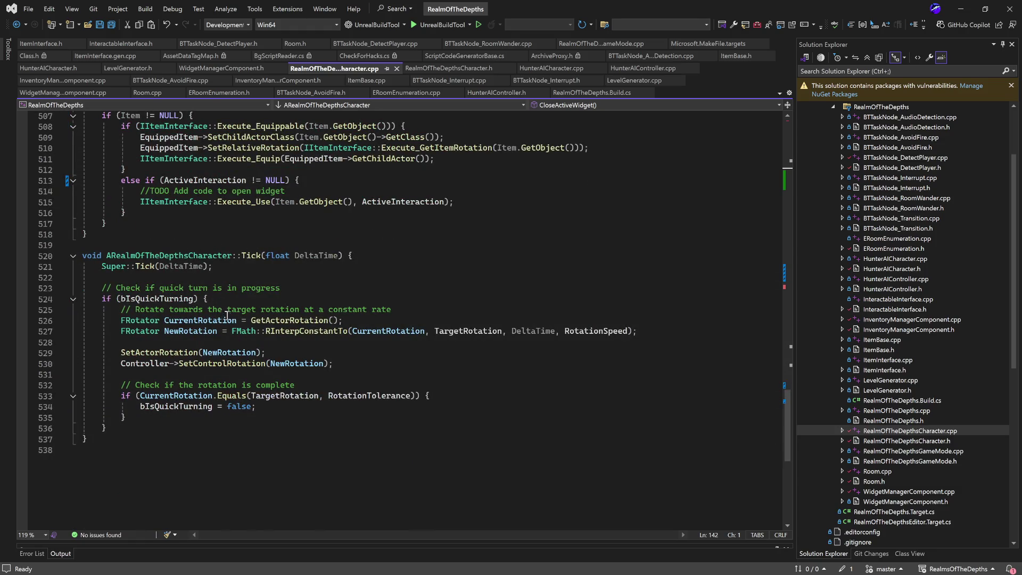
pyautogui.click(73, 255)
pyautogui.scroll(20, 260, 294)
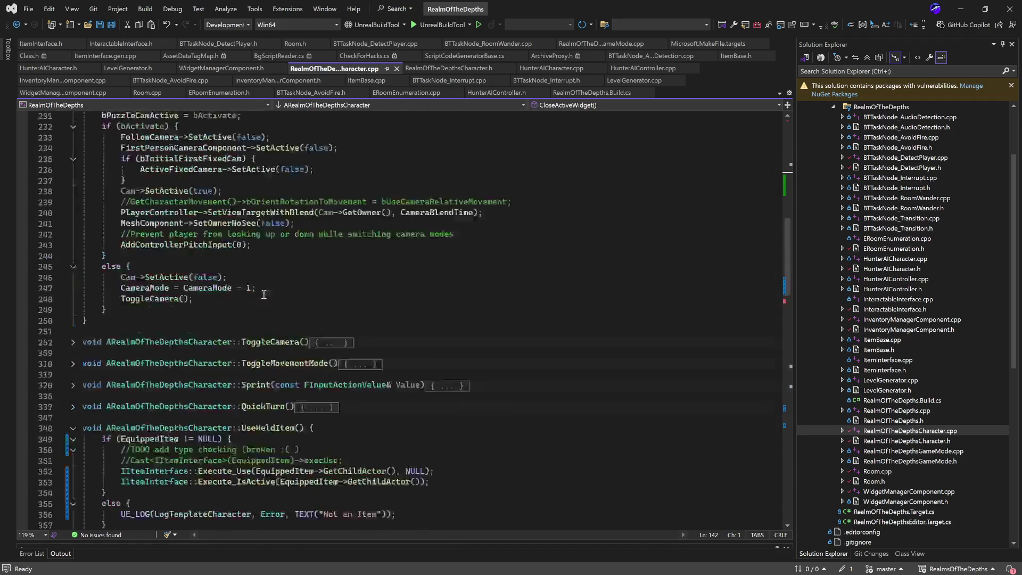
pyautogui.scroll(4, 273, 294)
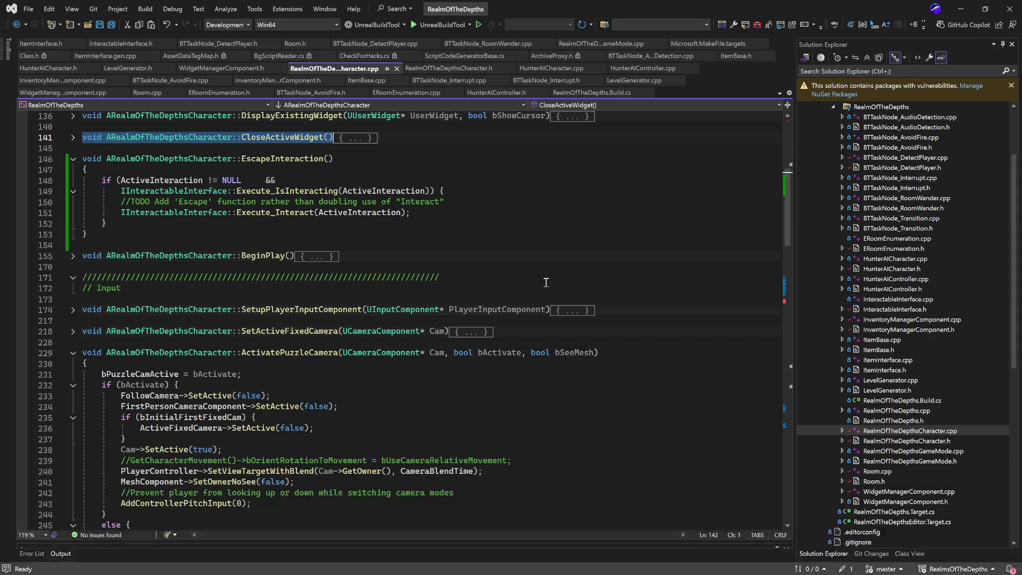
pyautogui.scroll(8, 529, 273)
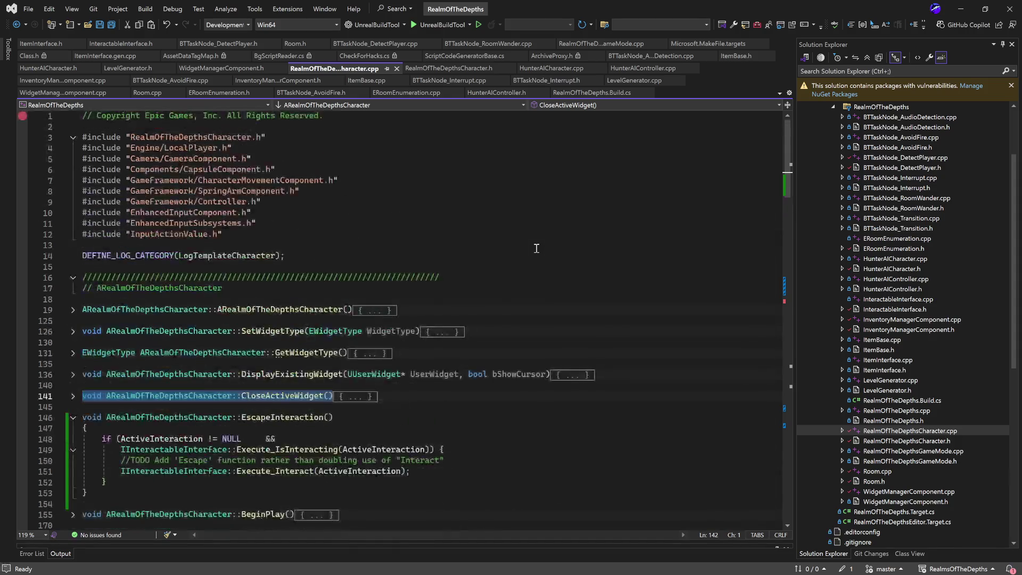
# Scroll through RealmOfTheDepthsCharacter.cpp around EscapeInteraction and the TODO comment on line 150.
pyautogui.scroll(-4, 537, 248)
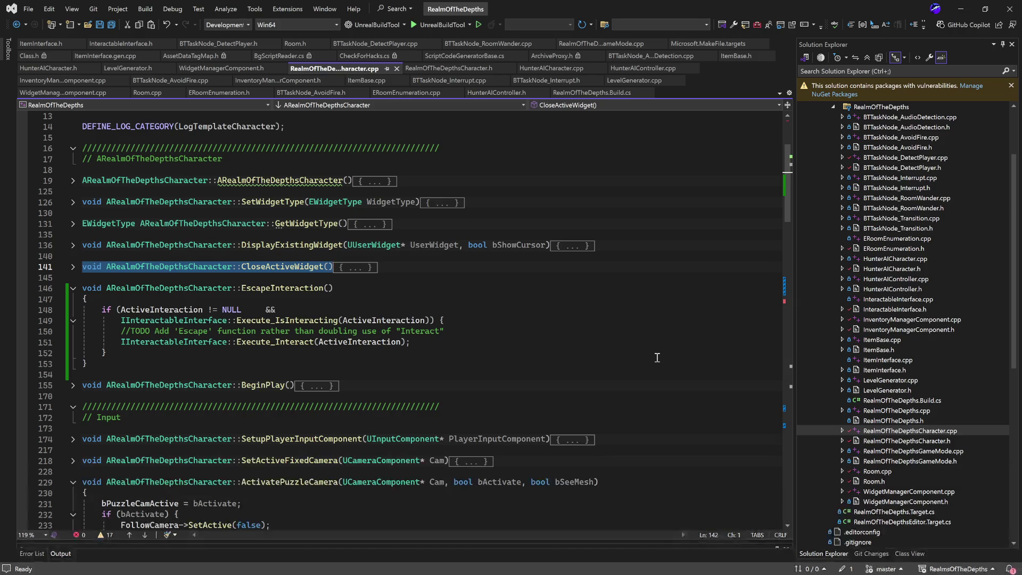
pyautogui.scroll(-8, 656, 357)
pyautogui.scroll(9, 656, 357)
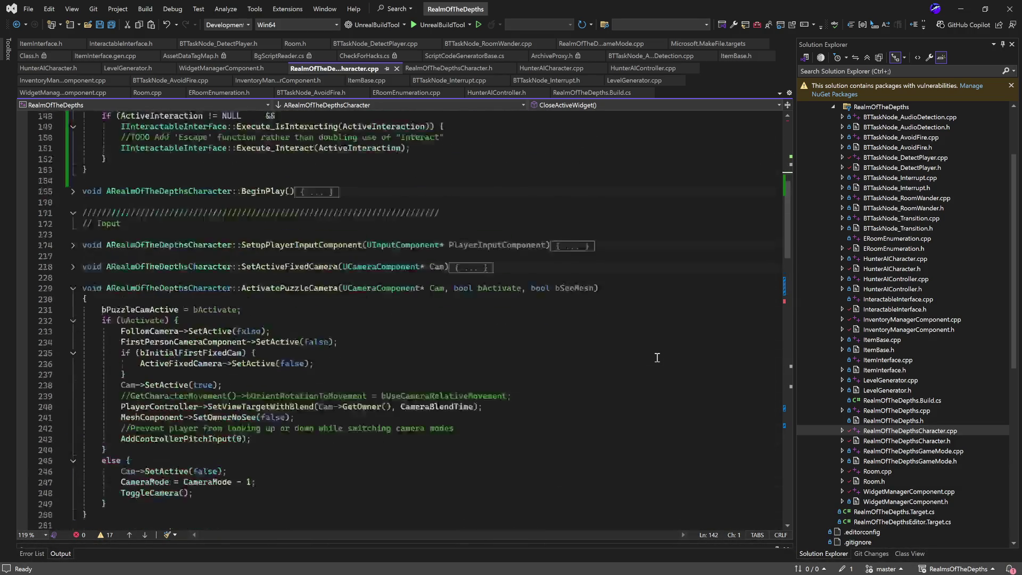
pyautogui.scroll(3, 657, 357)
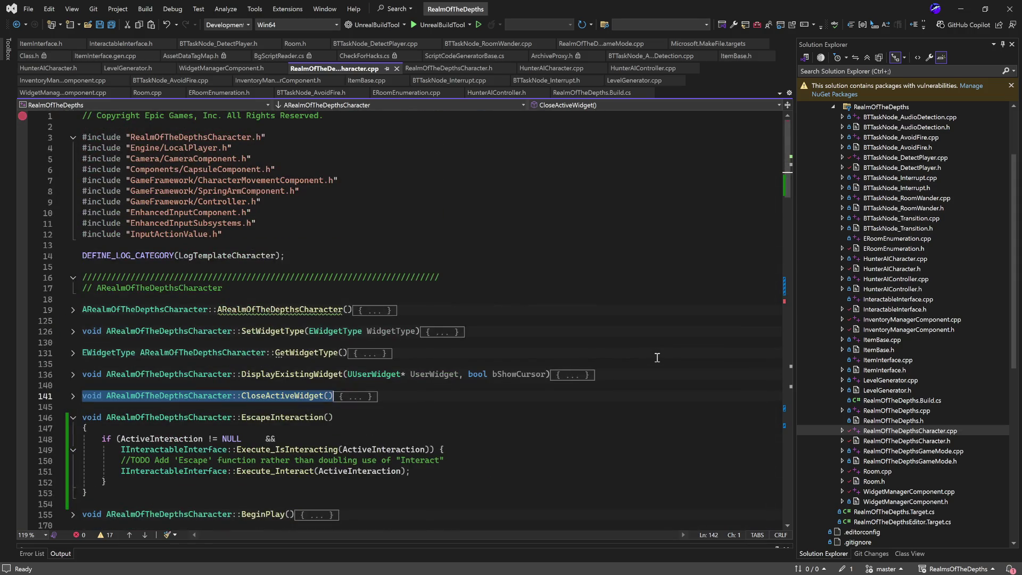
pyautogui.scroll(-4, 657, 357)
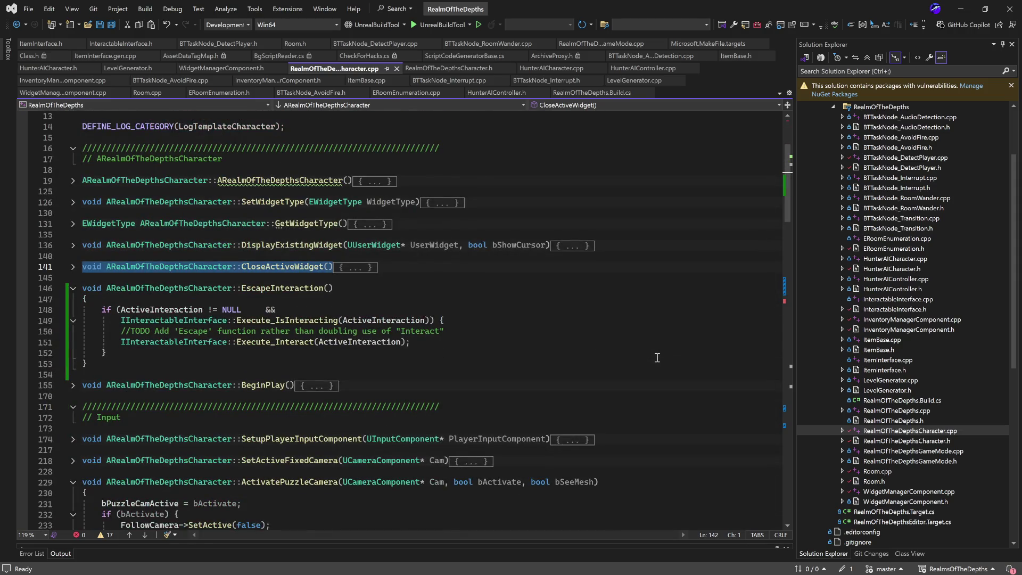
pyautogui.scroll(-4, 656, 357)
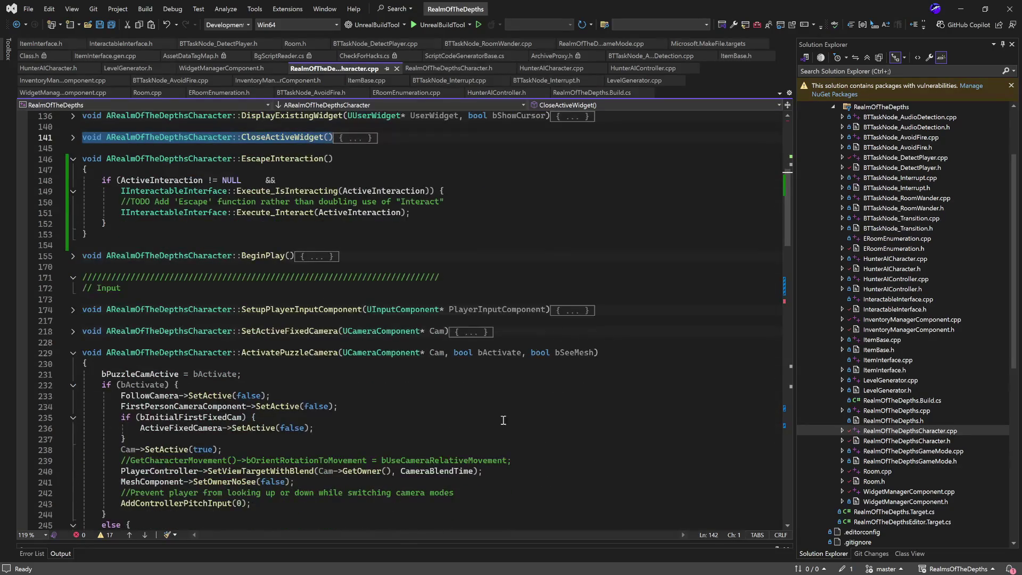
pyautogui.click(138, 246)
pyautogui.scroll(4, 119, 238)
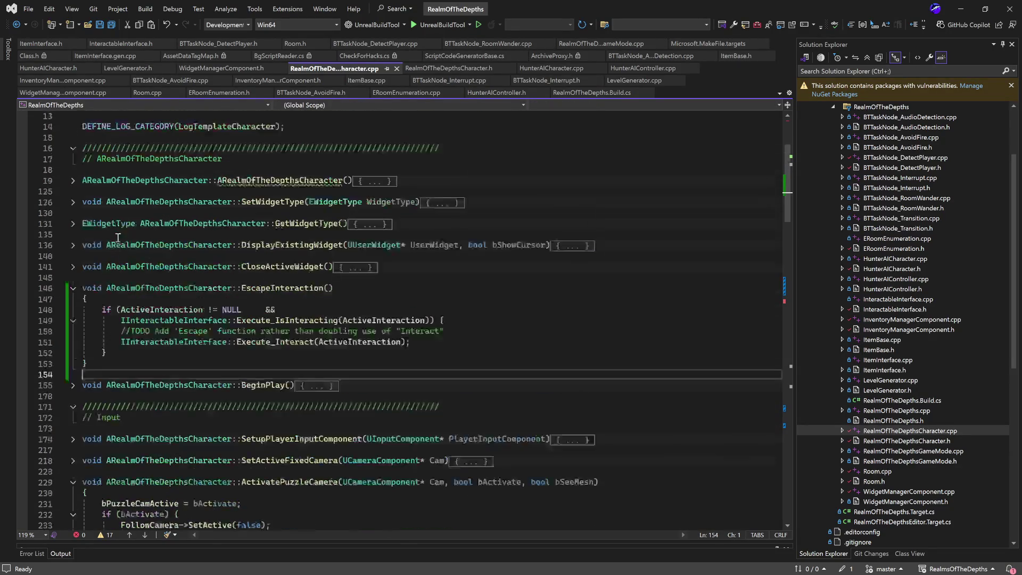
pyautogui.click(114, 331)
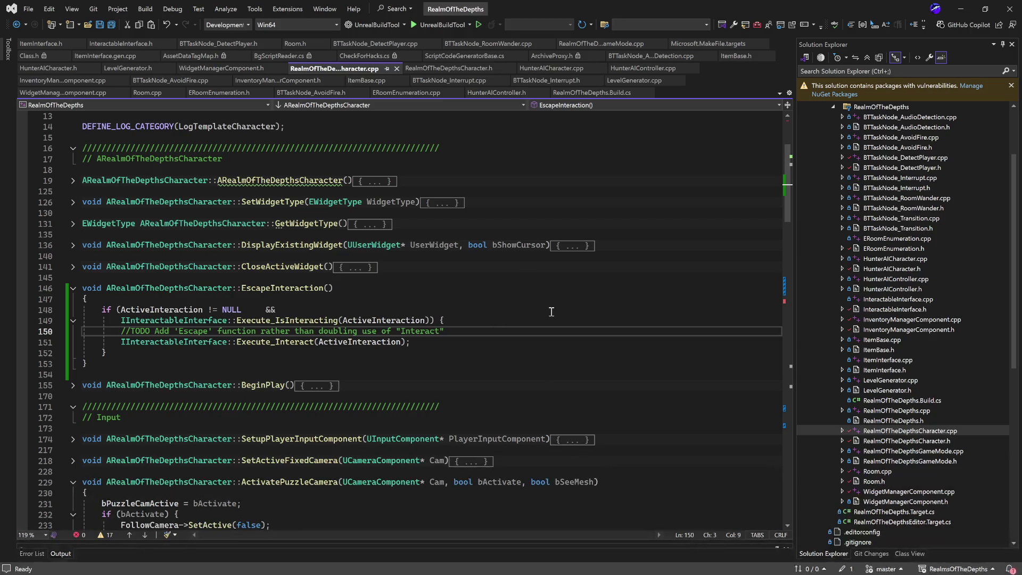
# Review the if block inside UseHeldItem in the character code.
pyautogui.scroll(-8, 551, 312)
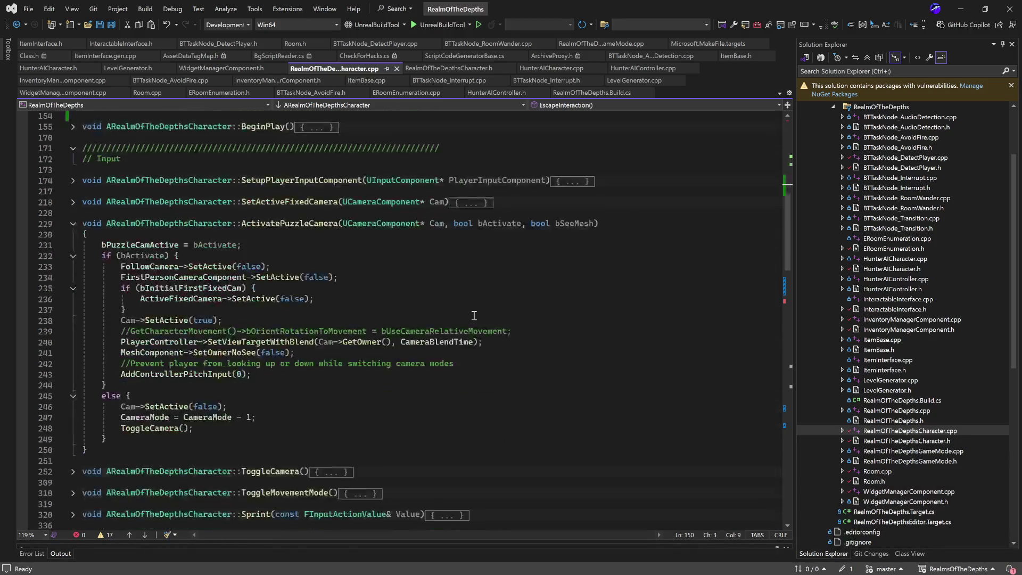
pyautogui.scroll(2, 303, 272)
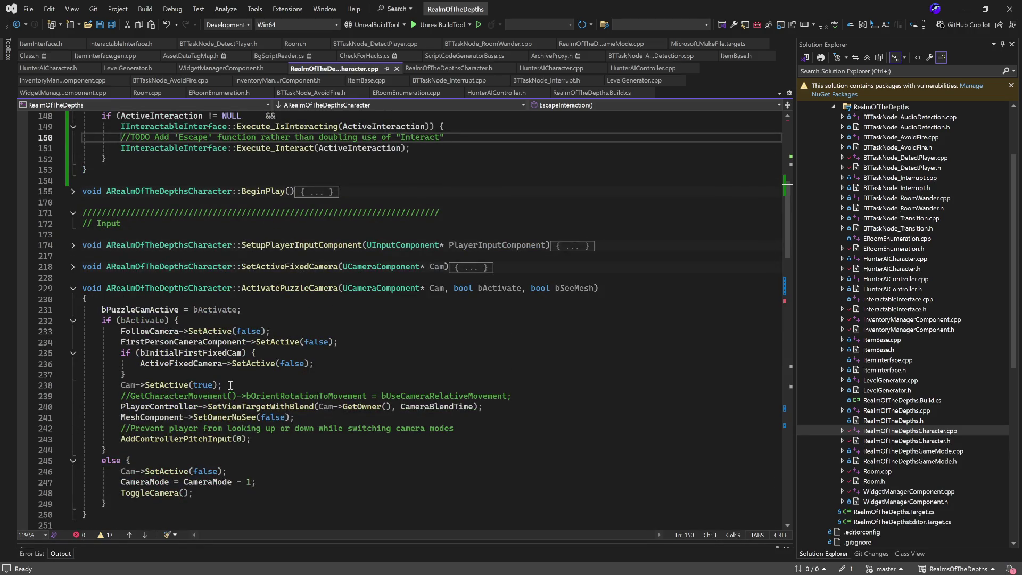
pyautogui.scroll(-2, 230, 384)
pyautogui.scroll(4, 243, 261)
pyautogui.scroll(-15, 254, 313)
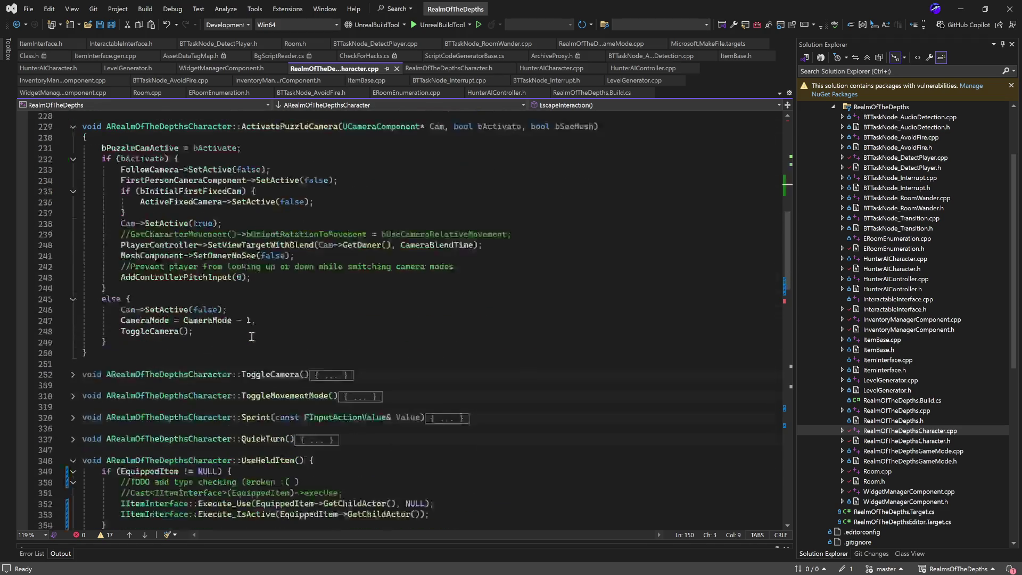
pyautogui.scroll(-1, 358, 307)
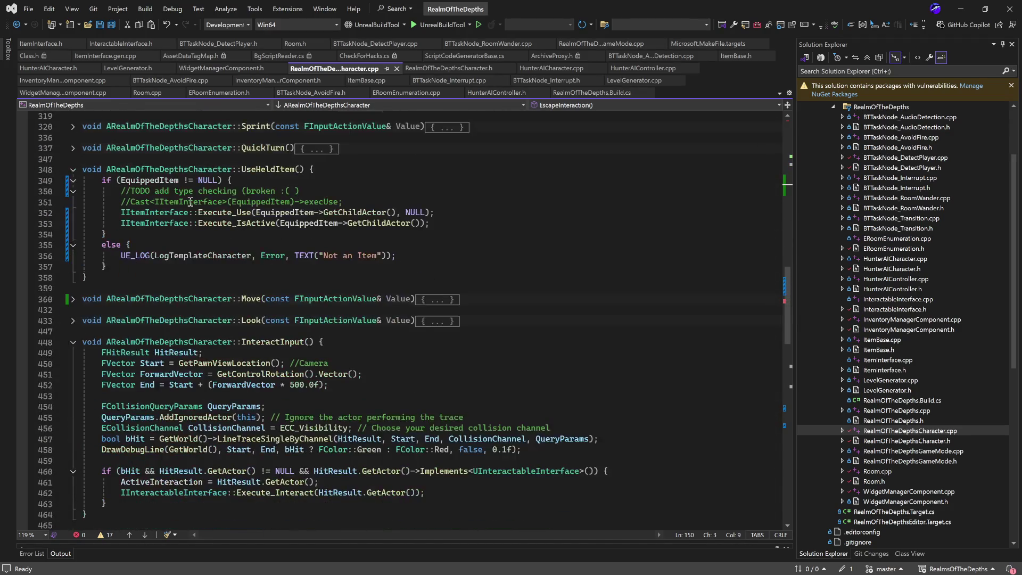
pyautogui.click(274, 235)
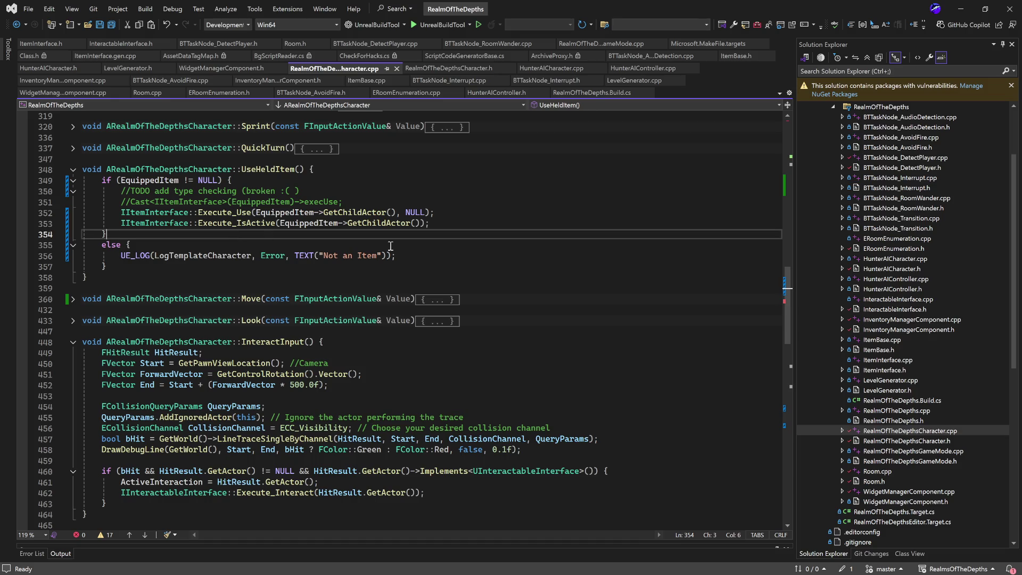
pyautogui.scroll(-1, 218, 285)
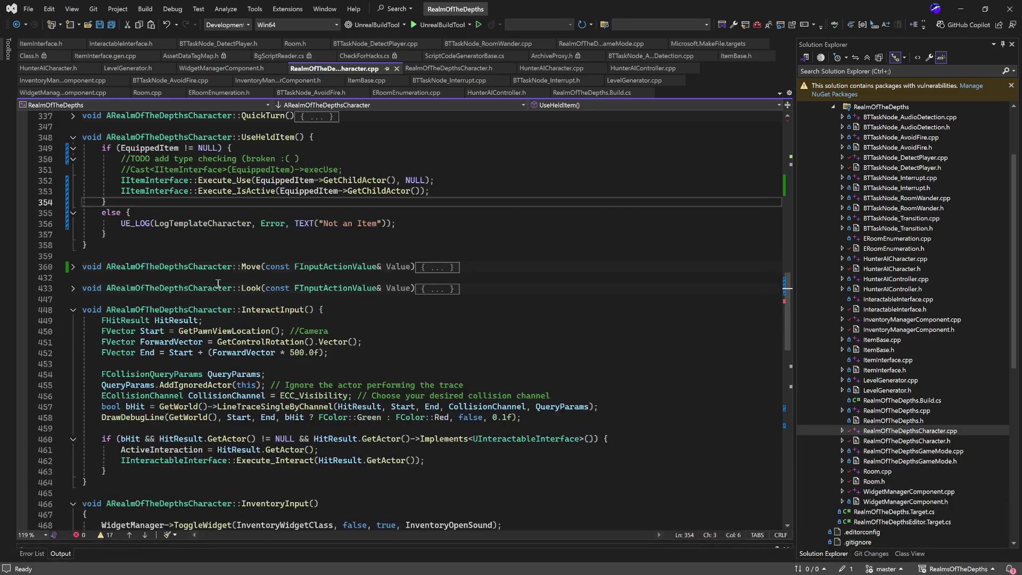
pyautogui.scroll(-4, 205, 241)
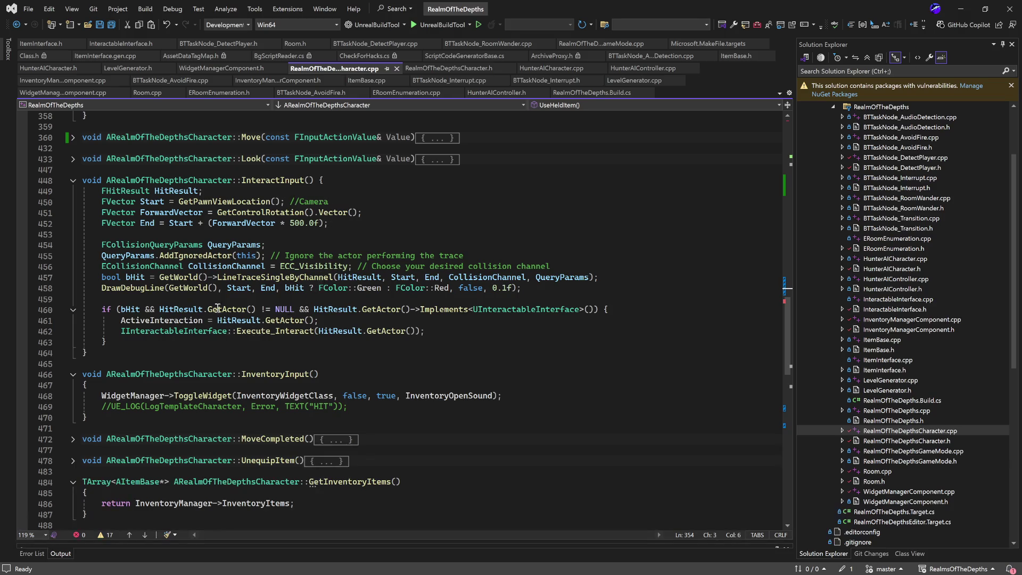
# Highlight ActiveInteraction on line 461 in InteractInput, then minimize Visual Studio.
pyautogui.doubleClick(147, 321)
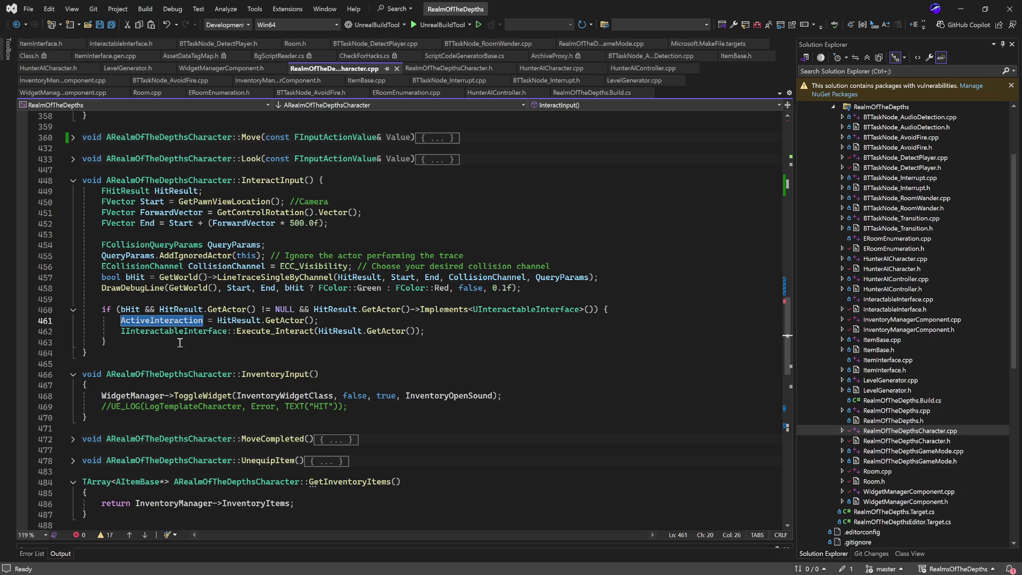
pyautogui.scroll(-1, 175, 341)
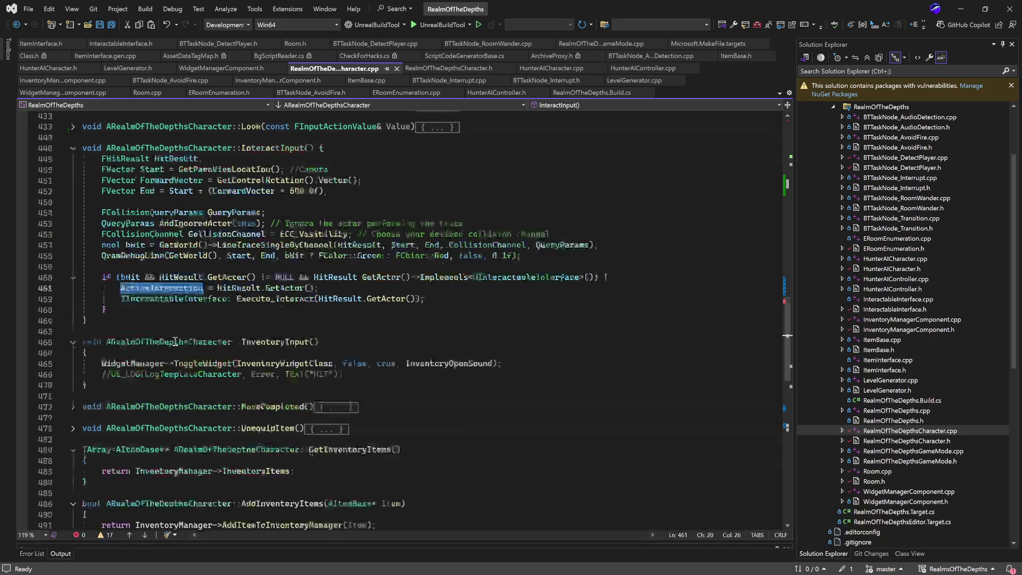
pyautogui.click(958, 11)
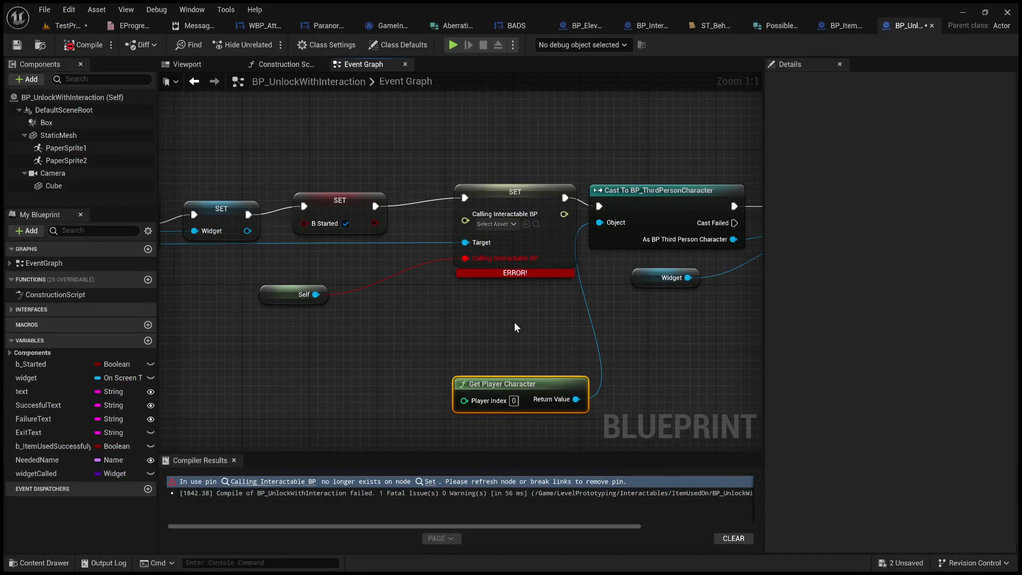
# Inspect the erroring SET node, then orbit BP_ElevatorController's preview around the elevator doors.
pyautogui.moveTo(515, 192); pyautogui.dragTo(496, 200)
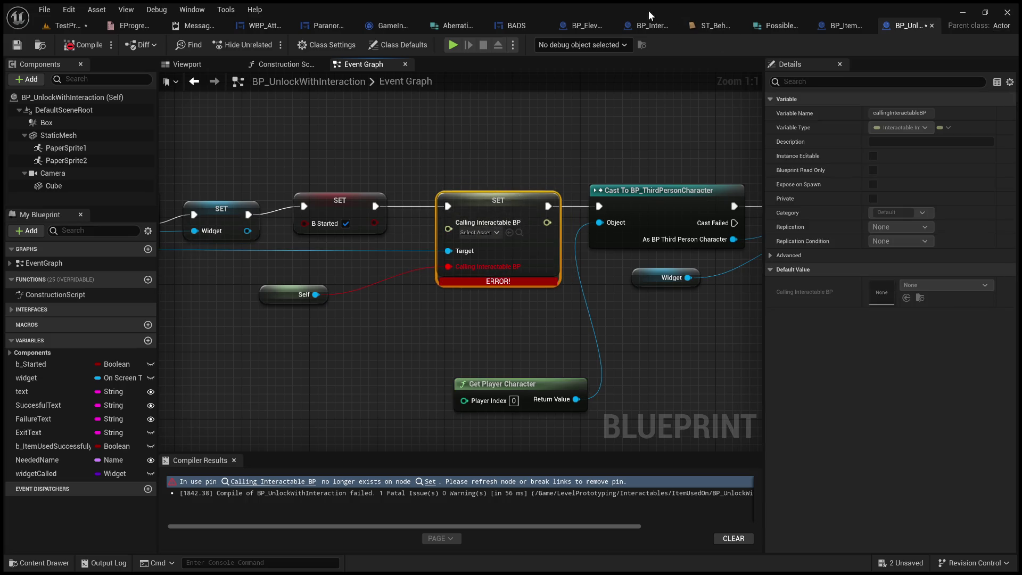
pyautogui.click(585, 28)
pyautogui.scroll(-3, 468, 133)
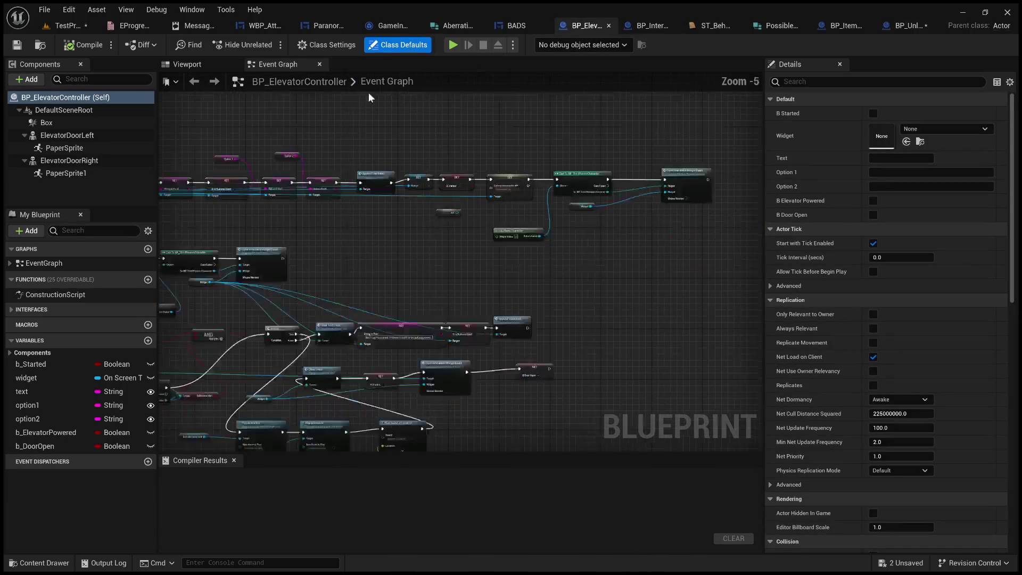
pyautogui.click(207, 64)
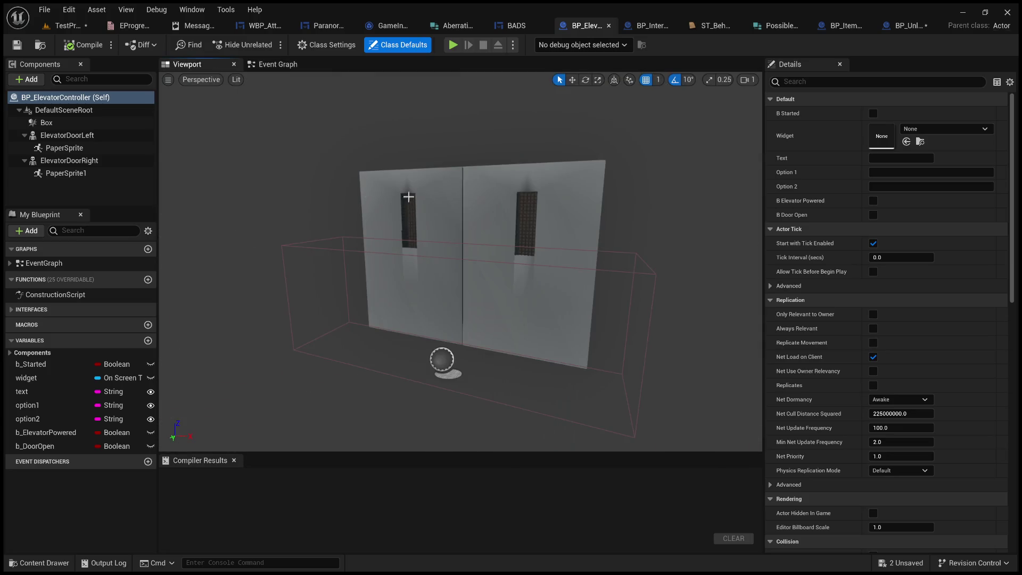
pyautogui.moveTo(497, 209); pyautogui.dragTo(548, 210)
pyautogui.moveTo(619, 213)
pyautogui.mouseDown()
pyautogui.moveTo(617, 293)
pyautogui.moveTo(425, 293)
pyautogui.moveTo(426, 340)
pyautogui.moveTo(399, 341)
pyautogui.mouseUp()
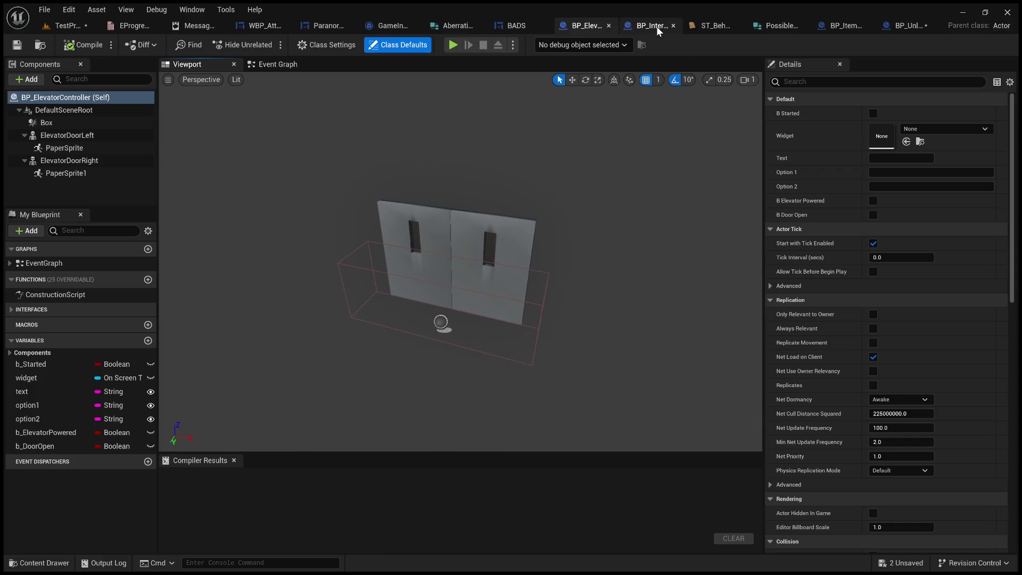
# After glancing at BP_InteractableLever, close Paranormal_Profiles, another widget editor and the Message Log.
pyautogui.click(648, 27)
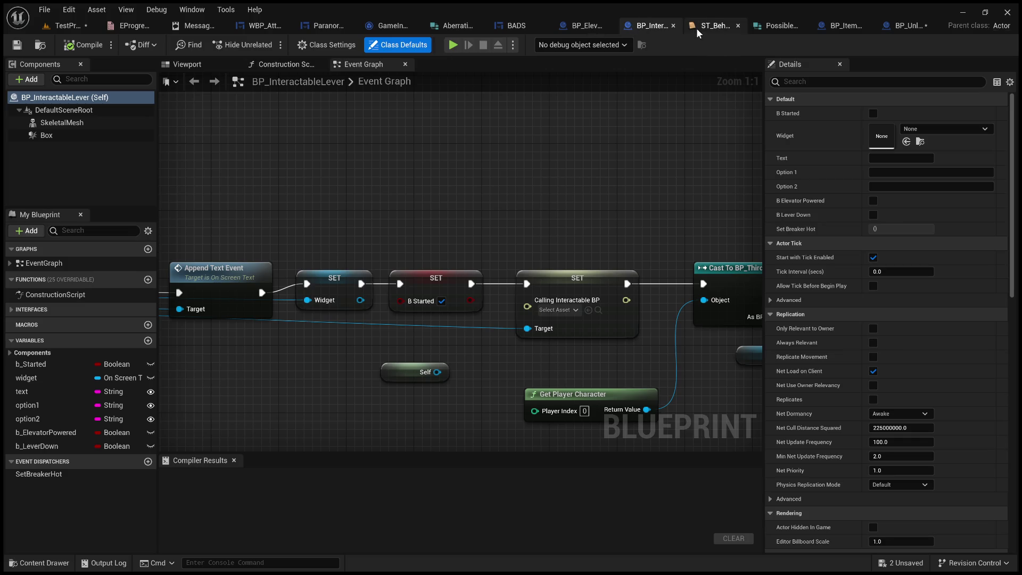
pyautogui.click(312, 23)
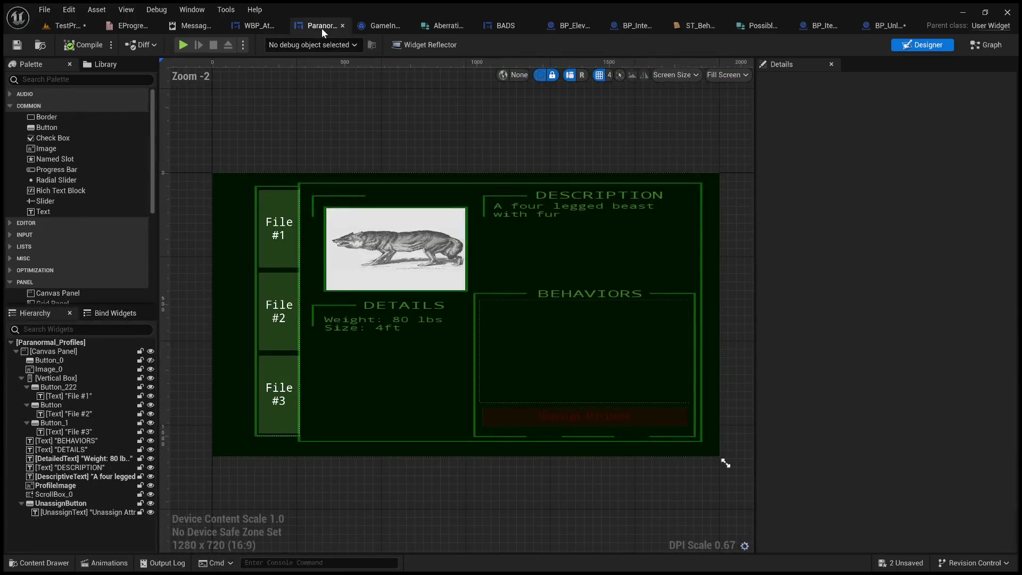
pyautogui.middleClick(321, 28)
pyautogui.middleClick(276, 23)
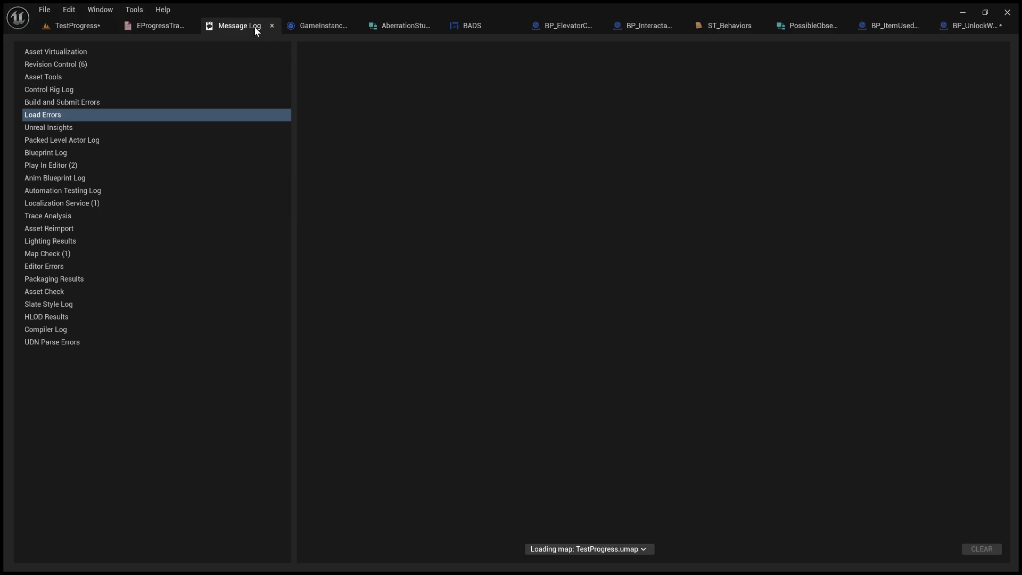
pyautogui.middleClick(254, 26)
# Close the AberrationStruct and BADS editors and return to the TestProgress level tab.
pyautogui.click(274, 26)
pyautogui.click(303, 28)
pyautogui.middleClick(340, 27)
pyautogui.middleClick(349, 27)
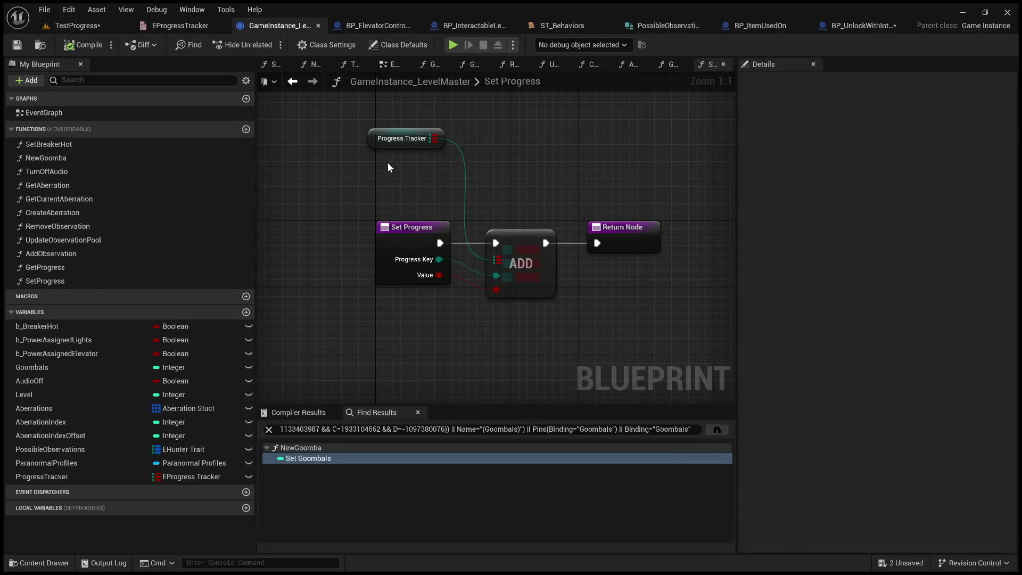
pyautogui.click(865, 26)
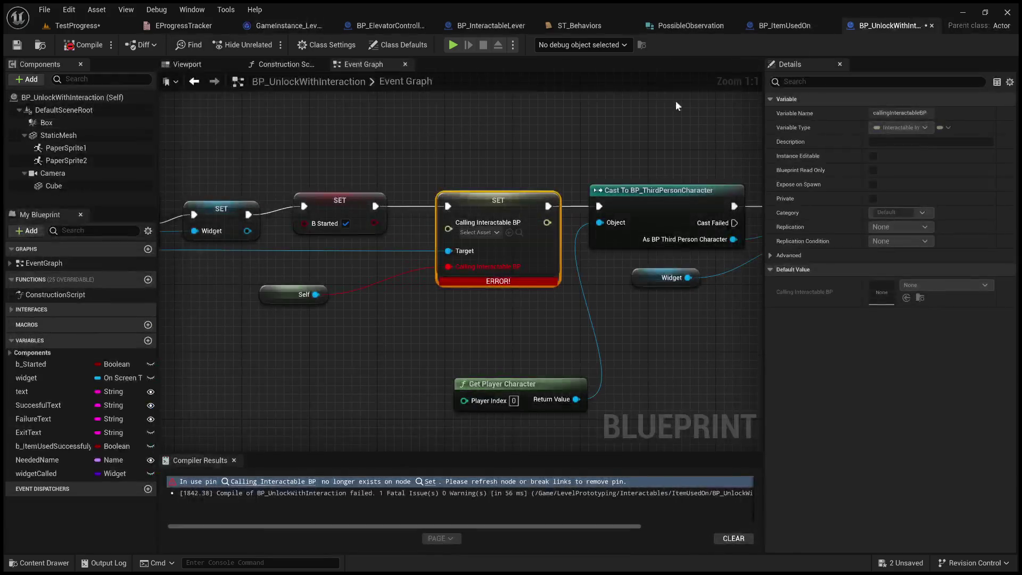
pyautogui.click(72, 26)
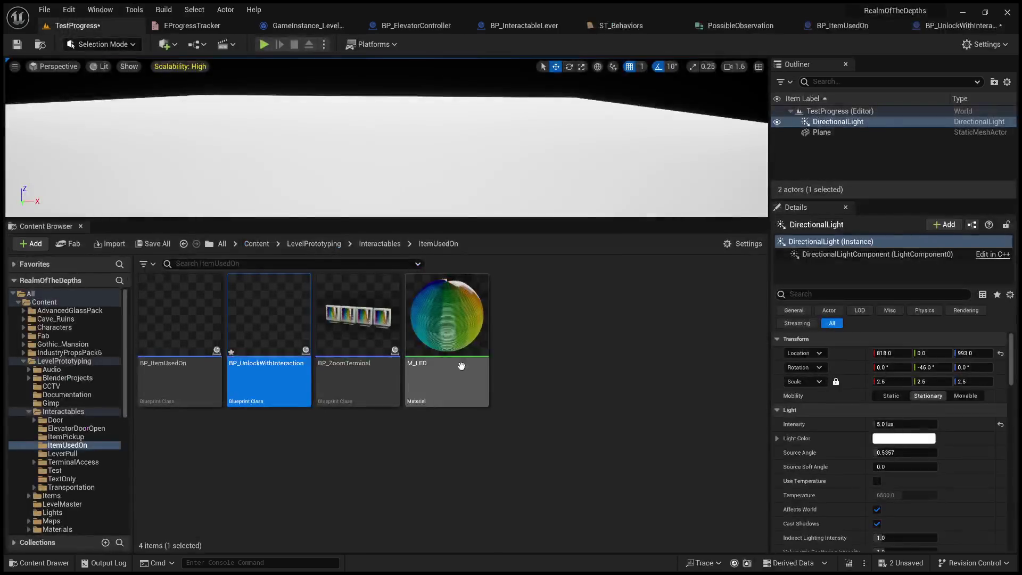
# Open BP_ThirdPersonCharacter from Content/ThirdPerson/Blueprints.
pyautogui.click(256, 243)
pyautogui.scroll(-3, 487, 434)
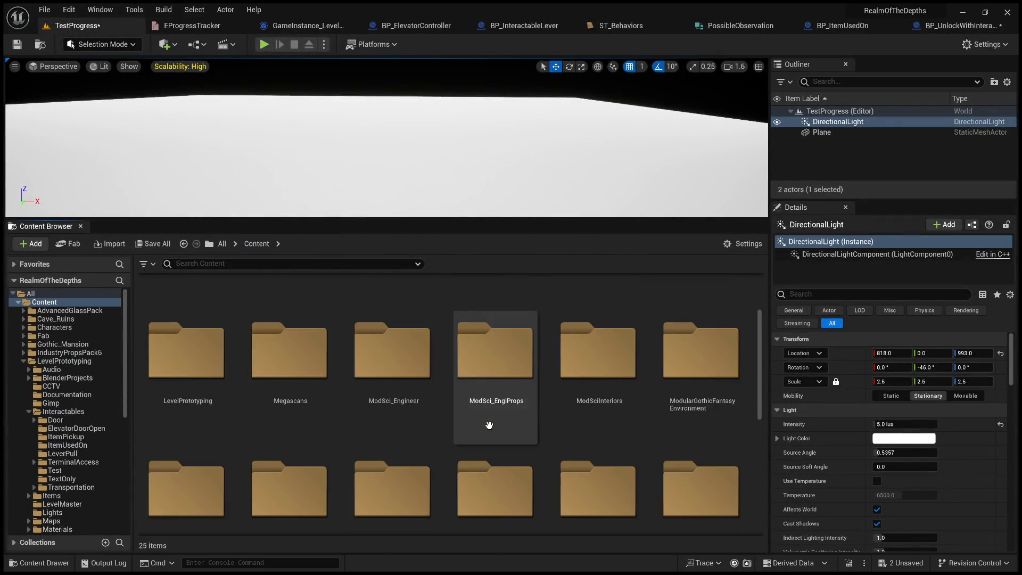
pyautogui.scroll(-3, 486, 435)
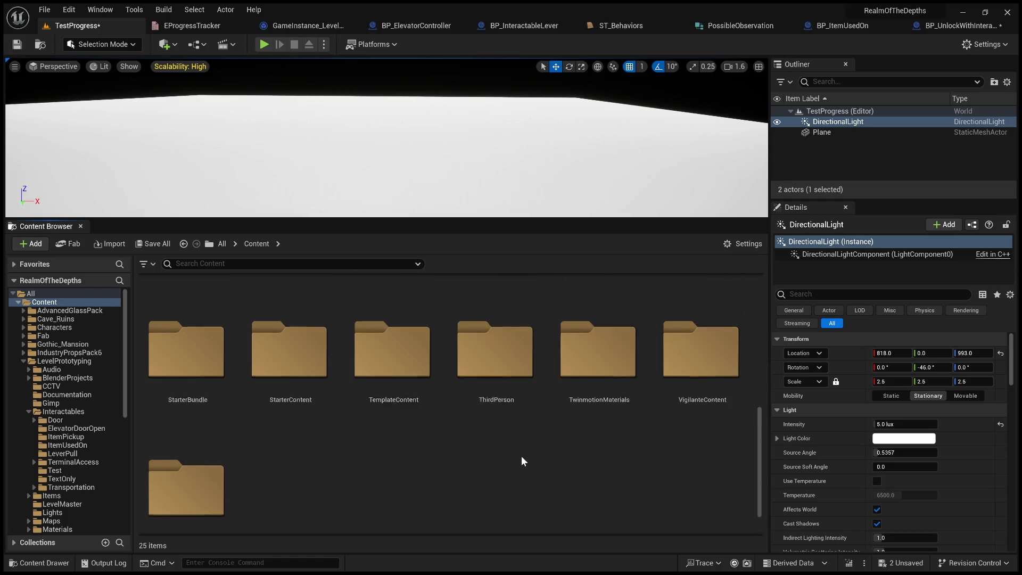
pyautogui.doubleClick(494, 396)
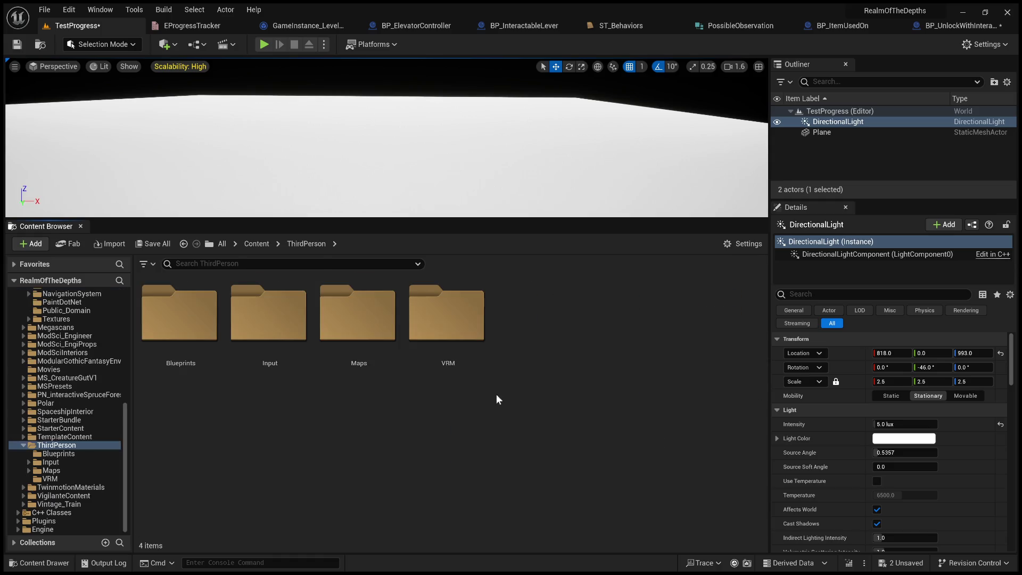
pyautogui.doubleClick(203, 342)
pyautogui.doubleClick(191, 342)
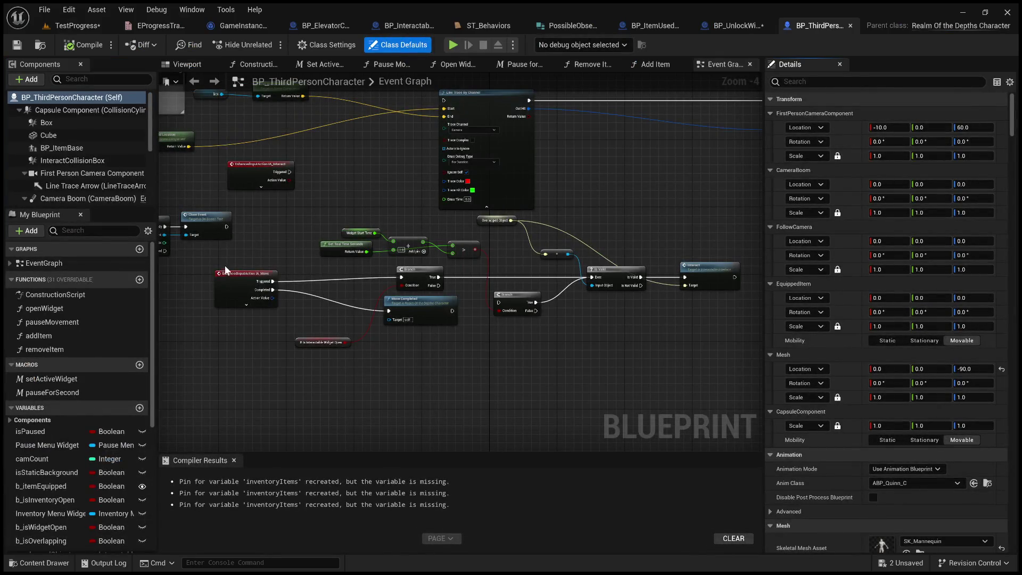
# Pan through the For Each Loop, overlap events, Event Tick and Server Interact logic.
pyautogui.moveTo(238, 257); pyautogui.dragTo(382, 281)
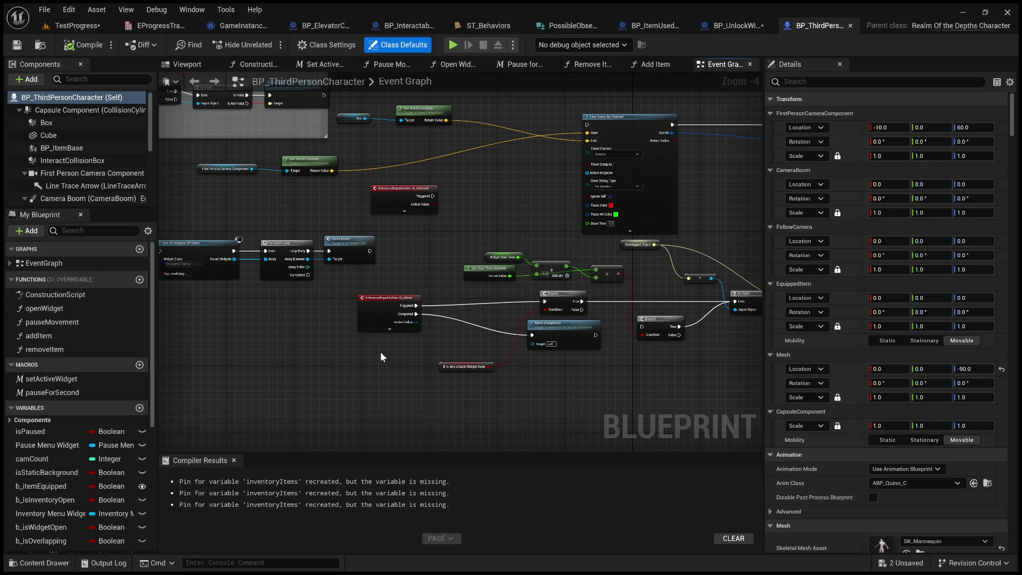
pyautogui.scroll(3, 380, 351)
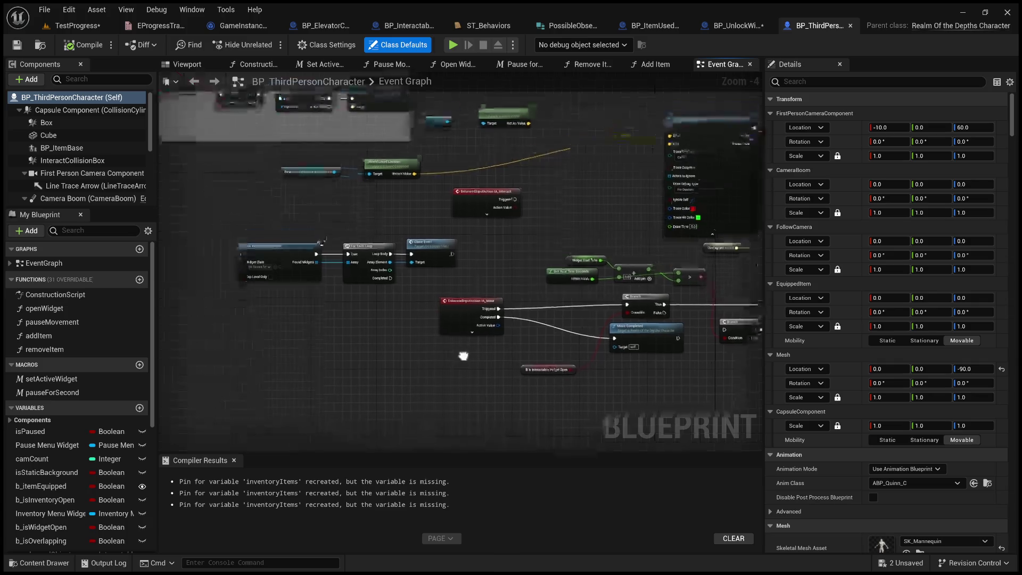
pyautogui.moveTo(207, 248)
pyautogui.mouseDown()
pyautogui.moveTo(467, 326)
pyautogui.moveTo(296, 267)
pyautogui.moveTo(321, 280)
pyautogui.mouseUp()
pyautogui.scroll(1, 497, 337)
pyautogui.moveTo(476, 329); pyautogui.dragTo(613, 414)
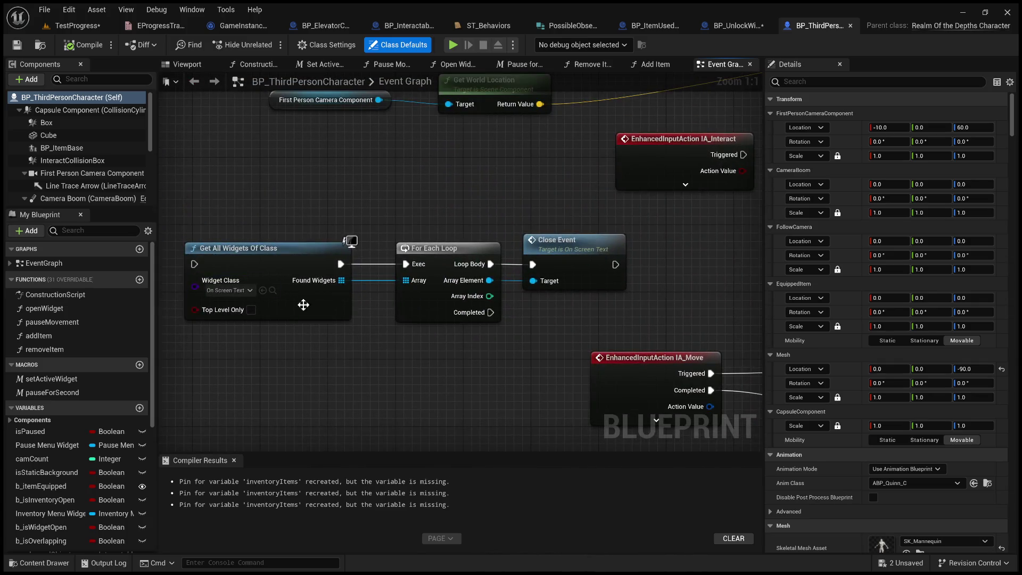
pyautogui.scroll(-10, 286, 304)
pyautogui.scroll(-2, 539, 290)
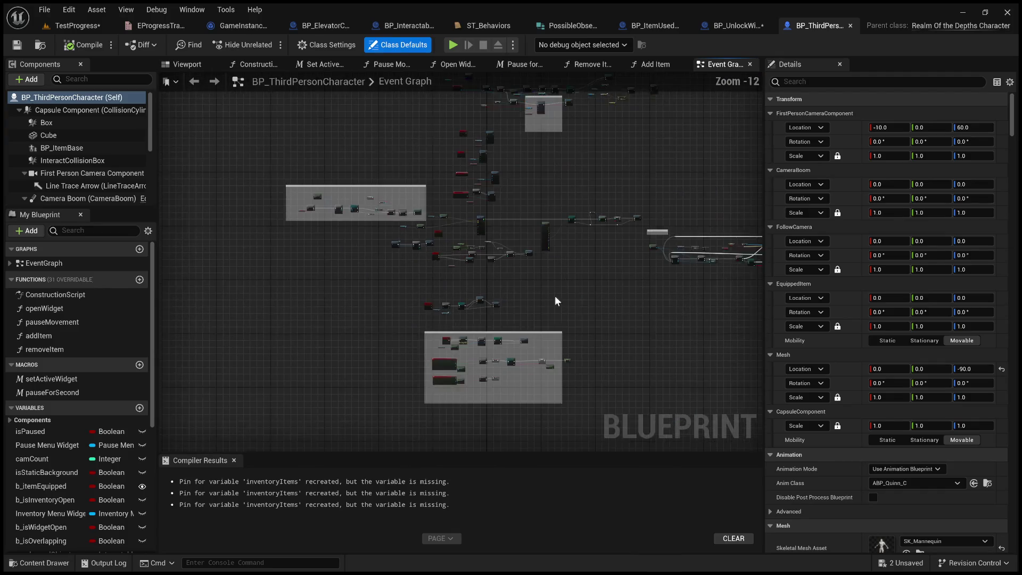
pyautogui.moveTo(538, 290); pyautogui.dragTo(408, 263)
pyautogui.scroll(9, 369, 200)
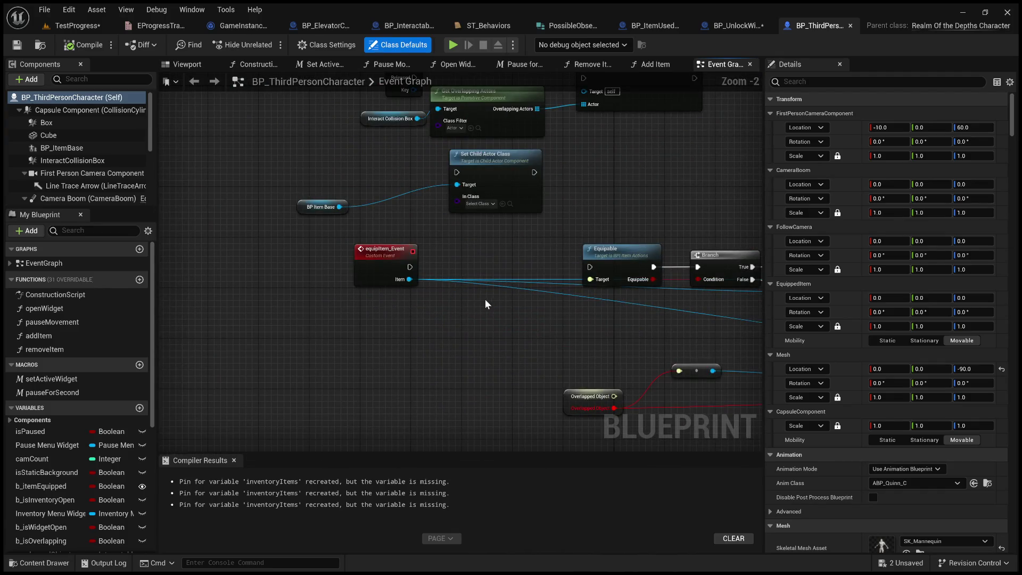
pyautogui.moveTo(480, 254)
pyautogui.mouseDown()
pyautogui.moveTo(477, 299)
pyautogui.moveTo(224, 429)
pyautogui.moveTo(202, 264)
pyautogui.mouseUp()
pyautogui.moveTo(373, 213); pyautogui.dragTo(366, 405)
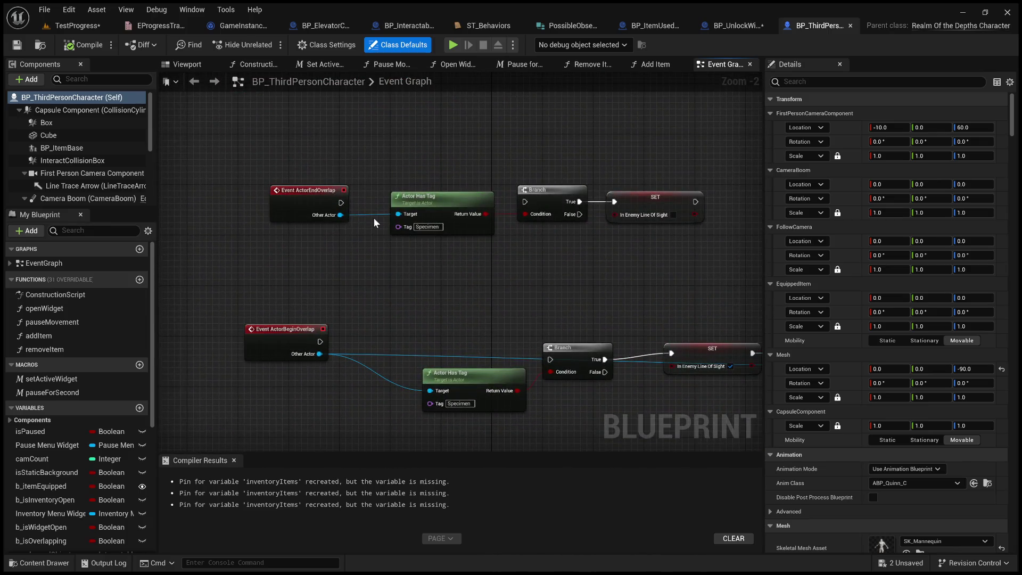
pyautogui.scroll(-5, 372, 217)
pyautogui.scroll(6, 458, 191)
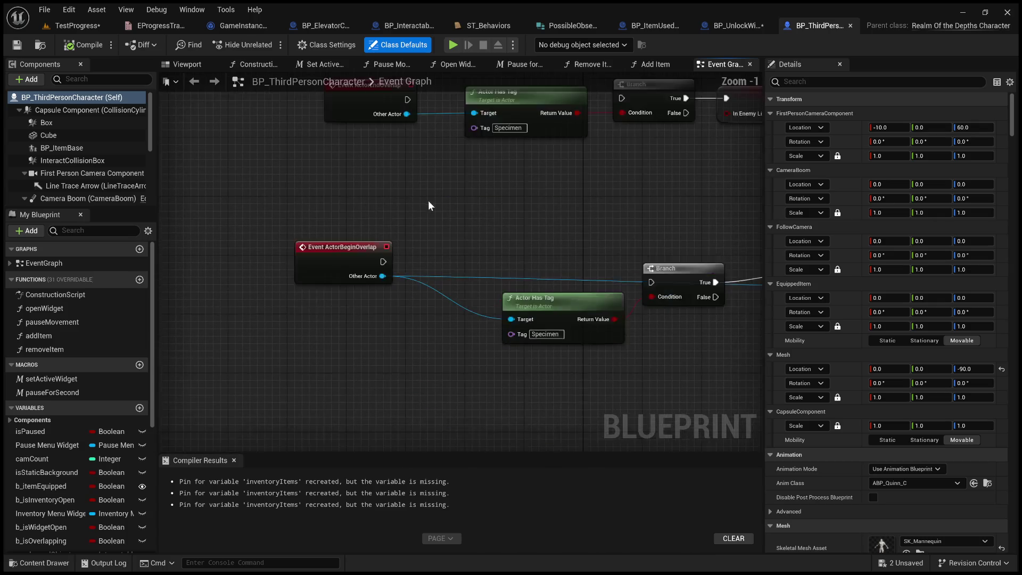
pyautogui.moveTo(428, 202); pyautogui.dragTo(432, 281)
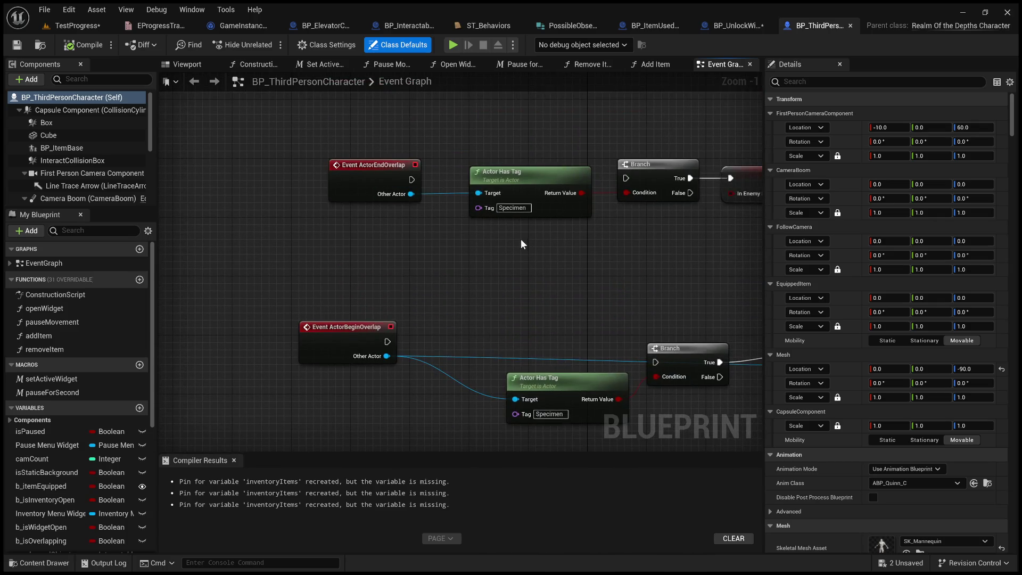
pyautogui.moveTo(522, 244); pyautogui.dragTo(496, 164)
pyautogui.scroll(-3, 479, 213)
pyautogui.moveTo(485, 353); pyautogui.dragTo(429, 93)
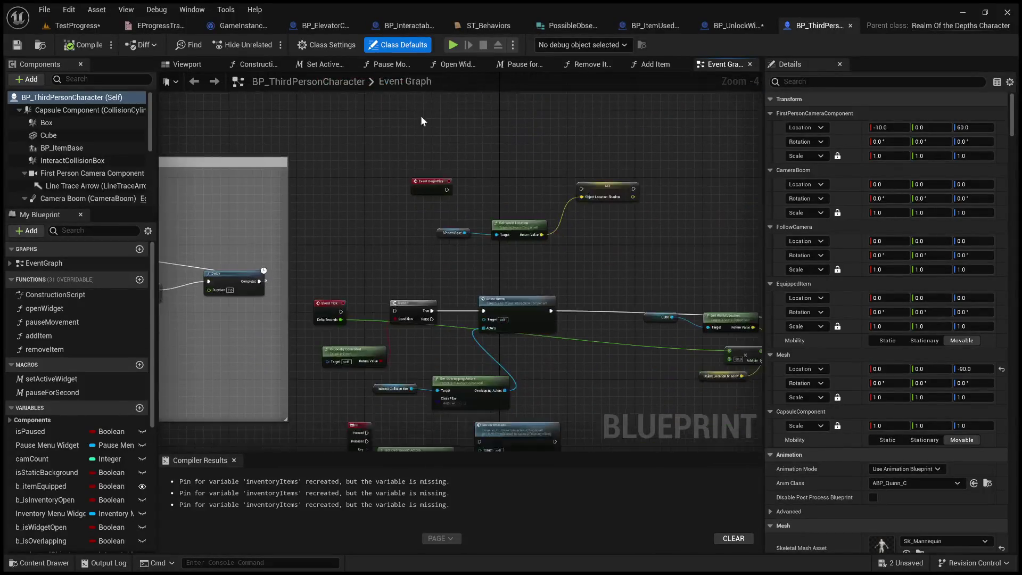
pyautogui.scroll(3, 356, 223)
pyautogui.moveTo(357, 285)
pyautogui.mouseDown()
pyautogui.moveTo(419, 292)
pyautogui.moveTo(353, 366)
pyautogui.moveTo(256, 332)
pyautogui.moveTo(455, 188)
pyautogui.moveTo(437, 199)
pyautogui.mouseUp()
pyautogui.moveTo(521, 286)
pyautogui.mouseDown()
pyautogui.moveTo(446, 234)
pyautogui.moveTo(463, 160)
pyautogui.mouseUp()
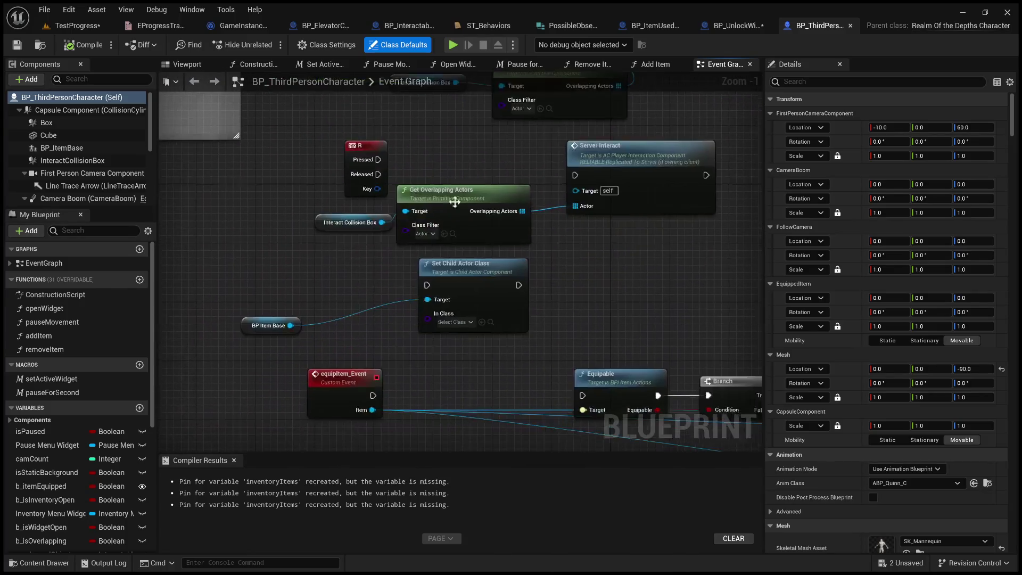
pyautogui.scroll(-2, 394, 345)
pyautogui.moveTo(394, 346); pyautogui.dragTo(379, 218)
# Examine equipItem_Event, IA_Pause, and the Line Trace By Channel to Is Valid/Interact chain.
pyautogui.click(379, 219)
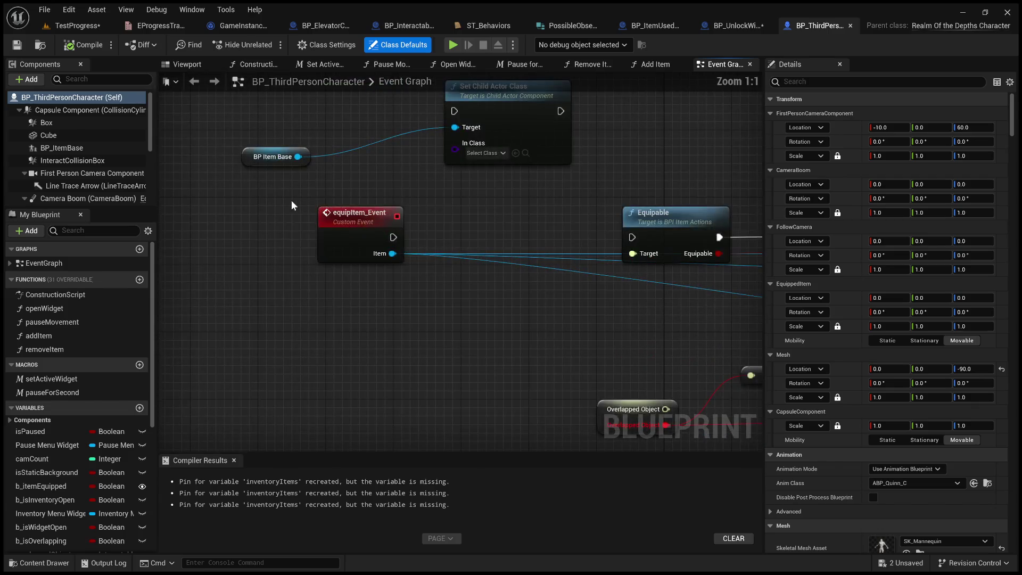
pyautogui.click(468, 291)
pyautogui.scroll(-1, 441, 297)
pyautogui.moveTo(441, 297); pyautogui.dragTo(501, 321)
pyautogui.scroll(4, 501, 321)
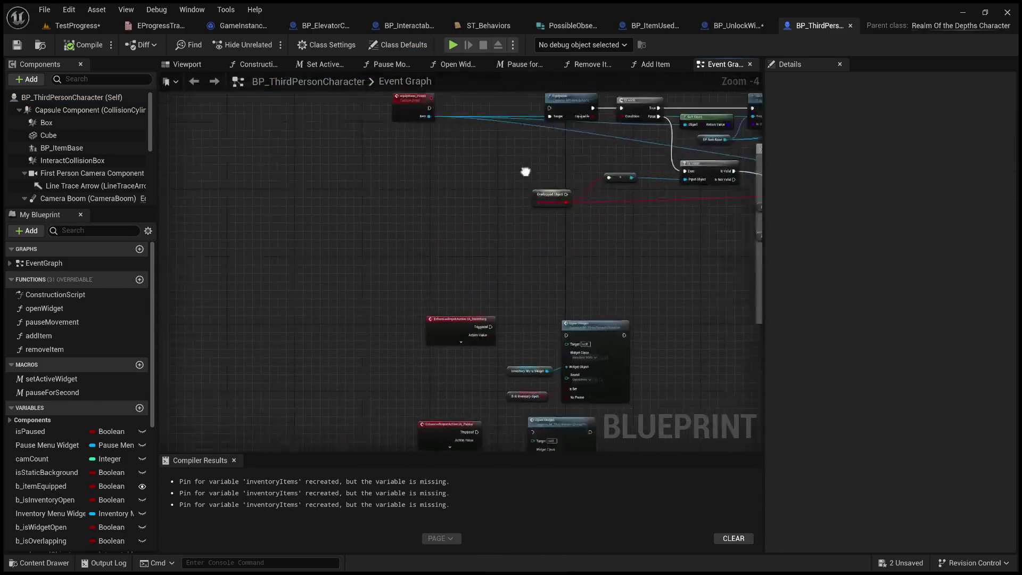
pyautogui.scroll(-3, 520, 349)
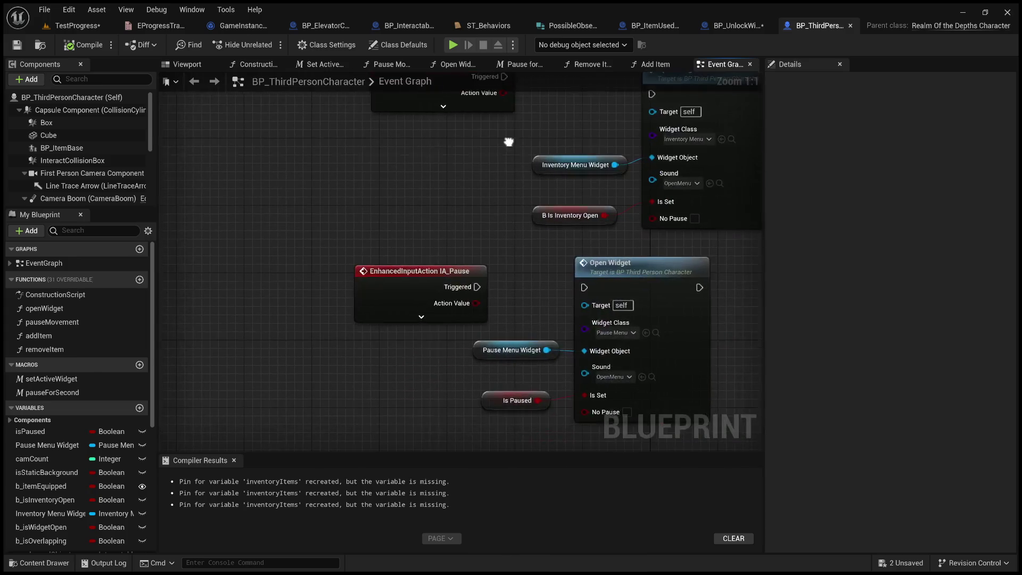
pyautogui.moveTo(517, 228)
pyautogui.mouseDown()
pyautogui.moveTo(492, 157)
pyautogui.moveTo(498, 237)
pyautogui.moveTo(462, 155)
pyautogui.mouseUp()
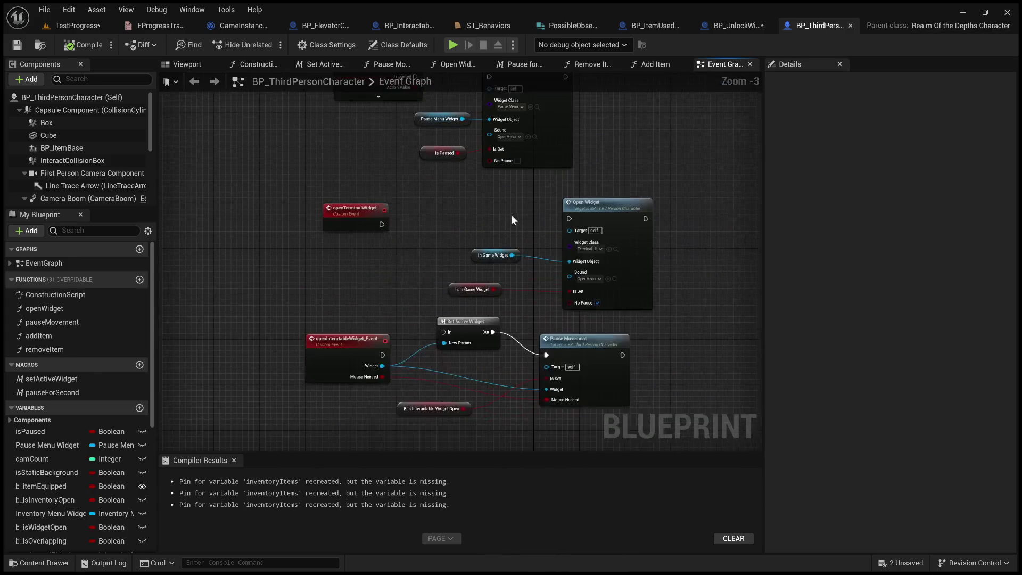
pyautogui.moveTo(415, 260)
pyautogui.mouseDown()
pyautogui.moveTo(455, 218)
pyautogui.moveTo(457, 169)
pyautogui.moveTo(567, 126)
pyautogui.mouseUp()
pyautogui.moveTo(538, 272)
pyautogui.mouseDown()
pyautogui.moveTo(556, 232)
pyautogui.moveTo(533, 227)
pyautogui.moveTo(639, 208)
pyautogui.moveTo(606, 289)
pyautogui.mouseUp()
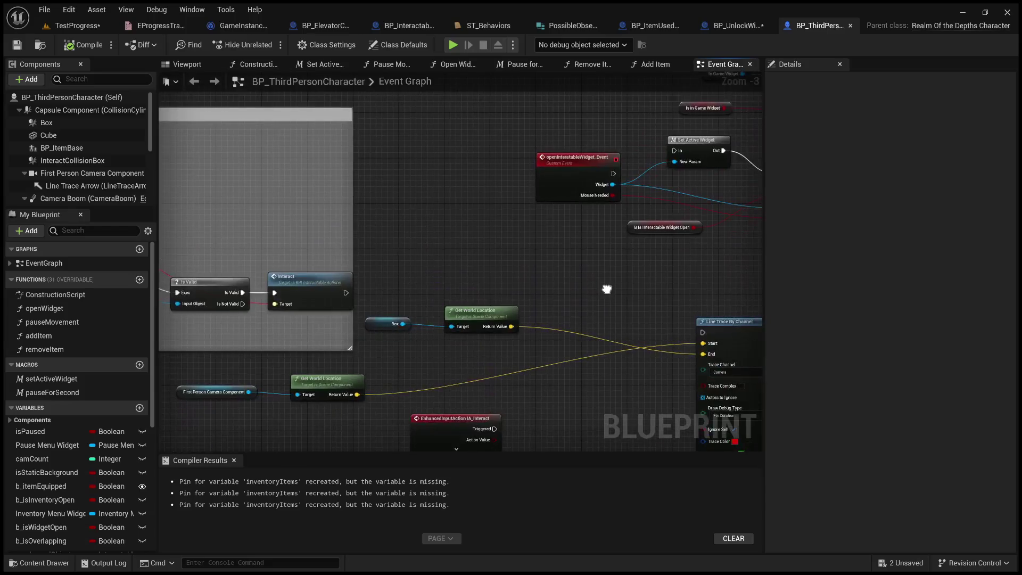
pyautogui.scroll(3, 607, 289)
pyautogui.moveTo(496, 213); pyautogui.dragTo(344, 210)
pyautogui.scroll(-6, 343, 211)
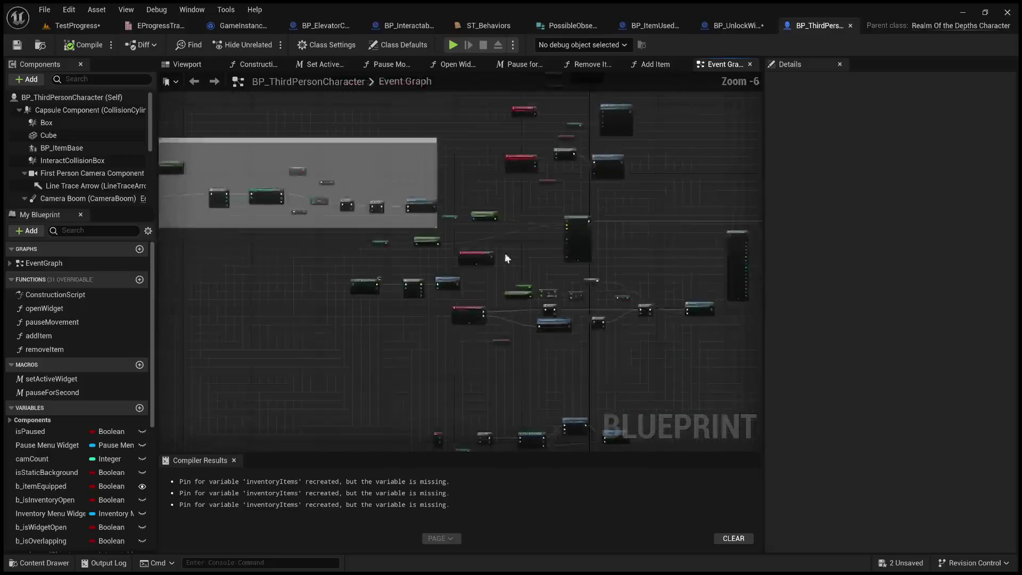
pyautogui.scroll(5, 475, 253)
pyautogui.moveTo(539, 308)
pyautogui.mouseDown()
pyautogui.moveTo(520, 283)
pyautogui.moveTo(369, 182)
pyautogui.moveTo(175, 178)
pyautogui.moveTo(95, 194)
pyautogui.moveTo(63, 213)
pyautogui.mouseUp()
# Survey the IA_Move nodes and the Old Interaction System comment group across the zoomed-out graph.
pyautogui.moveTo(193, 79); pyautogui.dragTo(730, 99)
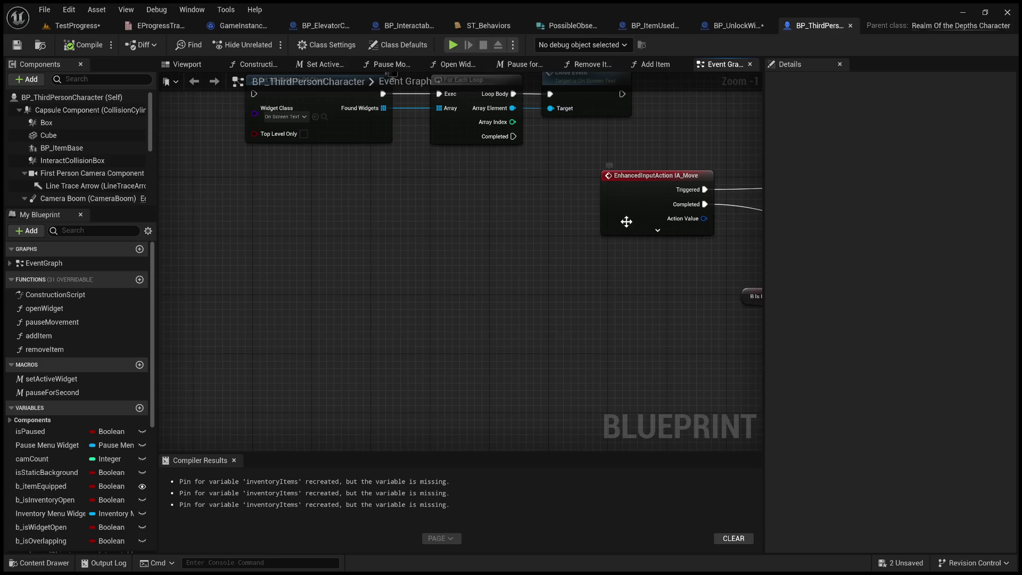
pyautogui.scroll(-2, 627, 221)
pyautogui.scroll(-1, 547, 298)
pyautogui.moveTo(547, 298)
pyautogui.mouseDown()
pyautogui.moveTo(586, 149)
pyautogui.moveTo(515, 238)
pyautogui.moveTo(479, 160)
pyautogui.moveTo(461, 149)
pyautogui.mouseUp()
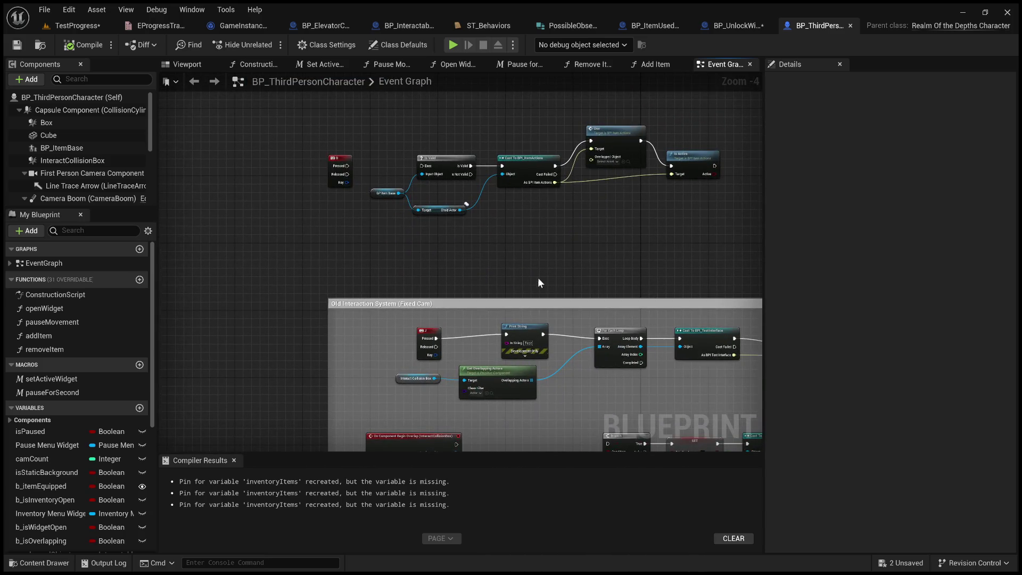
pyautogui.moveTo(563, 255)
pyautogui.mouseDown()
pyautogui.moveTo(543, 219)
pyautogui.moveTo(554, 295)
pyautogui.moveTo(359, 245)
pyautogui.moveTo(625, 408)
pyautogui.mouseUp()
pyautogui.scroll(-3, 535, 301)
pyautogui.scroll(5, 451, 256)
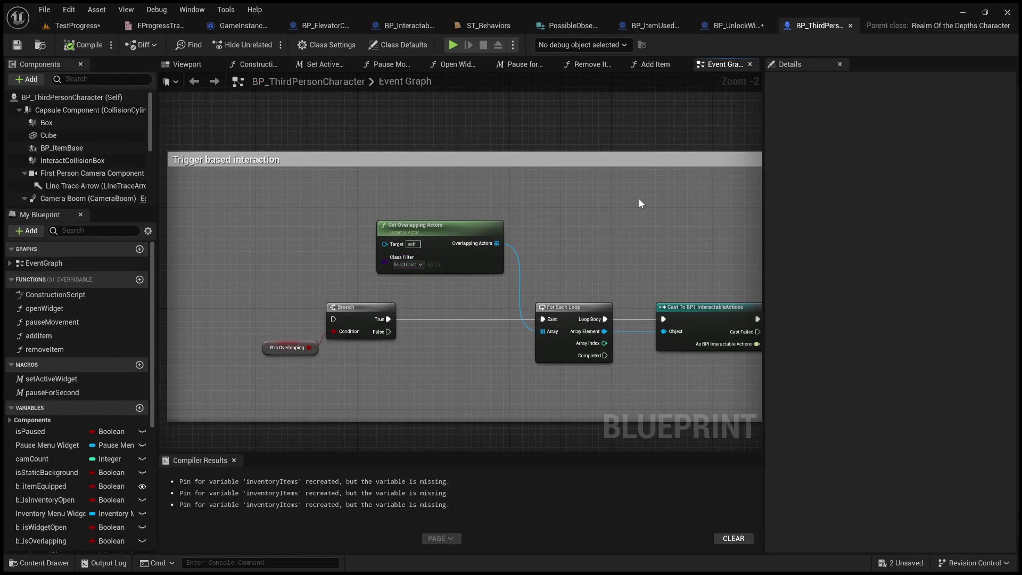
pyautogui.scroll(-4, 638, 199)
pyautogui.moveTo(638, 199)
pyautogui.mouseDown()
pyautogui.moveTo(373, 250)
pyautogui.moveTo(373, 160)
pyautogui.moveTo(506, 433)
pyautogui.mouseUp()
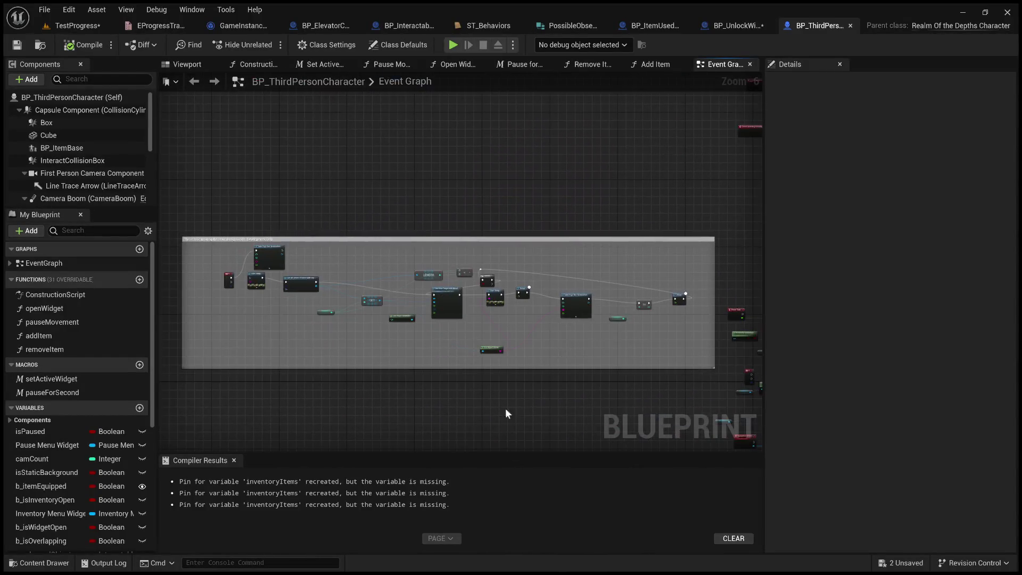
pyautogui.scroll(4, 225, 253)
pyautogui.scroll(-4, 386, 197)
pyautogui.scroll(-2, 385, 197)
pyautogui.moveTo(385, 197)
pyautogui.mouseDown()
pyautogui.moveTo(226, 290)
pyautogui.moveTo(119, 38)
pyautogui.mouseUp()
pyautogui.scroll(-3, 50, 484)
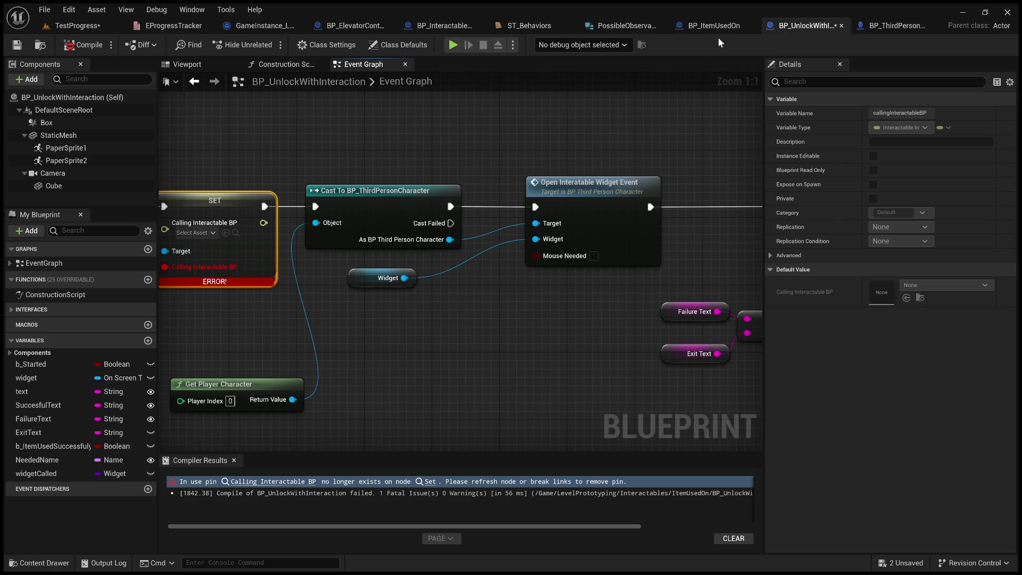
# Look over BP_InteractableLever's Branch, SET Option and Open Interactable Widget Event chain.
pyautogui.click(720, 22)
pyautogui.click(452, 32)
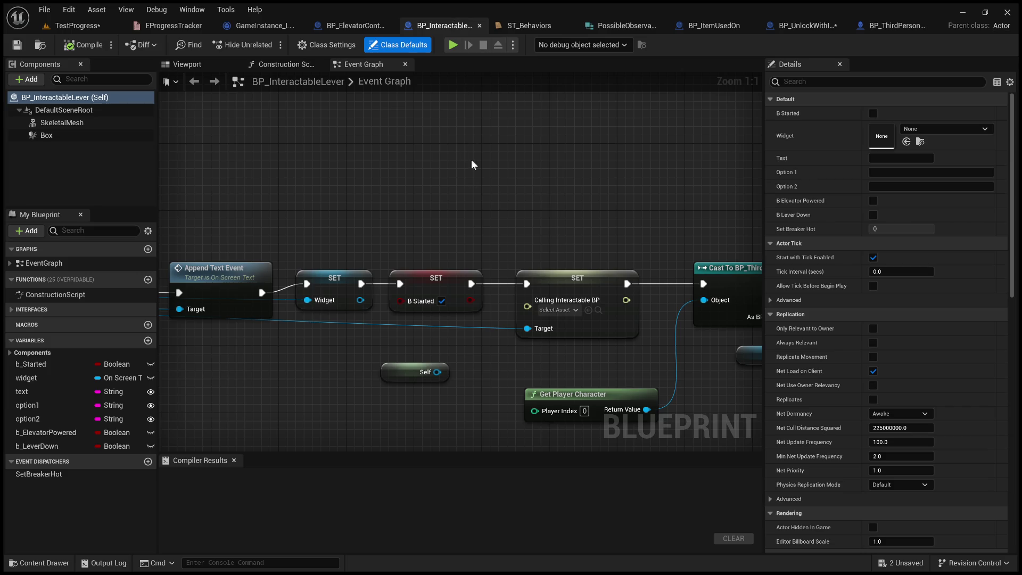
pyautogui.scroll(-2, 468, 203)
pyautogui.scroll(2, 589, 177)
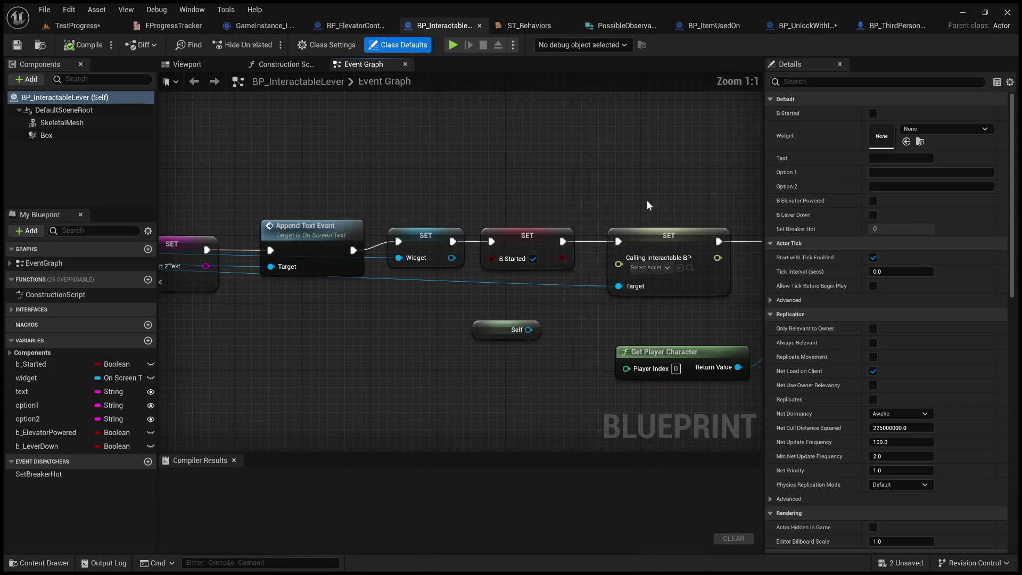
pyautogui.moveTo(624, 186)
pyautogui.mouseDown()
pyautogui.moveTo(527, 169)
pyautogui.moveTo(745, 160)
pyautogui.moveTo(756, 213)
pyautogui.mouseUp()
pyautogui.moveTo(611, 213)
pyautogui.mouseDown()
pyautogui.moveTo(750, 224)
pyautogui.moveTo(525, 145)
pyautogui.moveTo(545, 155)
pyautogui.moveTo(519, 159)
pyautogui.mouseUp()
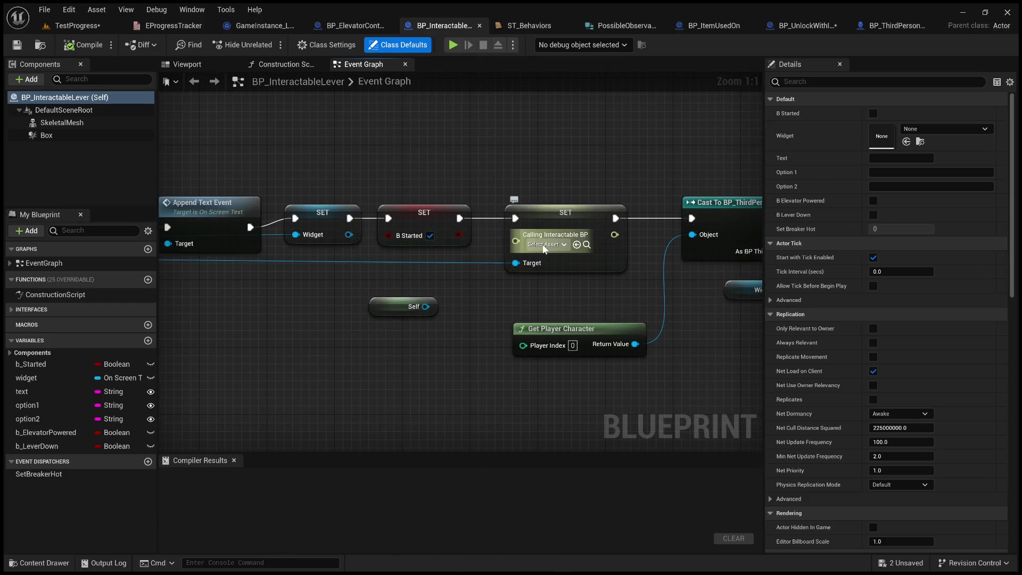
pyautogui.moveTo(531, 193); pyautogui.dragTo(500, 194)
# In BP_ItemUsedOn, inspect the erroring Calling Interactable BP SET and Create On Screen Text Widget nodes.
pyautogui.click(723, 26)
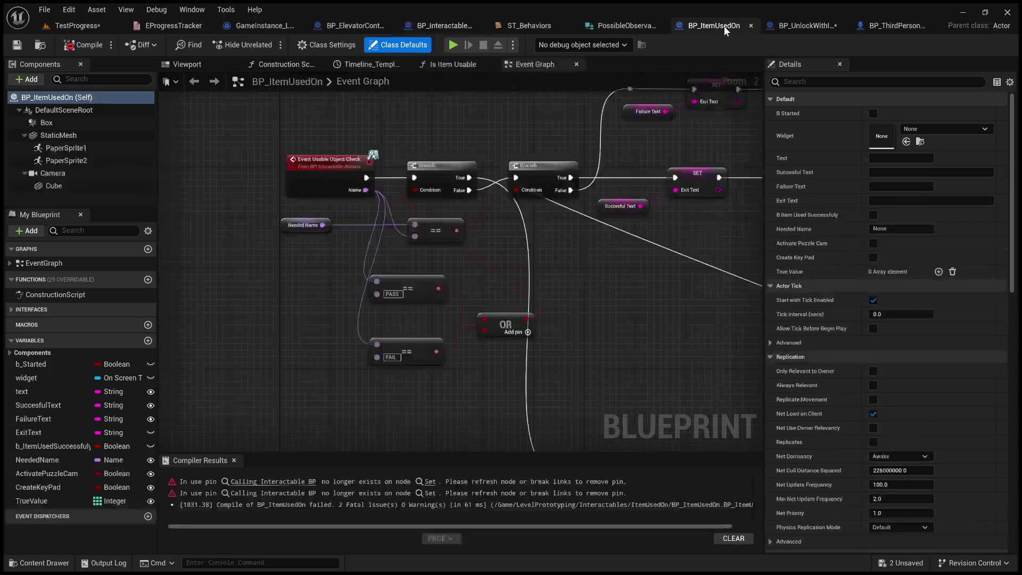
pyautogui.scroll(2, 398, 189)
pyautogui.scroll(-2, 398, 189)
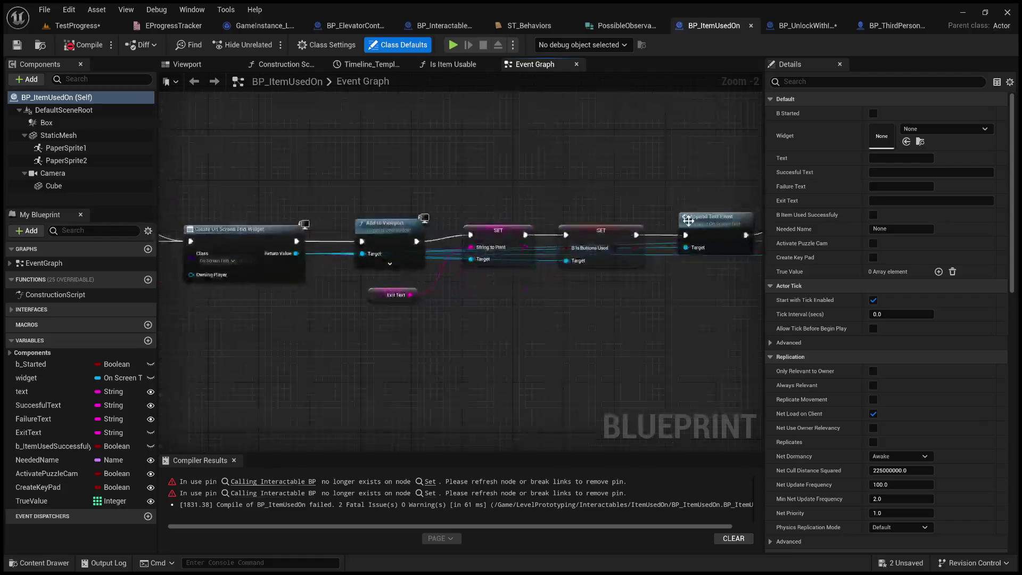
pyautogui.scroll(4, 520, 188)
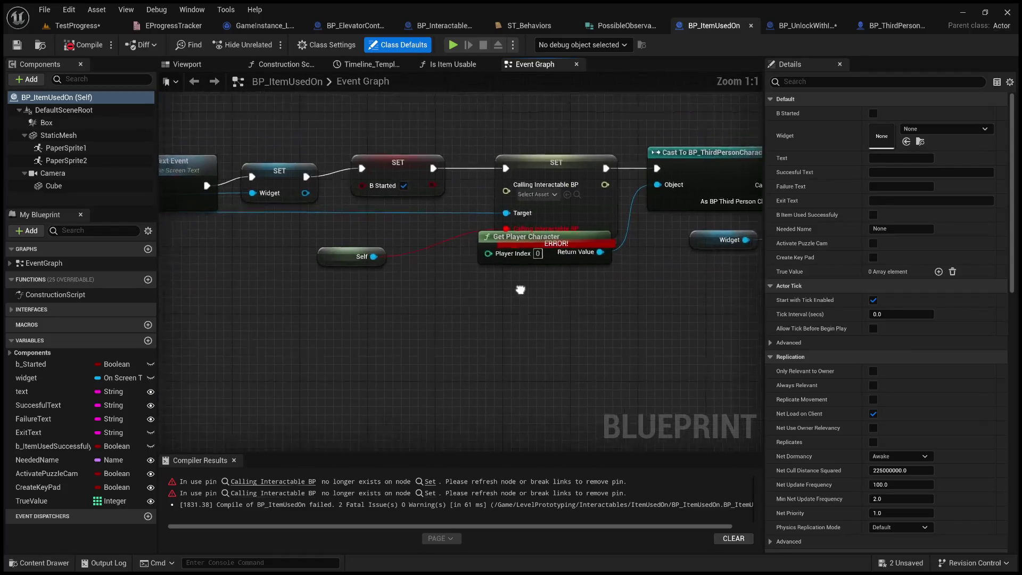
pyautogui.click(520, 189)
pyautogui.moveTo(371, 347); pyautogui.dragTo(445, 347)
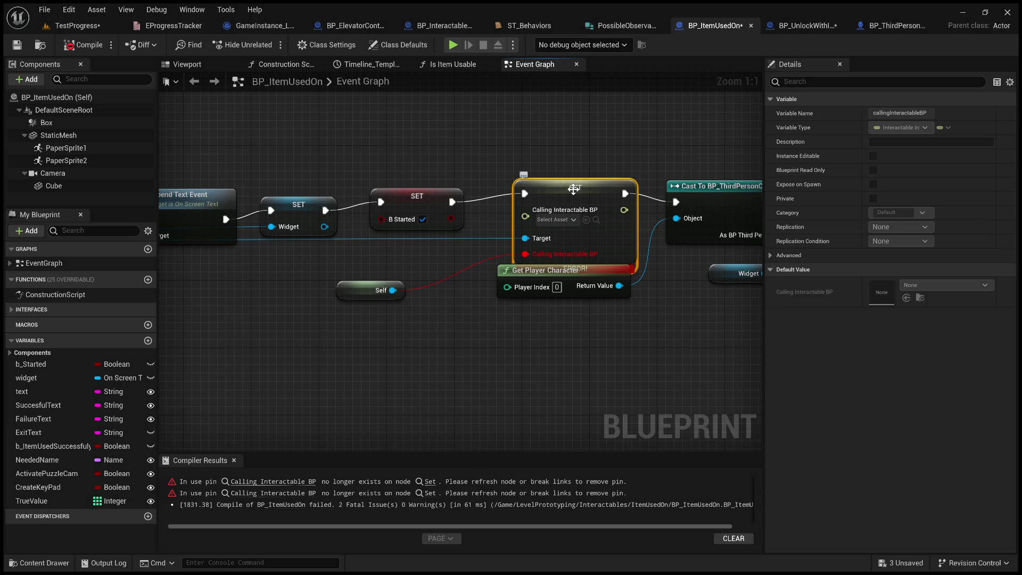
pyautogui.moveTo(573, 188); pyautogui.dragTo(1011, 192)
pyautogui.moveTo(278, 81); pyautogui.dragTo(297, 80)
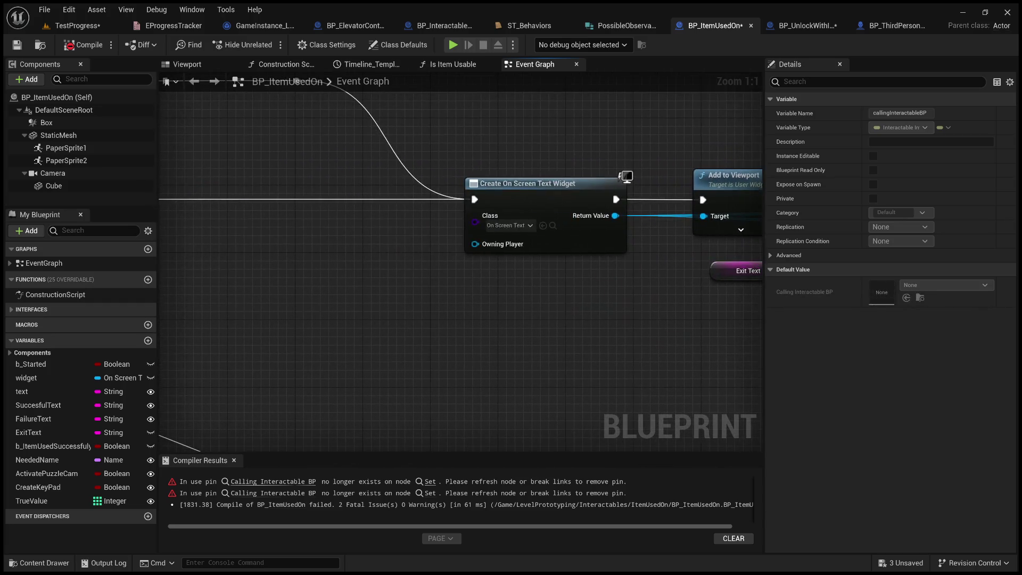
pyautogui.click(548, 187)
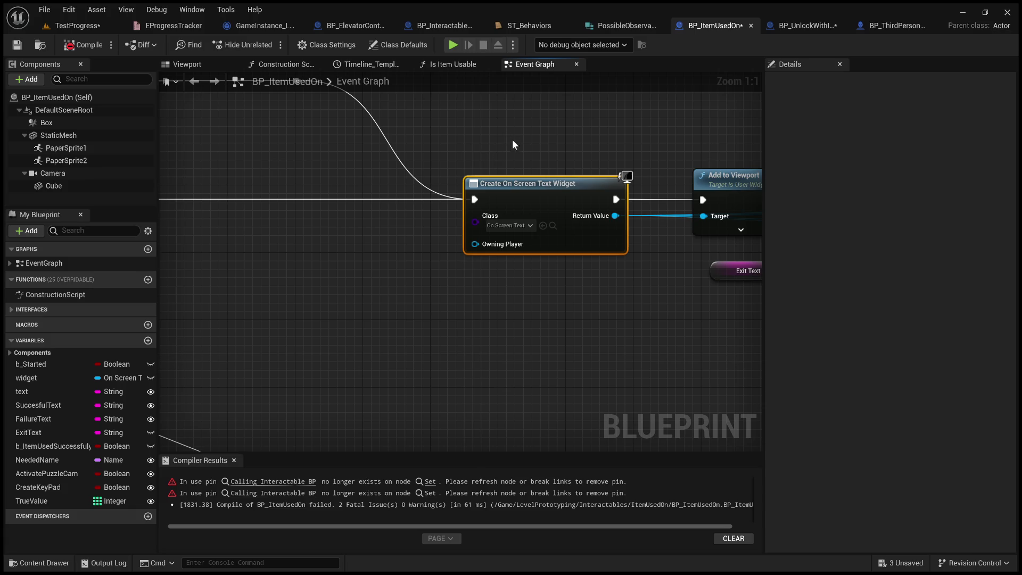
# Drag Get Player Character below the SET node and reselect the erroring SET node.
pyautogui.moveTo(545, 154)
pyautogui.mouseDown()
pyautogui.moveTo(182, 125)
pyautogui.moveTo(49, 141)
pyautogui.mouseUp()
pyautogui.moveTo(537, 185)
pyautogui.mouseDown()
pyautogui.moveTo(482, 199)
pyautogui.moveTo(80, 215)
pyautogui.mouseUp()
pyautogui.moveTo(532, 212)
pyautogui.mouseDown()
pyautogui.moveTo(282, 228)
pyautogui.moveTo(332, 263)
pyautogui.mouseUp()
pyautogui.moveTo(454, 338); pyautogui.dragTo(437, 363)
pyautogui.moveTo(362, 205); pyautogui.dragTo(500, 333)
pyautogui.click(75, 25)
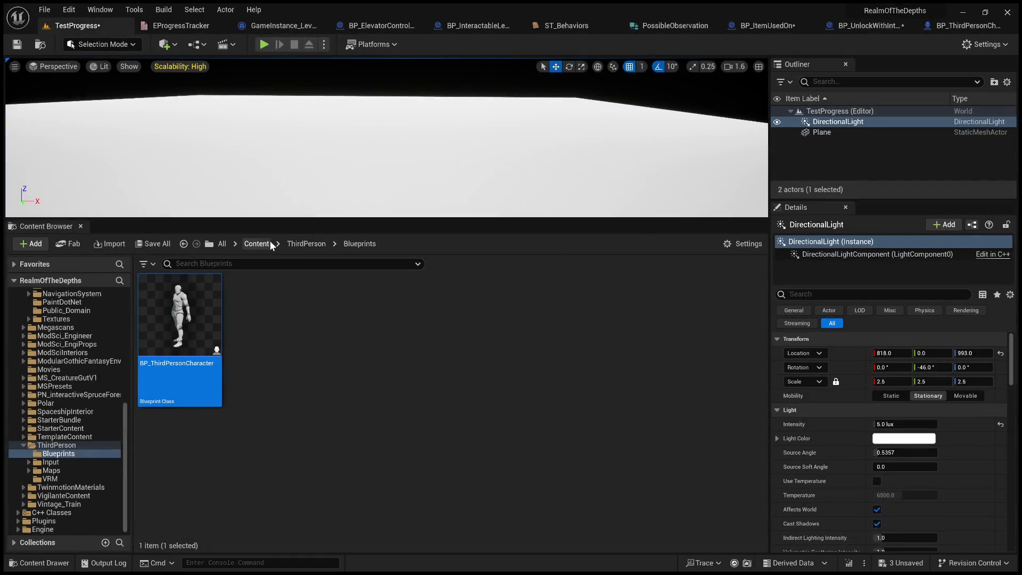
# Browse to Content/TemplateContent/UI after a detour through ThirdPerson, and open the OnScreenText widget.
pyautogui.click(256, 243)
pyautogui.scroll(-3, 540, 452)
pyautogui.scroll(-3, 538, 449)
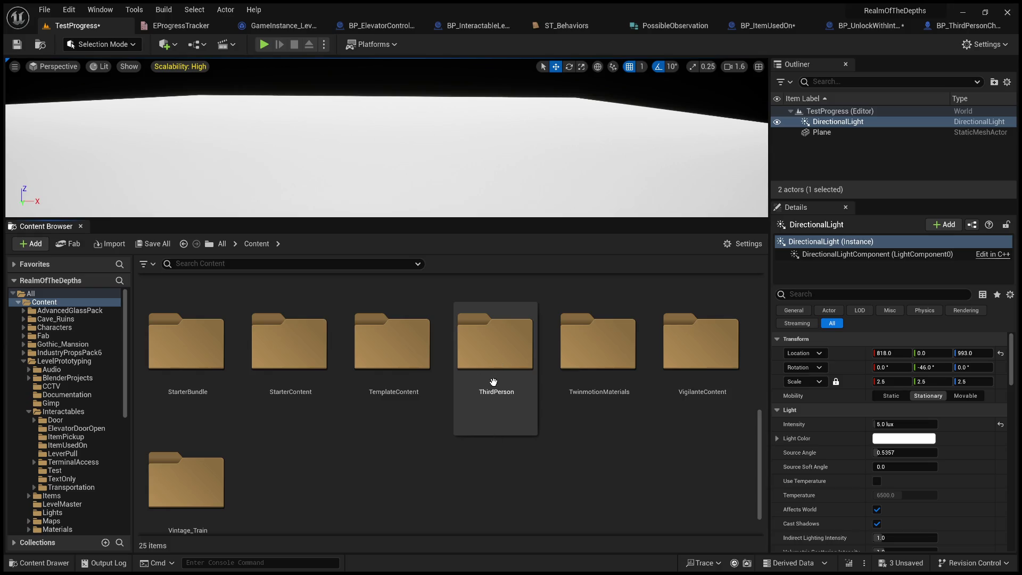
pyautogui.doubleClick(488, 384)
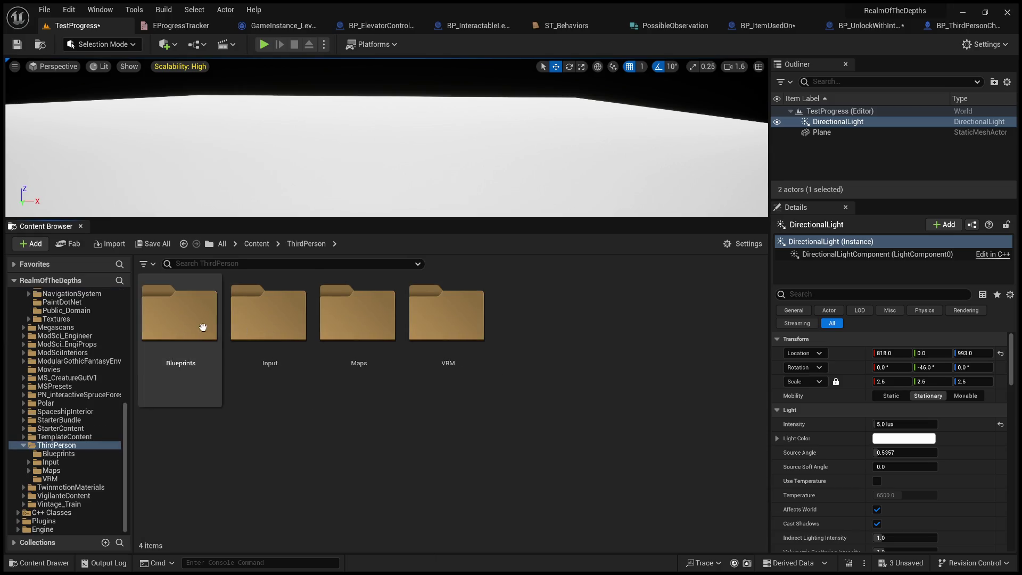
pyautogui.click(287, 333)
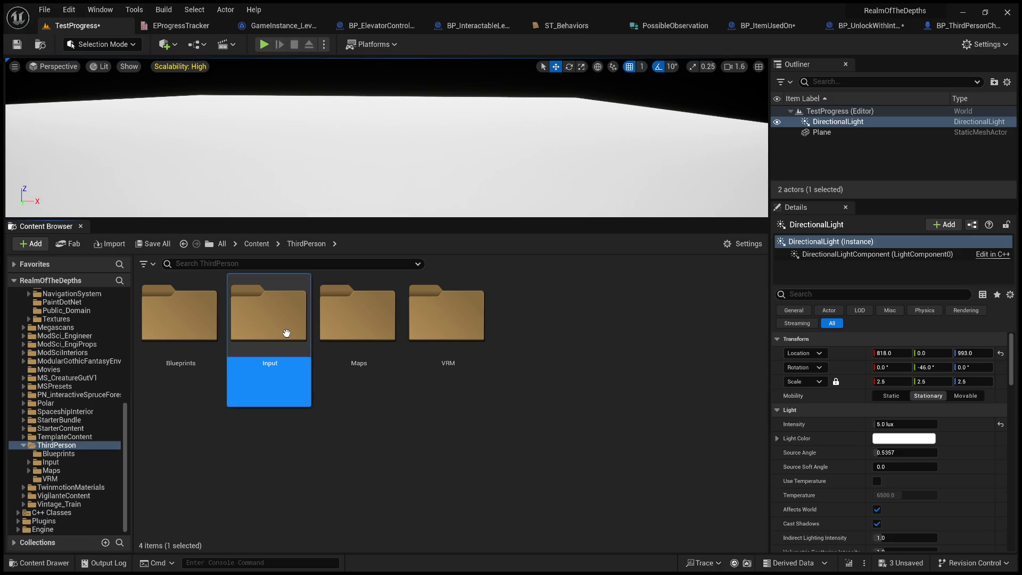
pyautogui.click(261, 249)
pyautogui.scroll(-10, 307, 333)
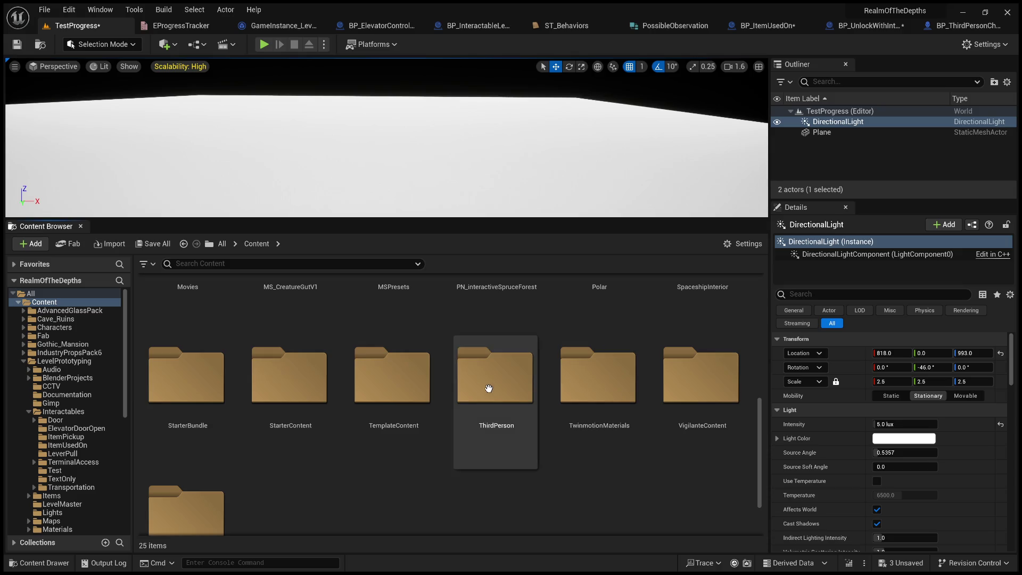
pyautogui.doubleClick(372, 379)
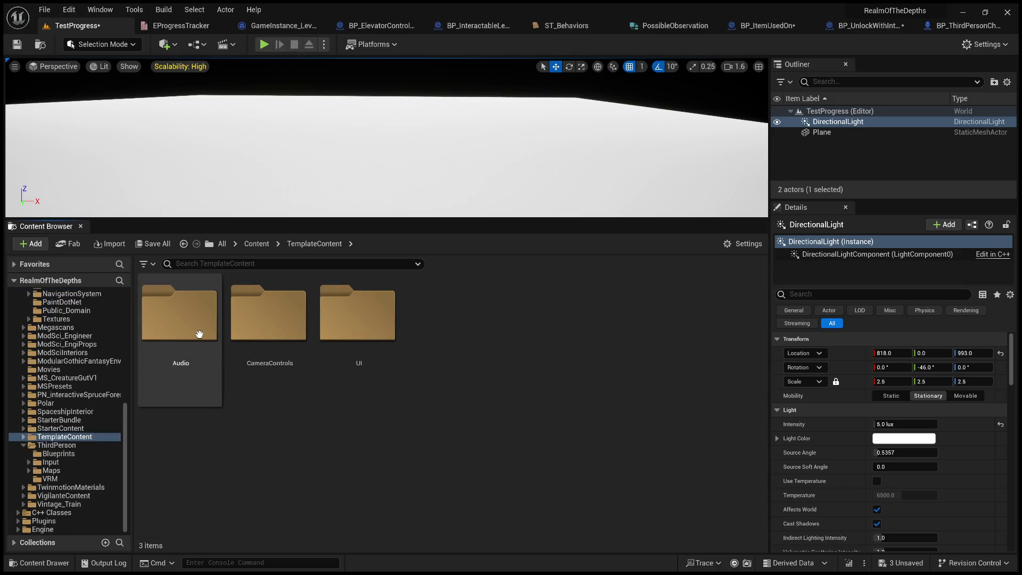
pyautogui.doubleClick(381, 338)
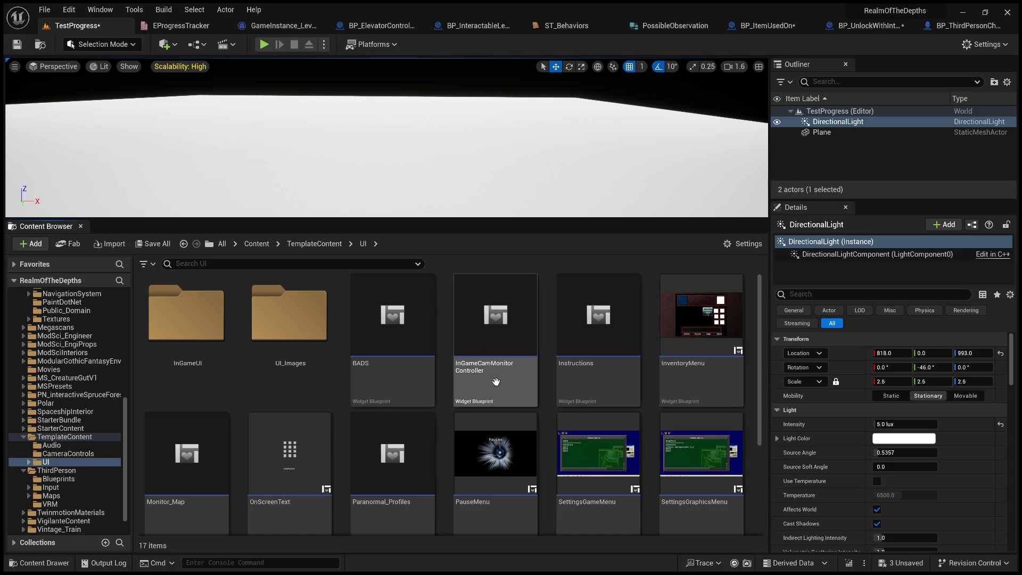
pyautogui.scroll(-2, 547, 391)
pyautogui.doubleClick(288, 415)
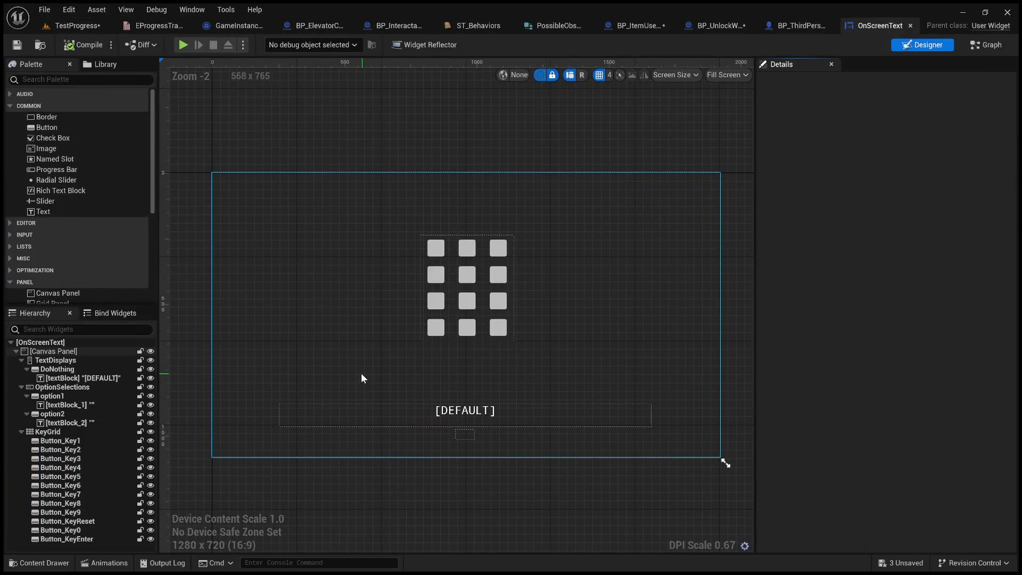
# In OnScreenText's Graph, find references to callingInteractableBP (Shift+Alt+F) and center on its getter node.
pyautogui.click(1001, 48)
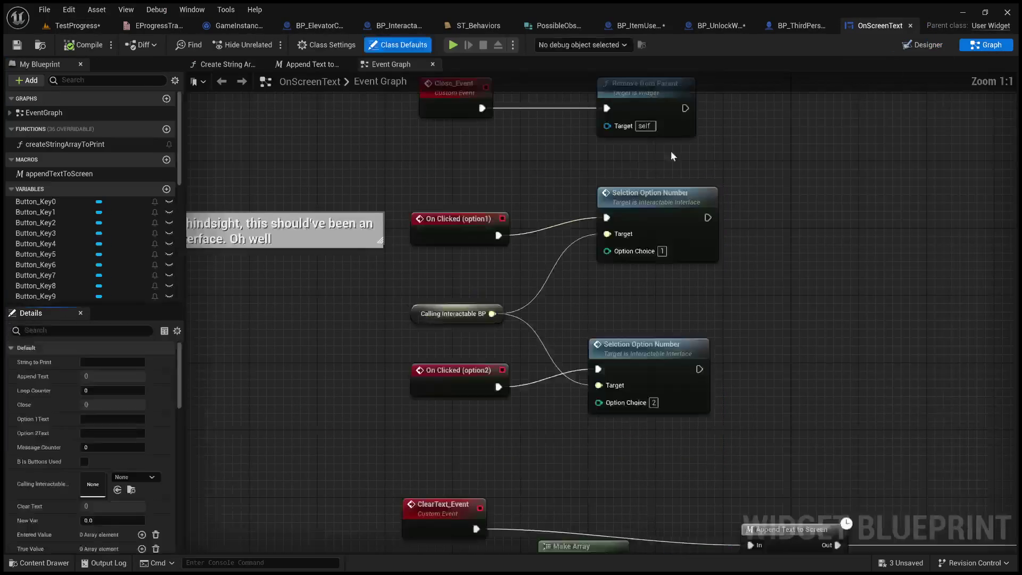
pyautogui.click(923, 45)
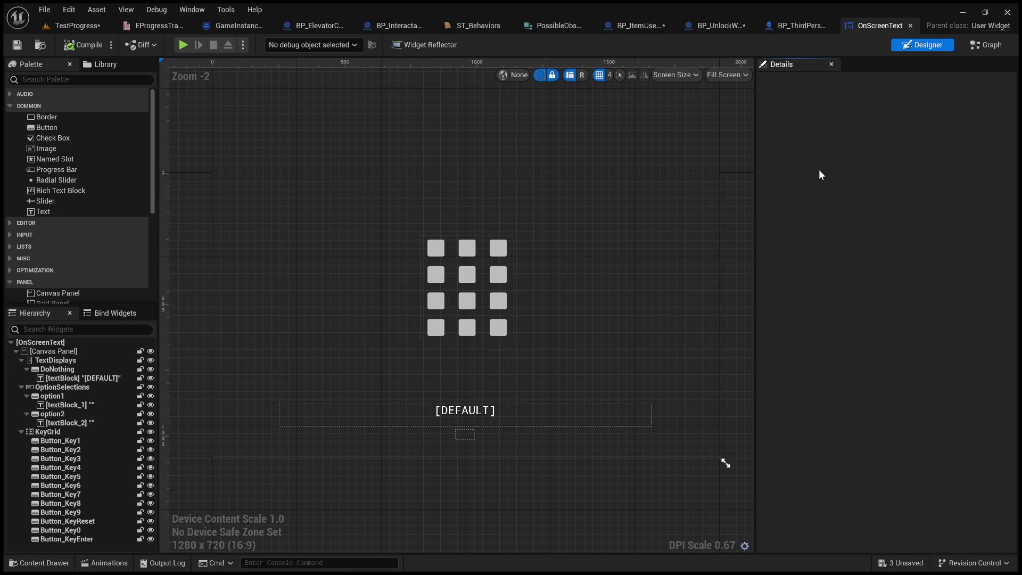
pyautogui.click(986, 44)
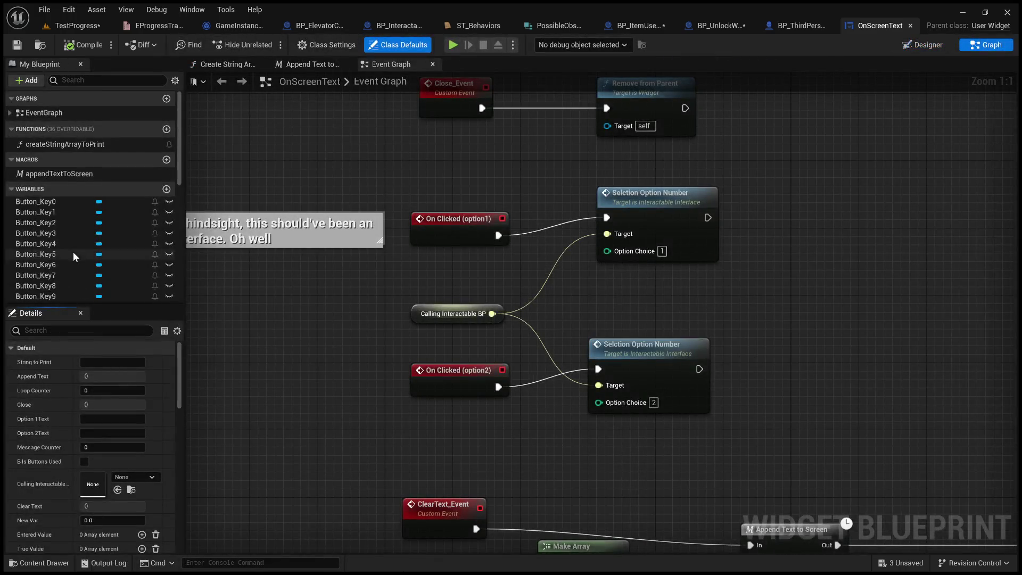
pyautogui.scroll(-5, 72, 251)
pyautogui.scroll(-3, 73, 251)
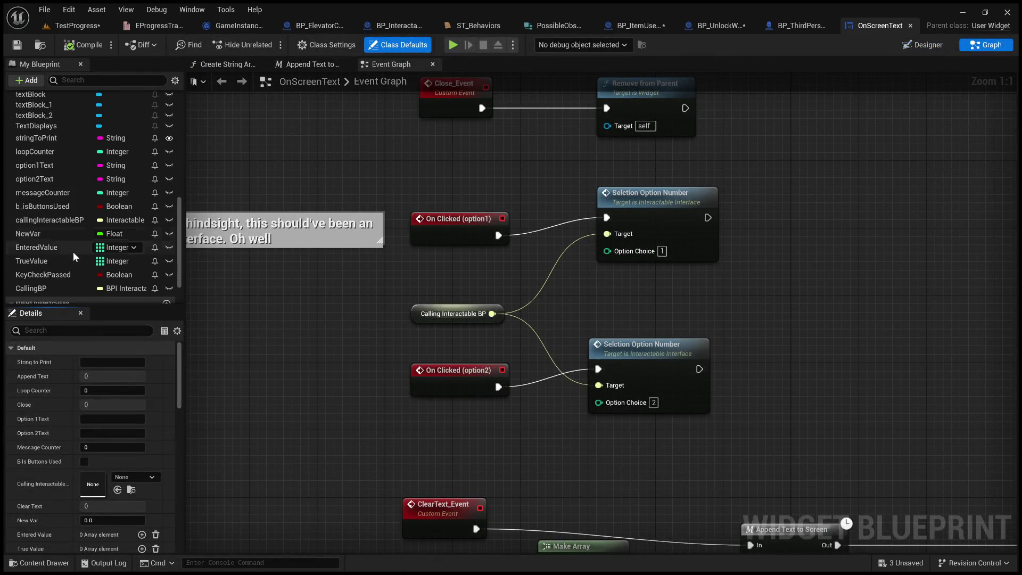
pyautogui.click(65, 220)
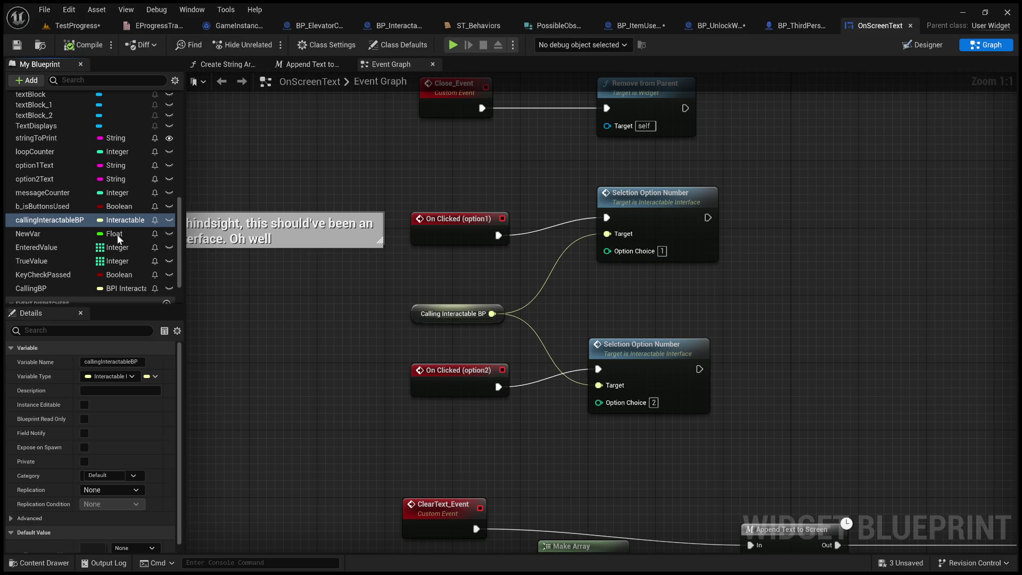
pyautogui.hotkey('shift', 'alt', 'f')
pyautogui.click(314, 503)
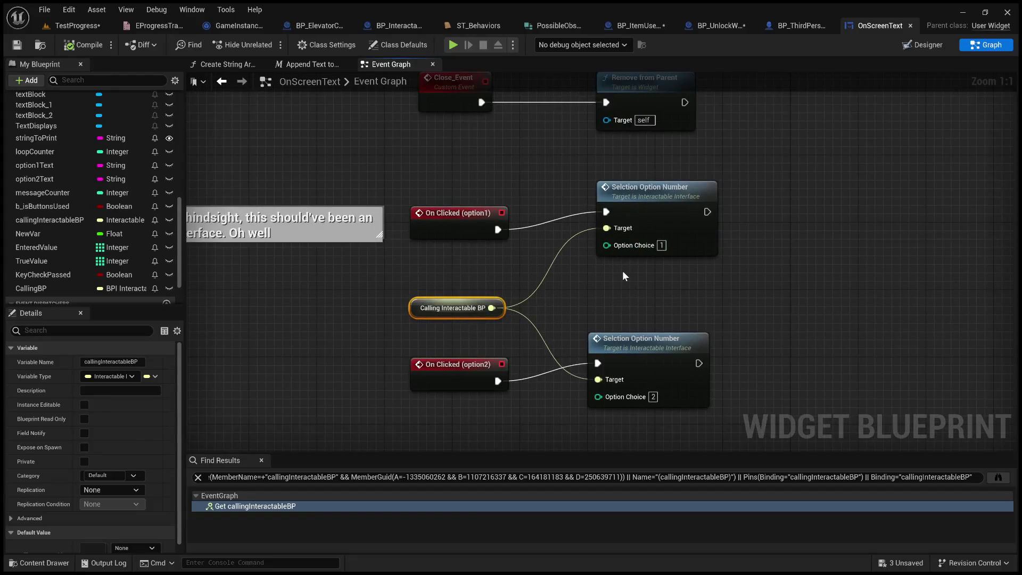
pyautogui.moveTo(468, 267)
pyautogui.mouseDown()
pyautogui.moveTo(428, 254)
pyautogui.moveTo(417, 276)
pyautogui.moveTo(428, 264)
pyautogui.mouseUp()
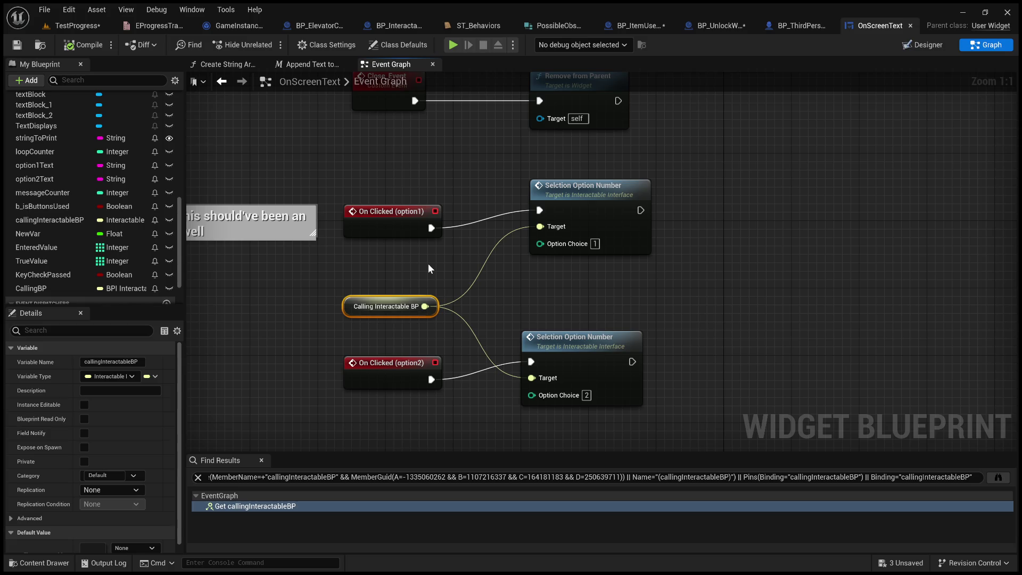
pyautogui.doubleClick(354, 506)
pyautogui.click(485, 356)
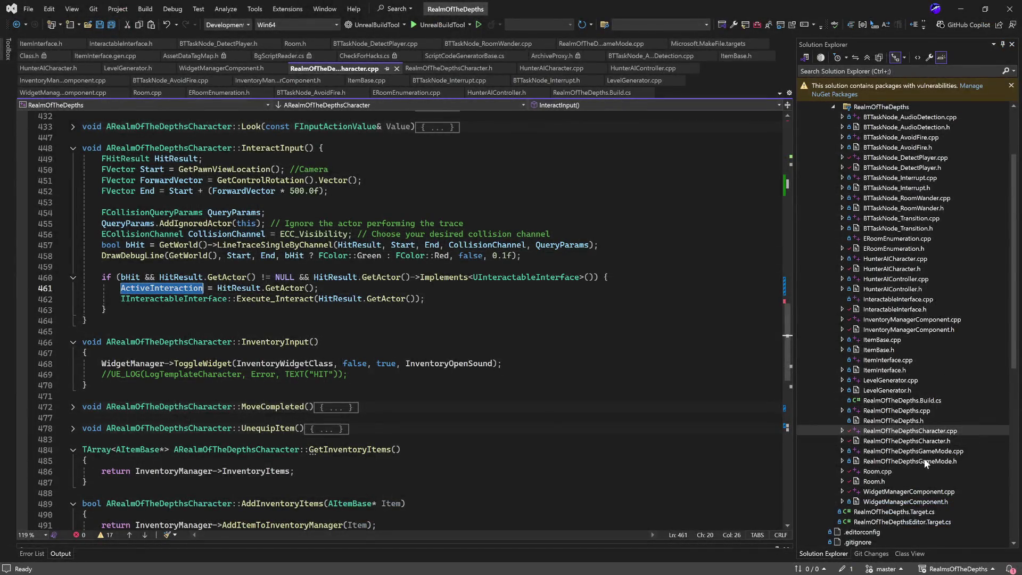
pyautogui.scroll(1, 920, 475)
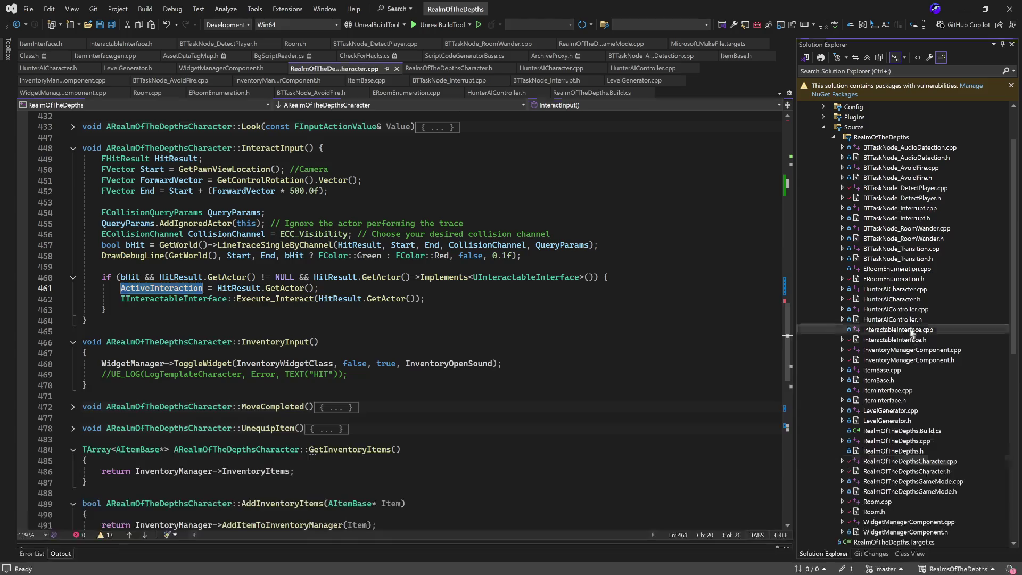
pyautogui.doubleClick(911, 329)
pyautogui.doubleClick(914, 339)
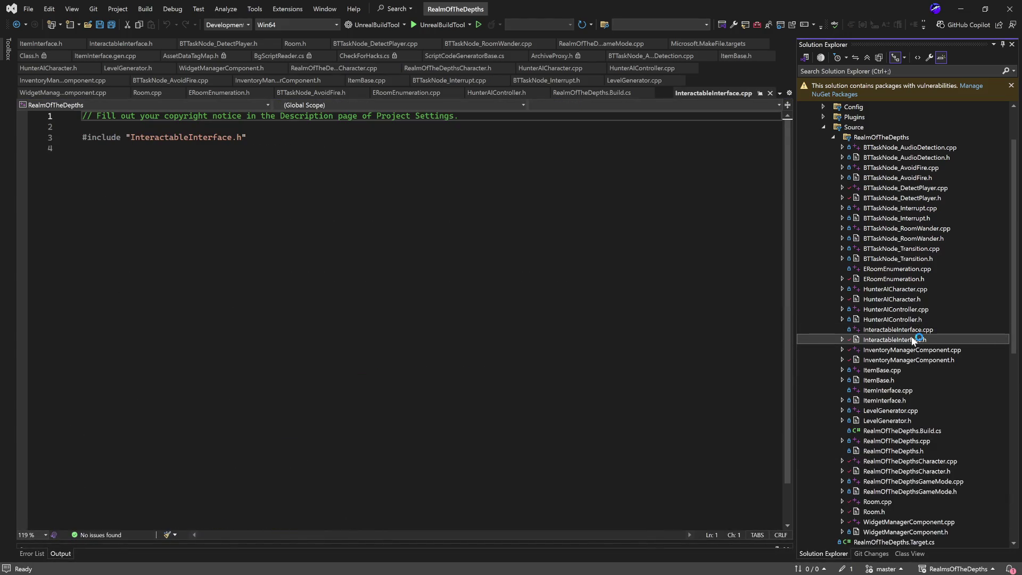
pyautogui.scroll(-5, 450, 331)
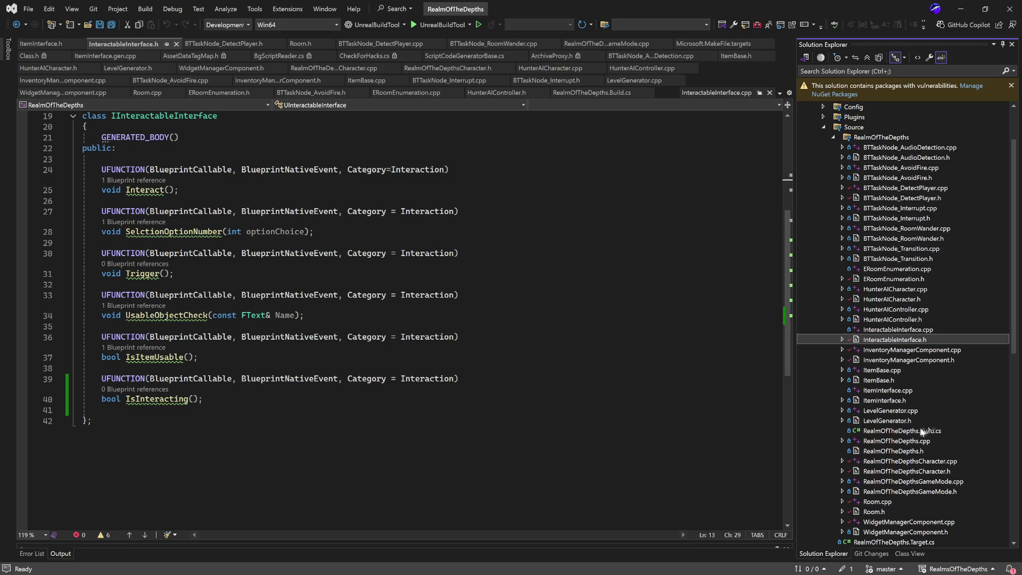
pyautogui.scroll(-3, 916, 479)
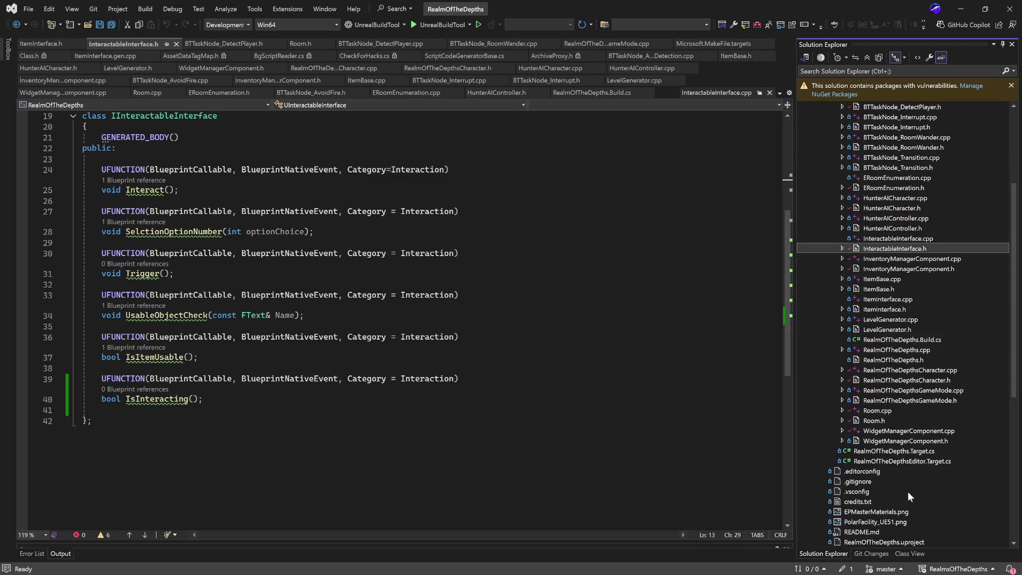
pyautogui.doubleClick(915, 430)
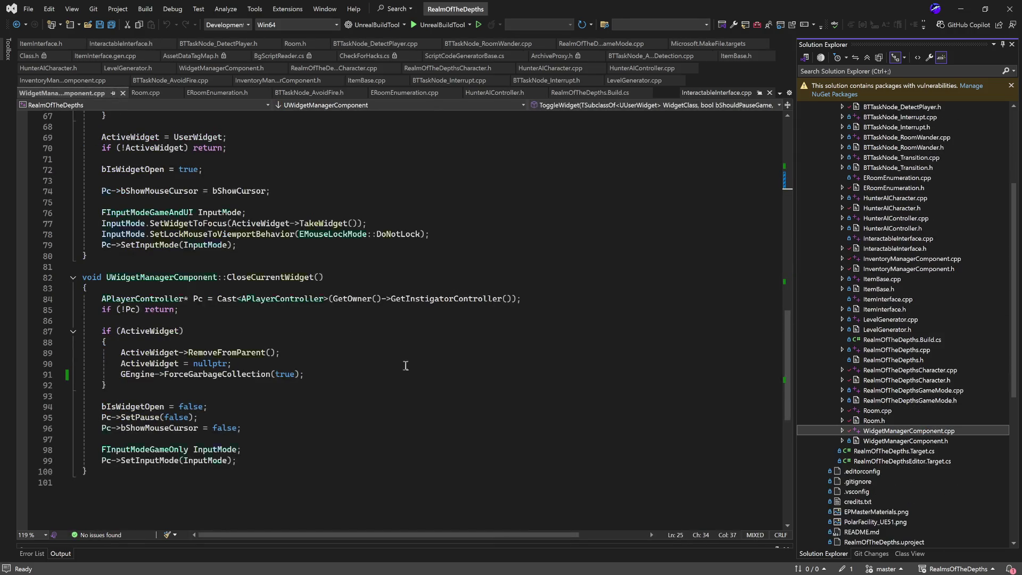
pyautogui.scroll(8, 405, 363)
pyautogui.scroll(11, 406, 378)
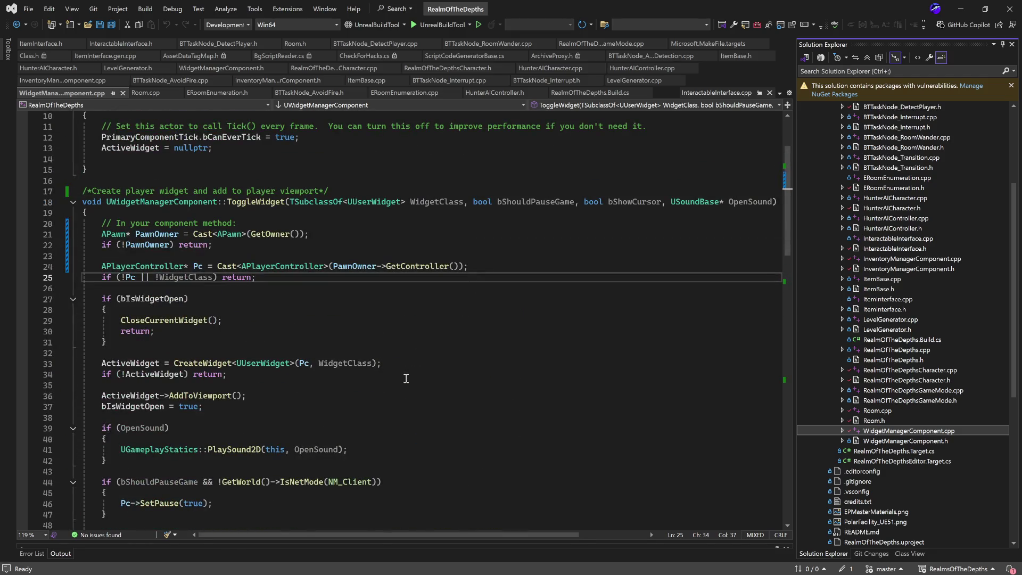
pyautogui.scroll(3, 405, 378)
pyautogui.scroll(-5, 406, 378)
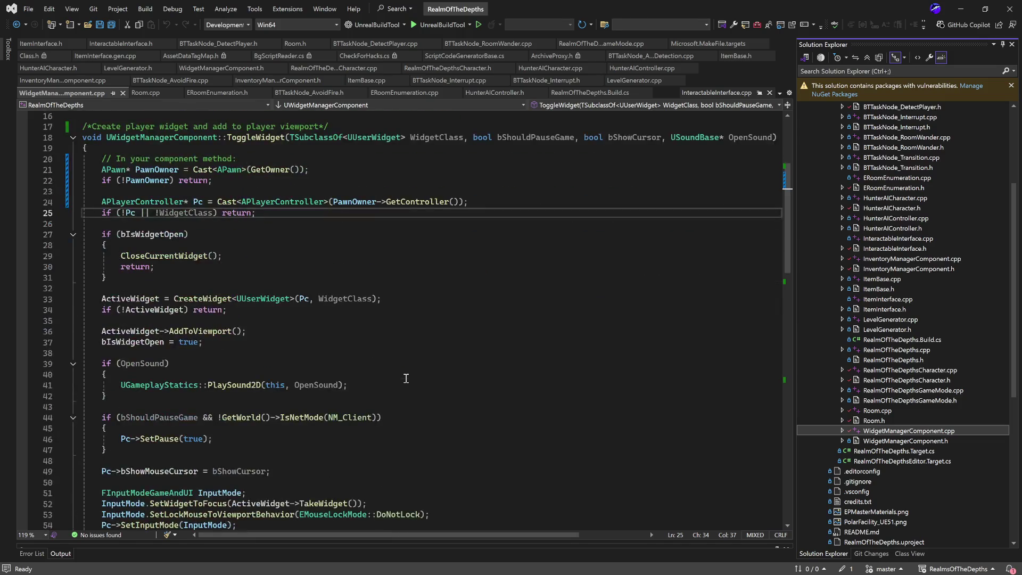
pyautogui.scroll(-9, 406, 378)
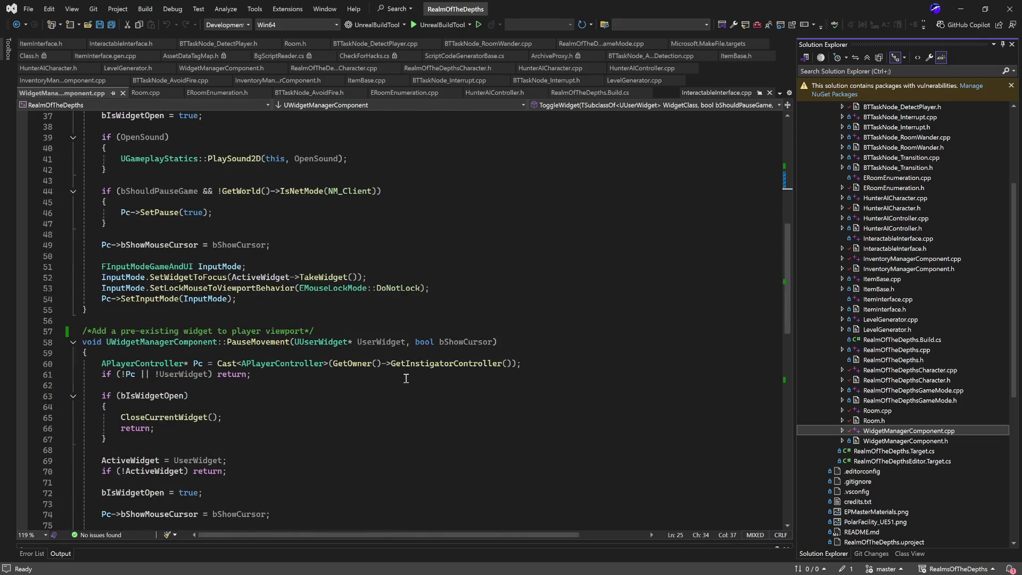
pyautogui.scroll(-3, 405, 378)
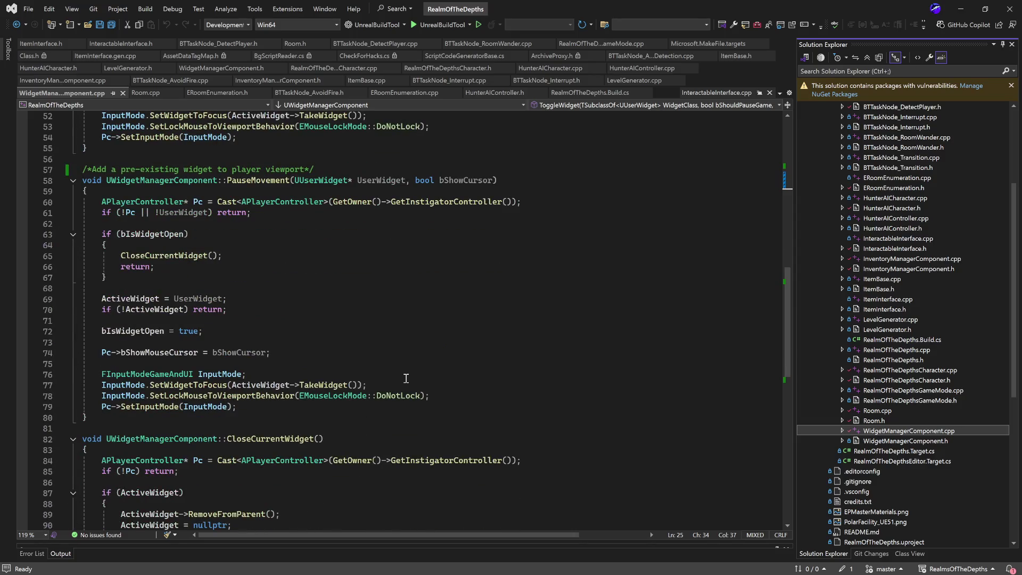
pyautogui.scroll(-2, 405, 378)
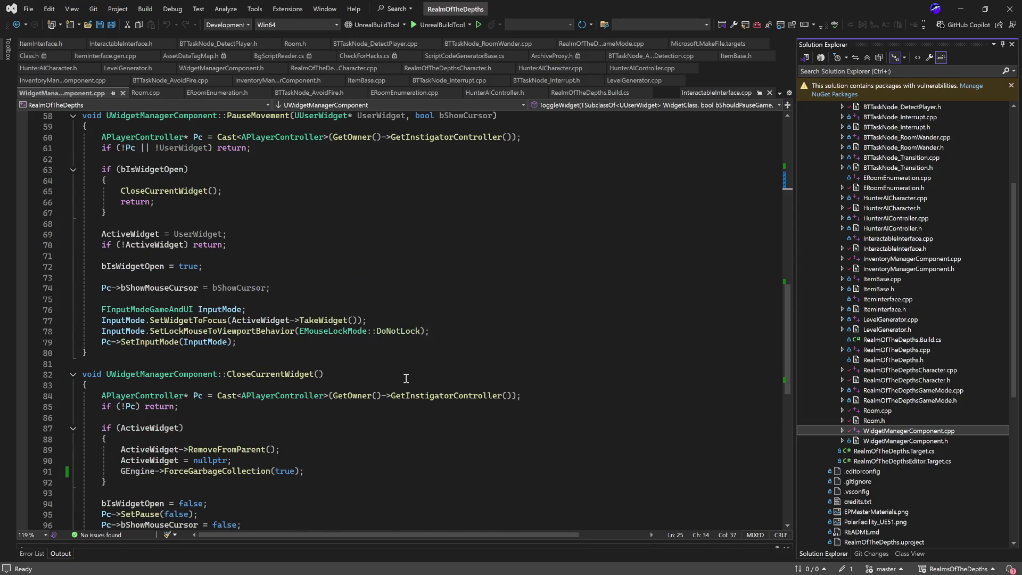
pyautogui.scroll(-4, 405, 378)
pyautogui.scroll(17, 405, 378)
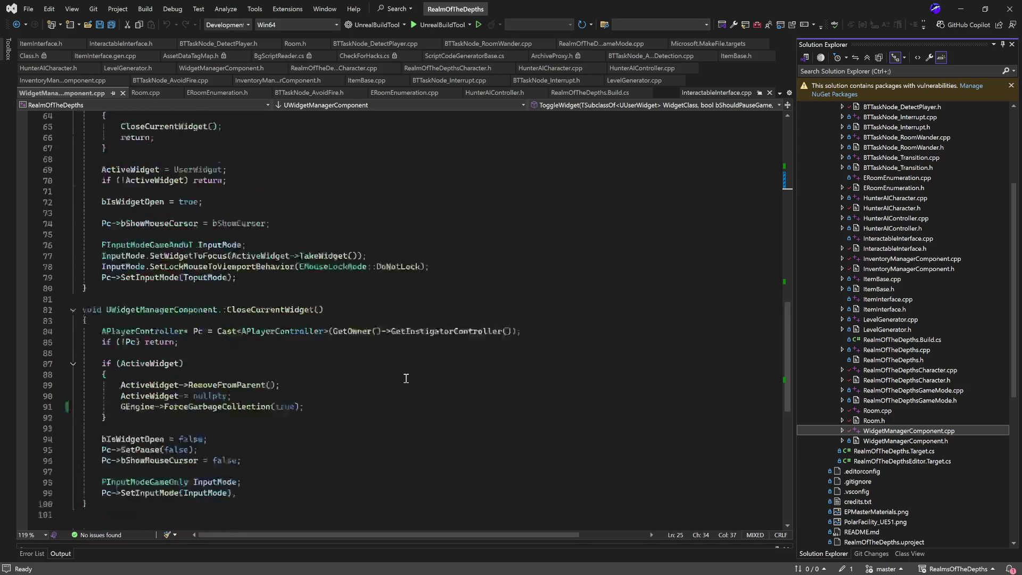
pyautogui.scroll(6, 405, 378)
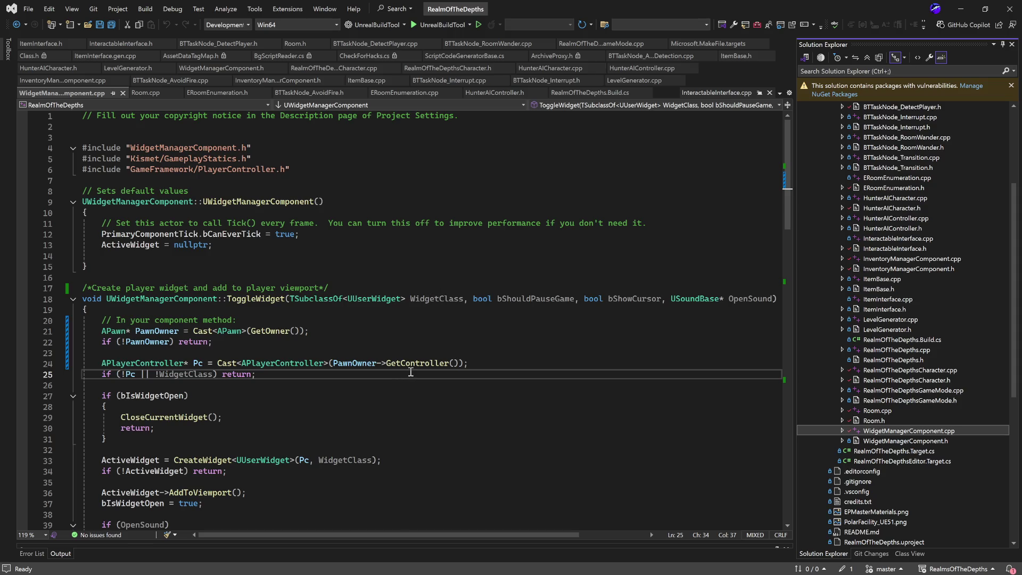
pyautogui.scroll(-6, 409, 372)
pyautogui.scroll(3, 415, 368)
pyautogui.scroll(3, 415, 369)
pyautogui.scroll(-6, 330, 329)
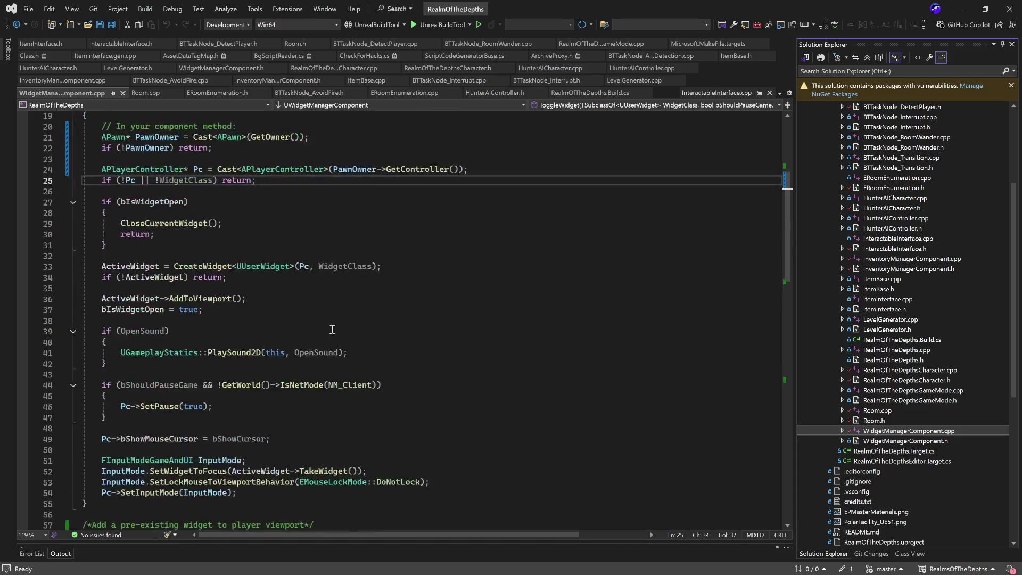
pyautogui.scroll(6, 330, 330)
pyautogui.scroll(-14, 307, 293)
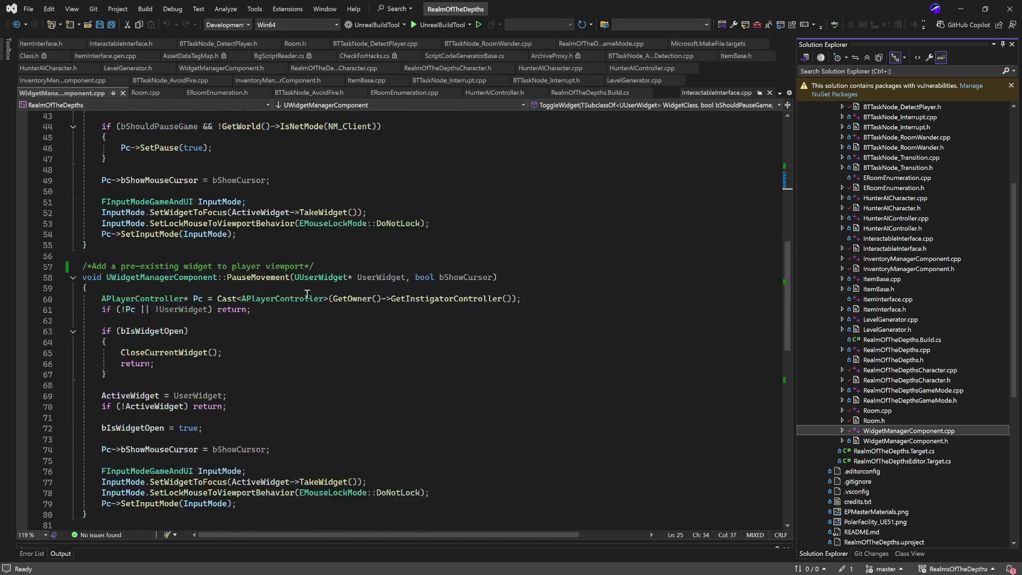
pyautogui.scroll(-14, 307, 294)
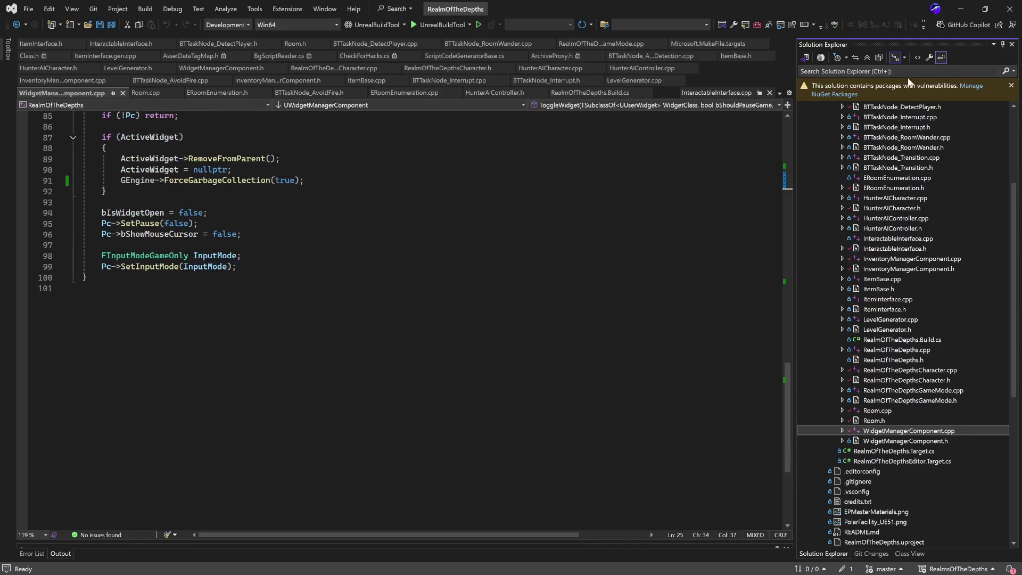
pyautogui.click(953, 12)
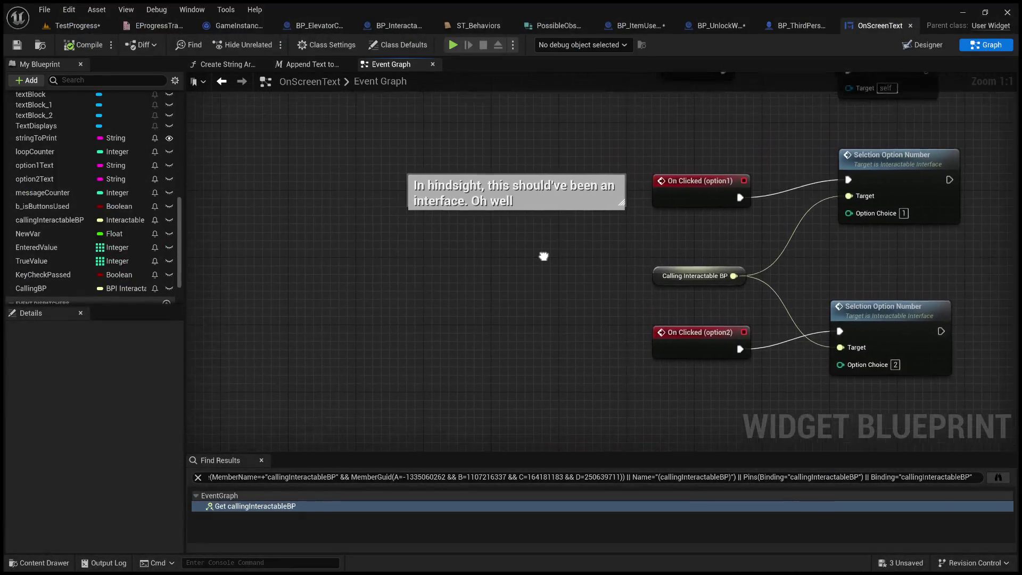
# Frame and select the Calling Interactable BP node in OnScreenText, then bring the TestProgress level forward.
pyautogui.moveTo(540, 260); pyautogui.dragTo(414, 257)
pyautogui.moveTo(473, 245); pyautogui.dragTo(434, 235)
pyautogui.moveTo(369, 240); pyautogui.dragTo(510, 311)
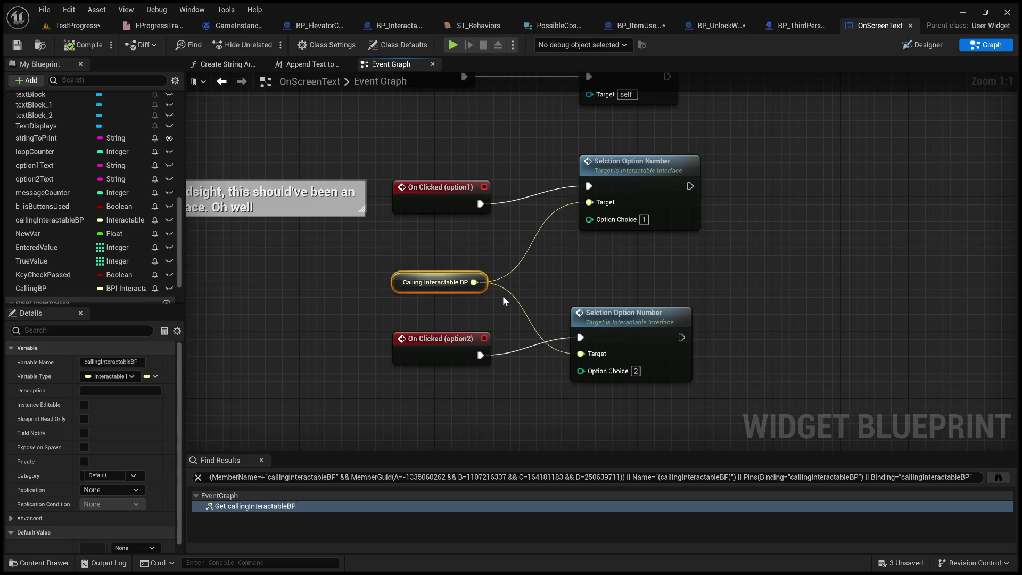
pyautogui.click(80, 25)
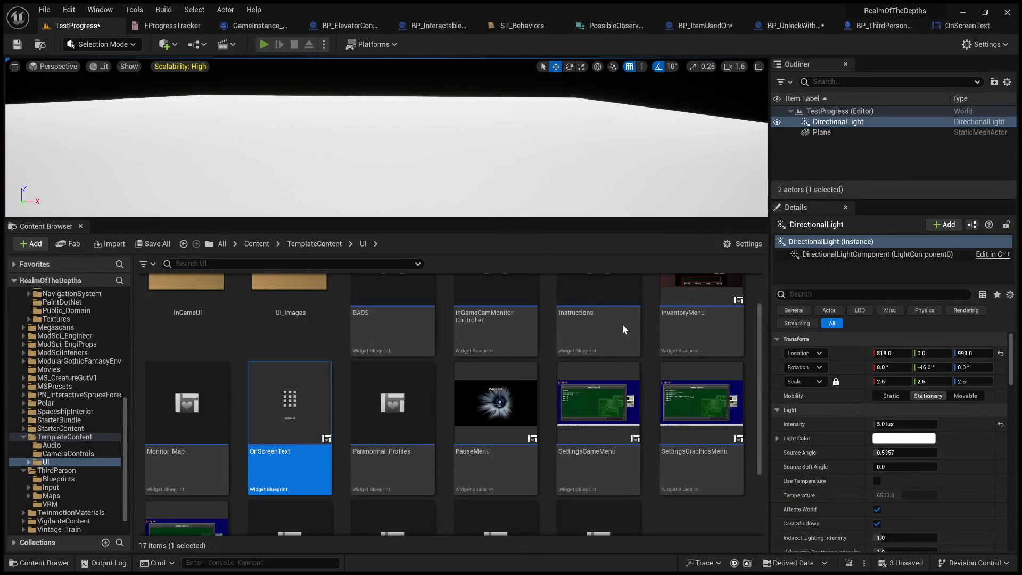
# Play TestProgress in the editor with an enlarged game view, run the character, then return to Visual Studio.
pyautogui.hotkey('alt', 'p')
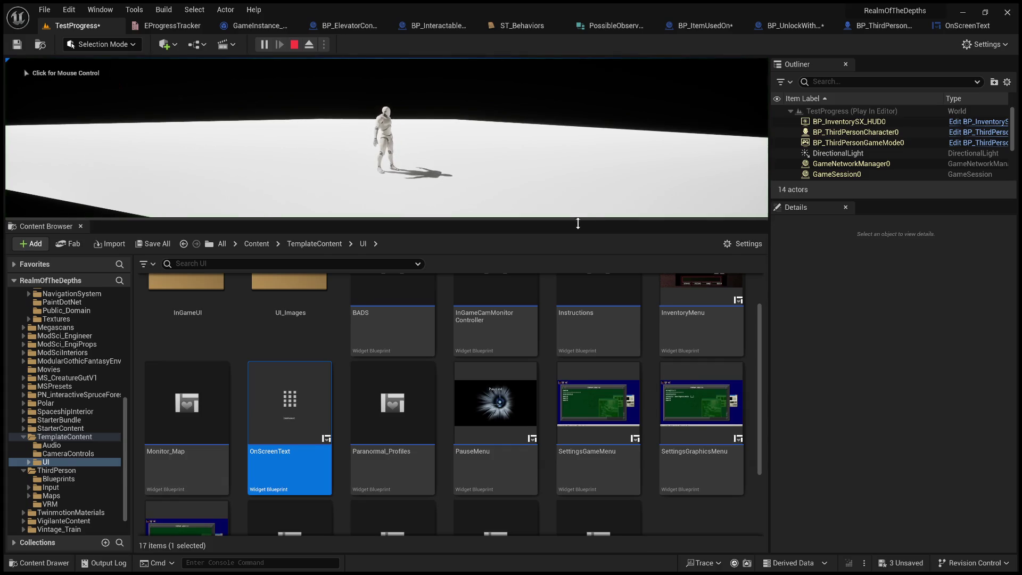
pyautogui.moveTo(576, 219); pyautogui.dragTo(542, 390)
pyautogui.click(541, 296)
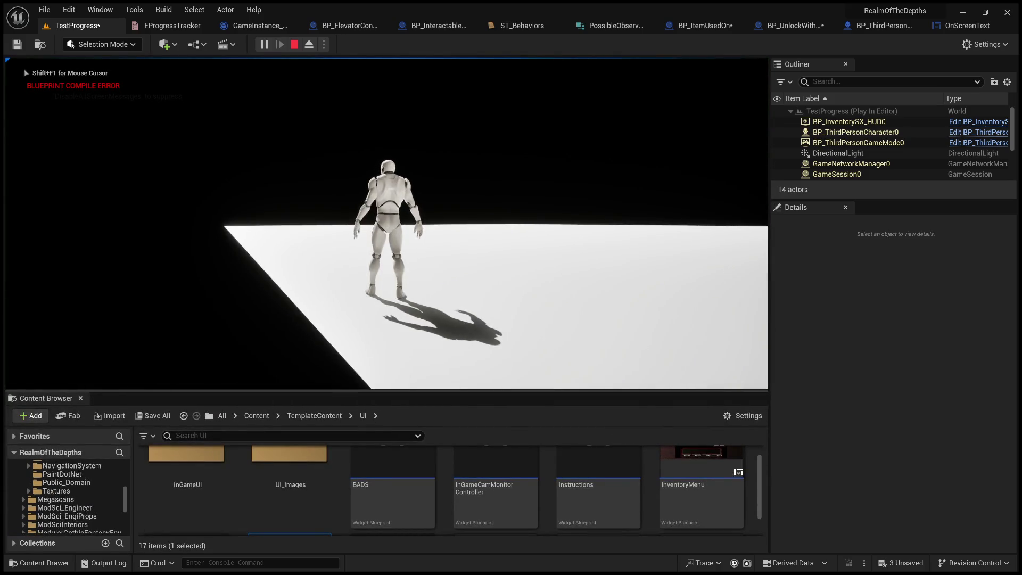
pyautogui.press('w')
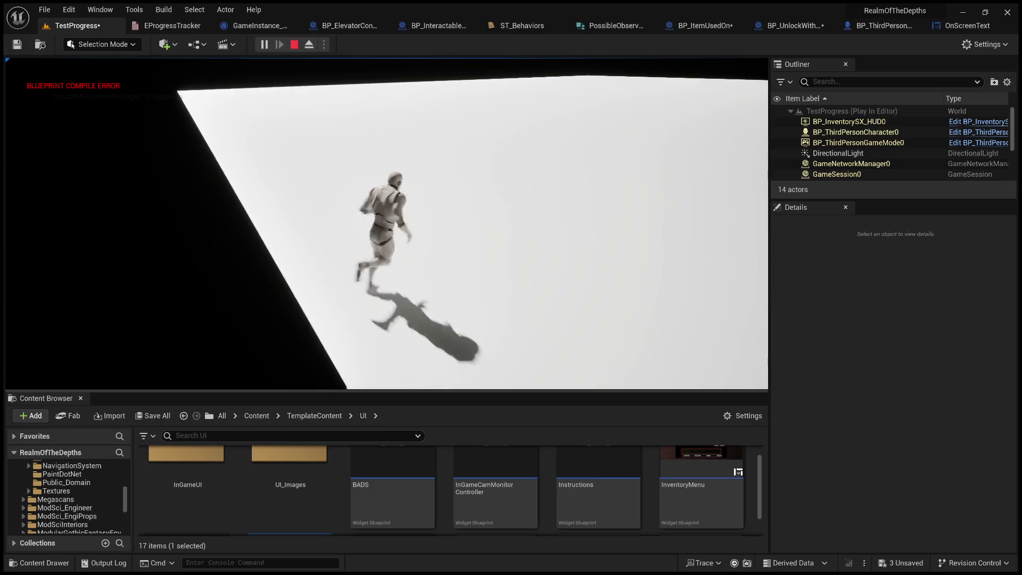
pyautogui.hotkey('alt', 'Tab')
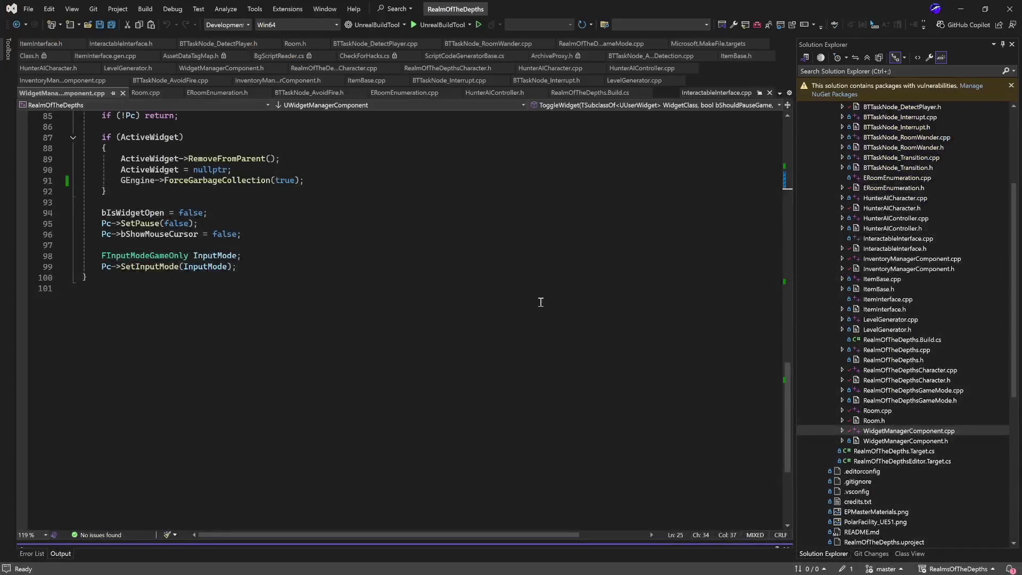
# Stop the old play session, replay TestProgress, walk the character to the floor's edge, then stop.
pyautogui.click(963, 10)
pyautogui.press('Escape')
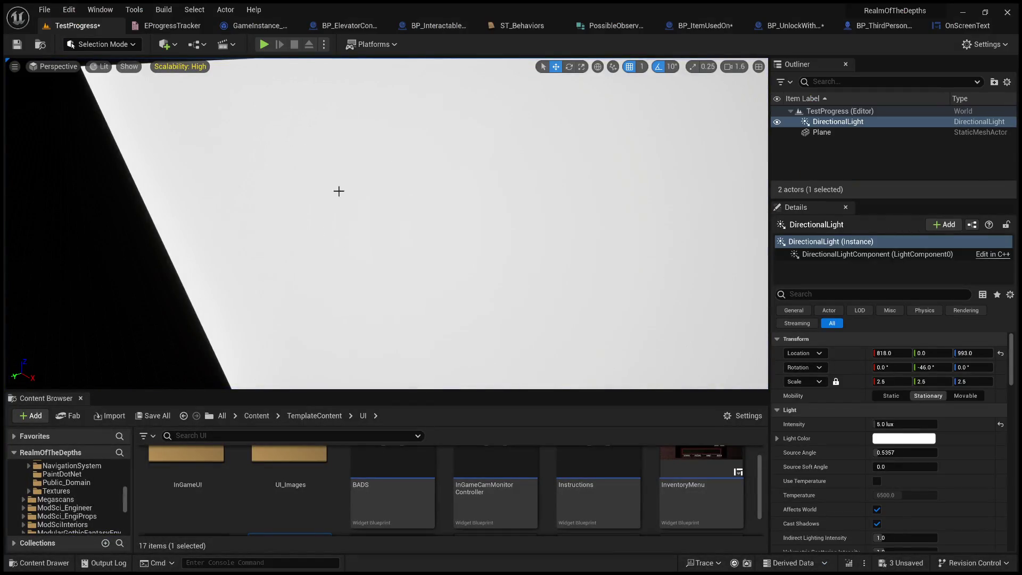
pyautogui.click(264, 45)
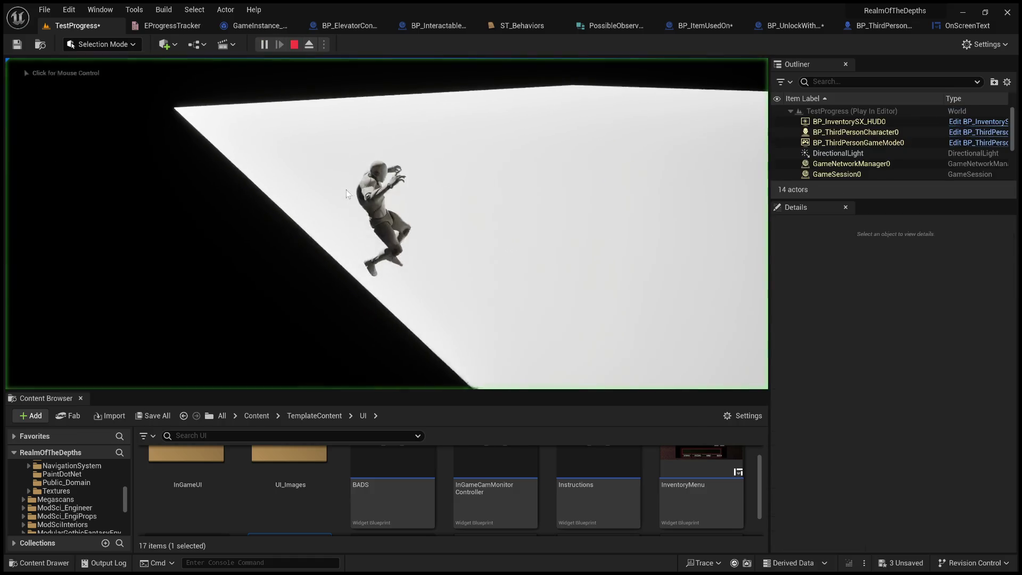
pyautogui.press('w')
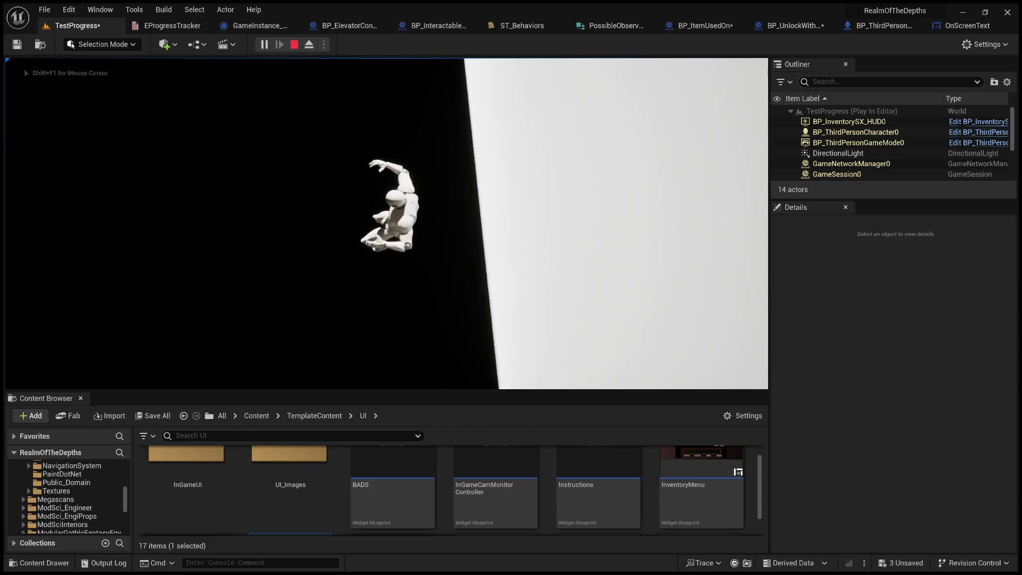
pyautogui.press('Escape')
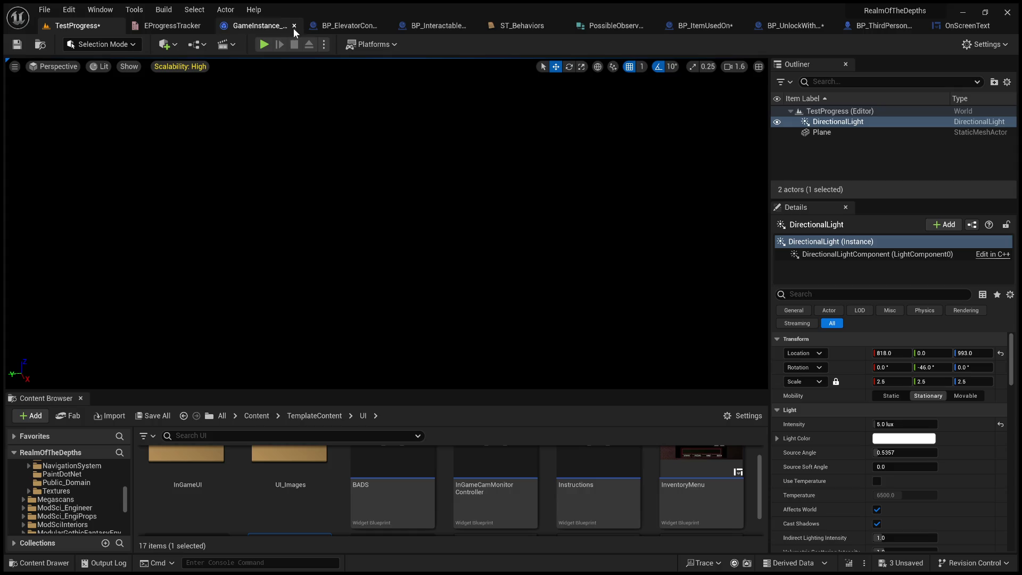
# In BP_ItemUsedOn, break the Self link to the SET node's orphaned Calling Interactable BP pin.
pyautogui.click(704, 26)
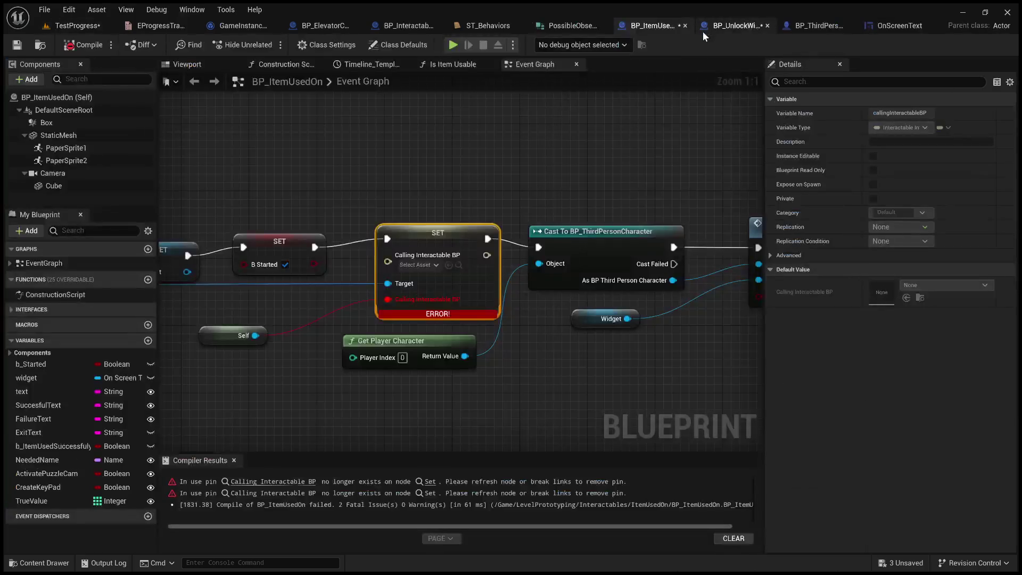
pyautogui.moveTo(295, 380)
pyautogui.mouseDown()
pyautogui.moveTo(461, 410)
pyautogui.moveTo(565, 374)
pyautogui.mouseUp()
pyautogui.moveTo(605, 254); pyautogui.dragTo(496, 250)
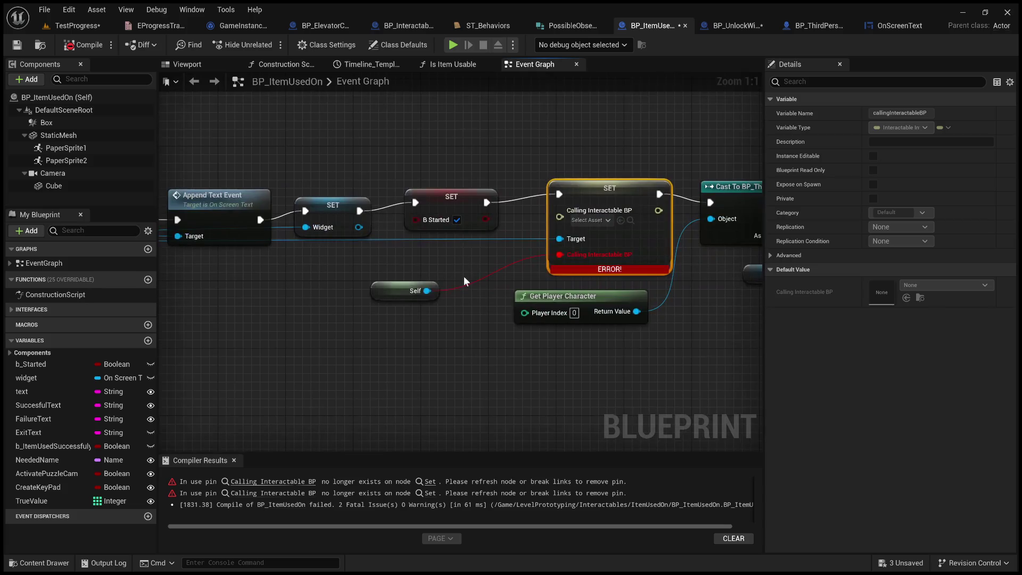
pyautogui.moveTo(427, 291)
pyautogui.mouseDown()
pyautogui.moveTo(563, 208)
pyautogui.moveTo(562, 217)
pyautogui.mouseUp()
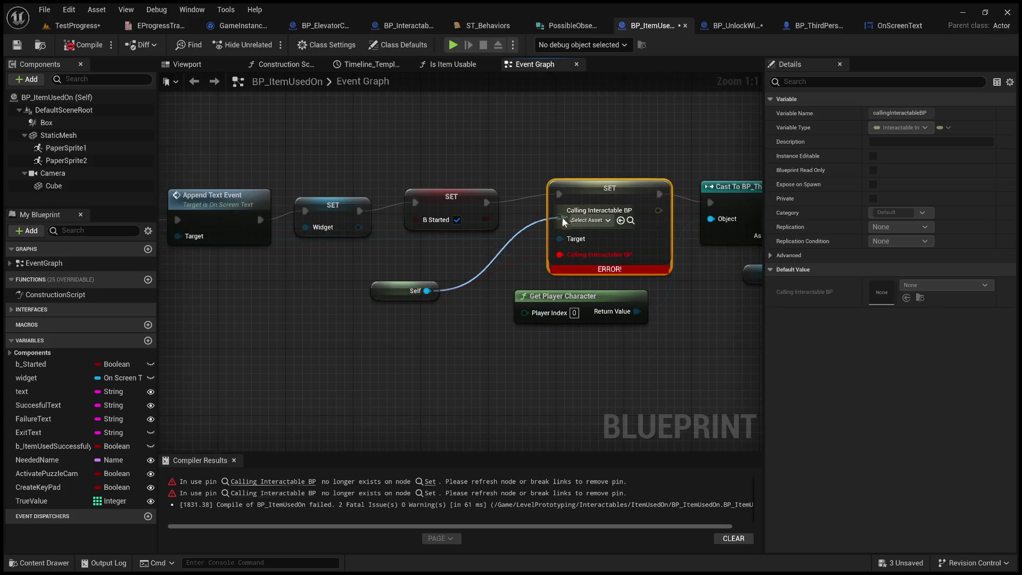
pyautogui.moveTo(562, 217); pyautogui.dragTo(558, 222)
pyautogui.click(488, 277)
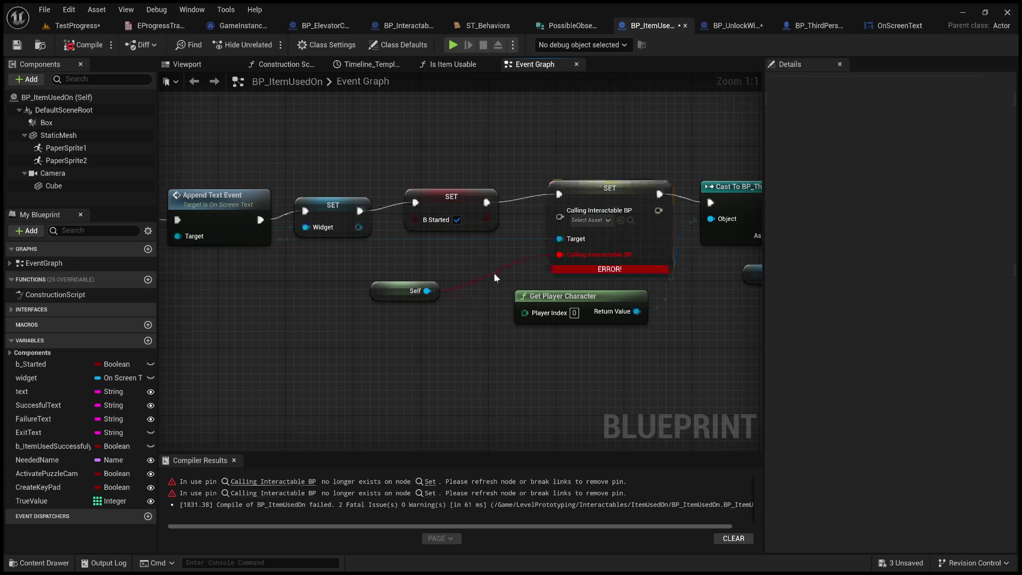
pyautogui.keyDown('alt'); pyautogui.click(490, 271); pyautogui.keyUp('alt')
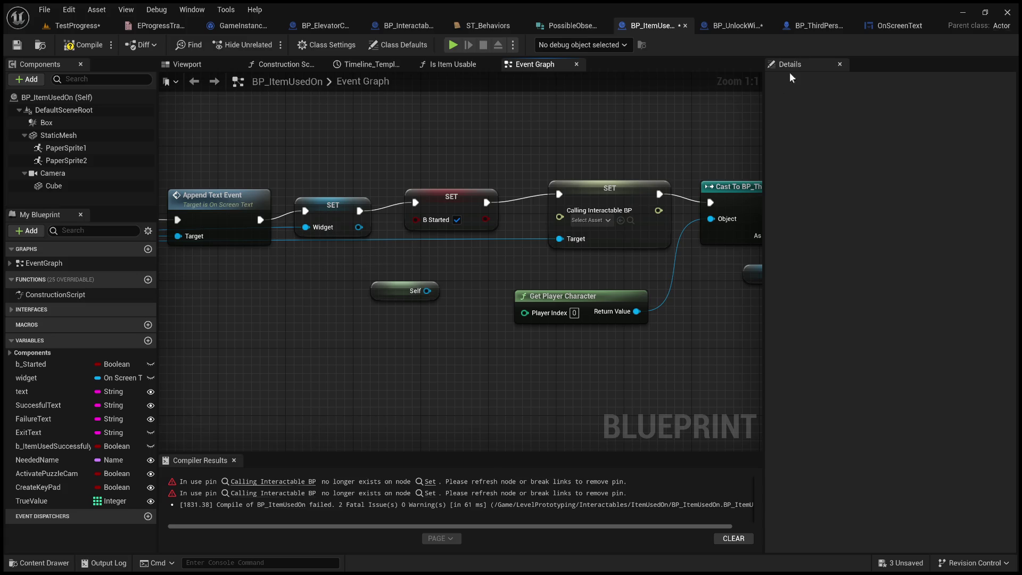
pyautogui.click(894, 25)
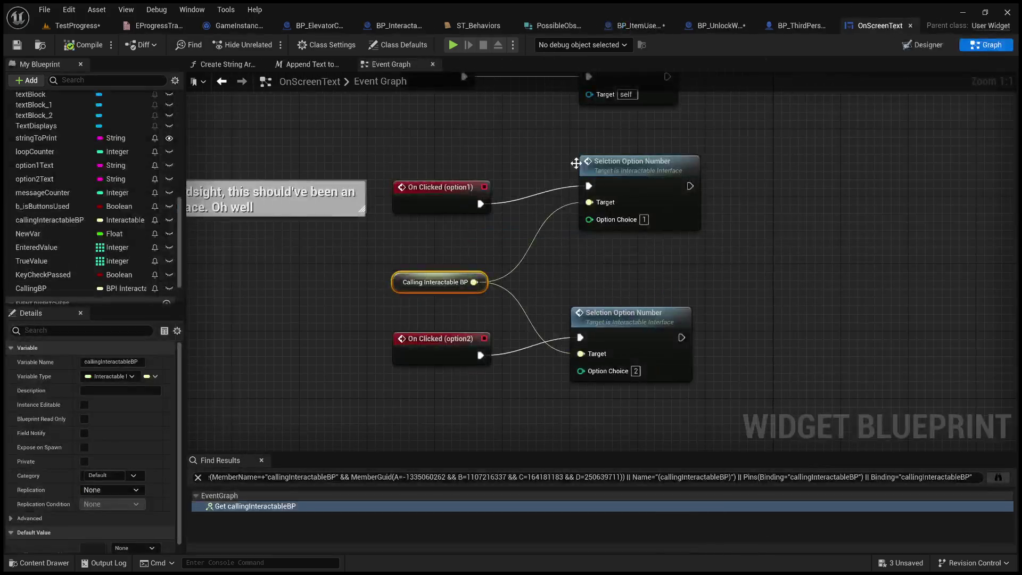
# Inspect the CallingBP variable's BPI Interactable Actions type and zoom out over the OnScreenText graph.
pyautogui.click(52, 287)
pyautogui.moveTo(185, 293); pyautogui.dragTo(385, 293)
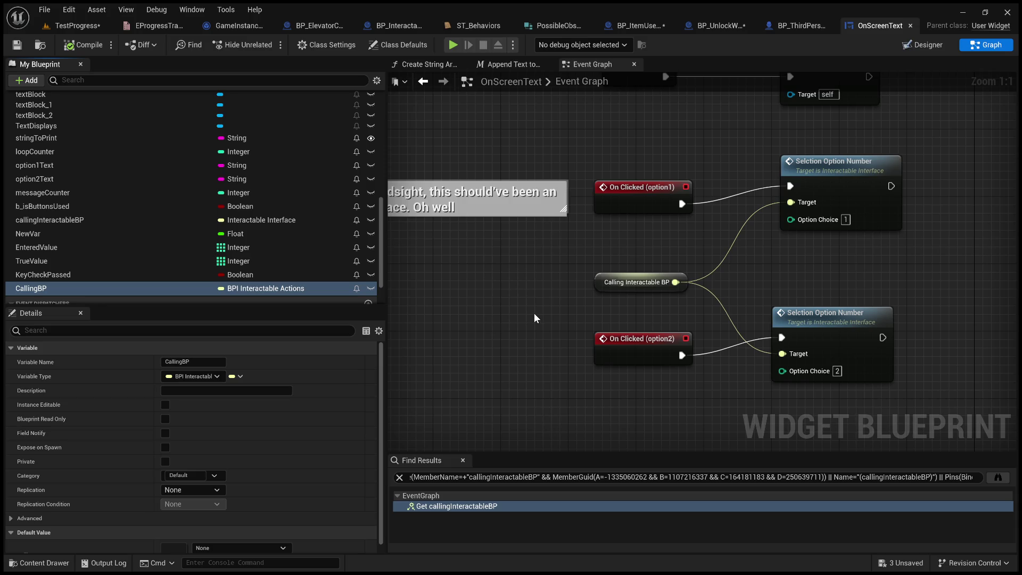
pyautogui.scroll(-4, 628, 306)
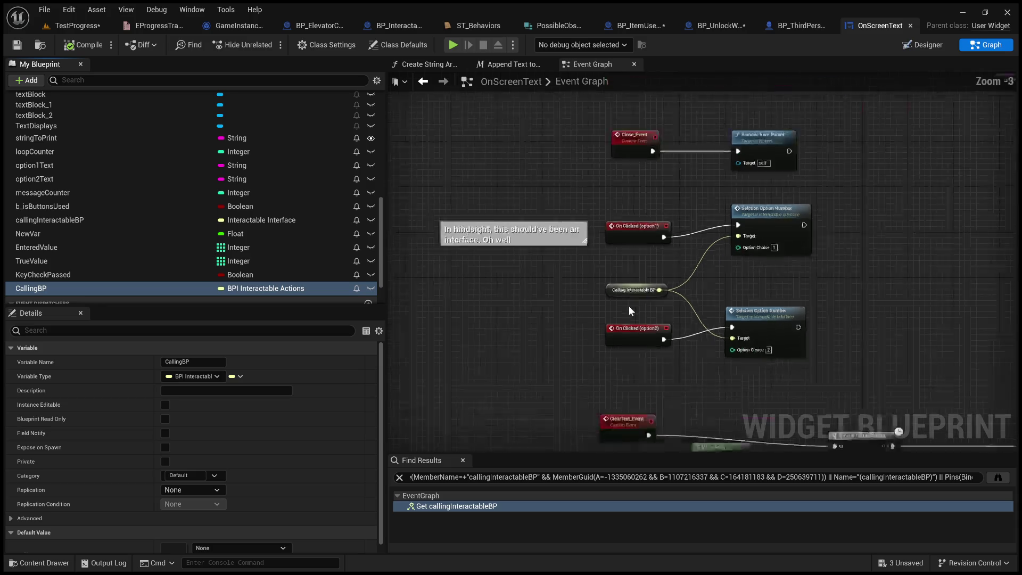
pyautogui.scroll(3, 658, 294)
pyautogui.scroll(-3, 764, 299)
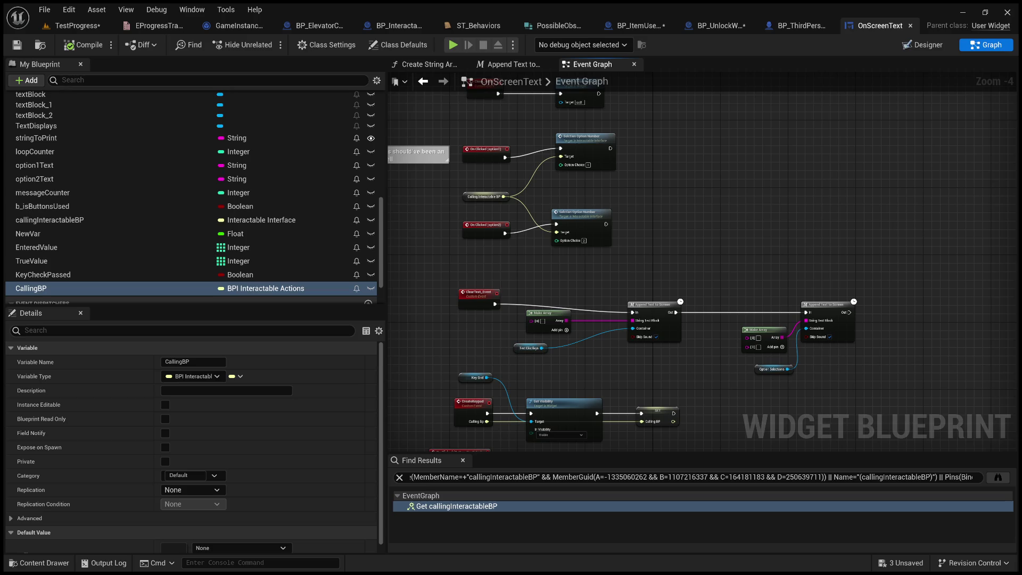
pyautogui.hotkey('alt', 'Tab')
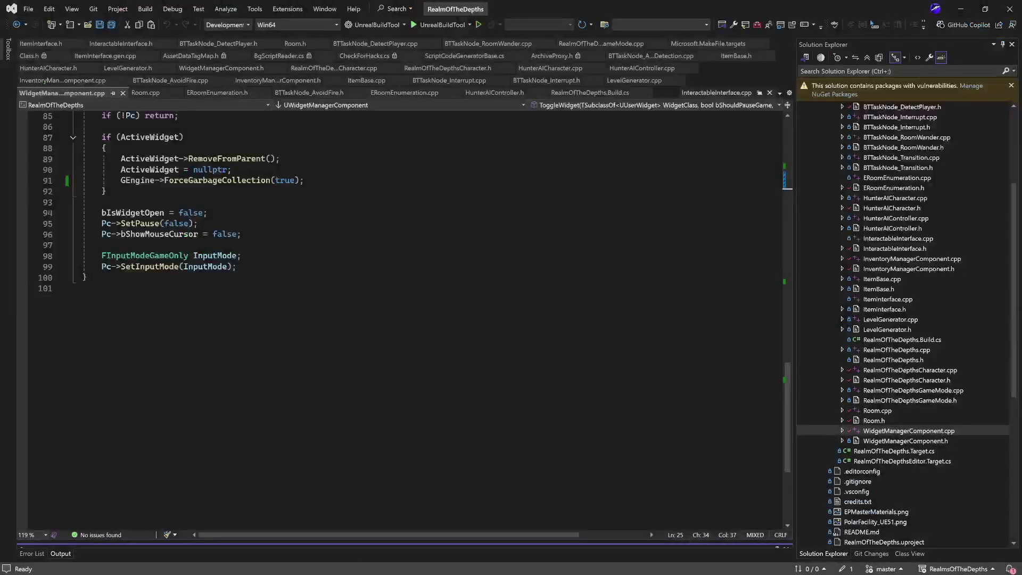
# Open InteractableInterface.h to check its Blueprint native events, then minimize Visual Studio.
pyautogui.doubleClick(915, 248)
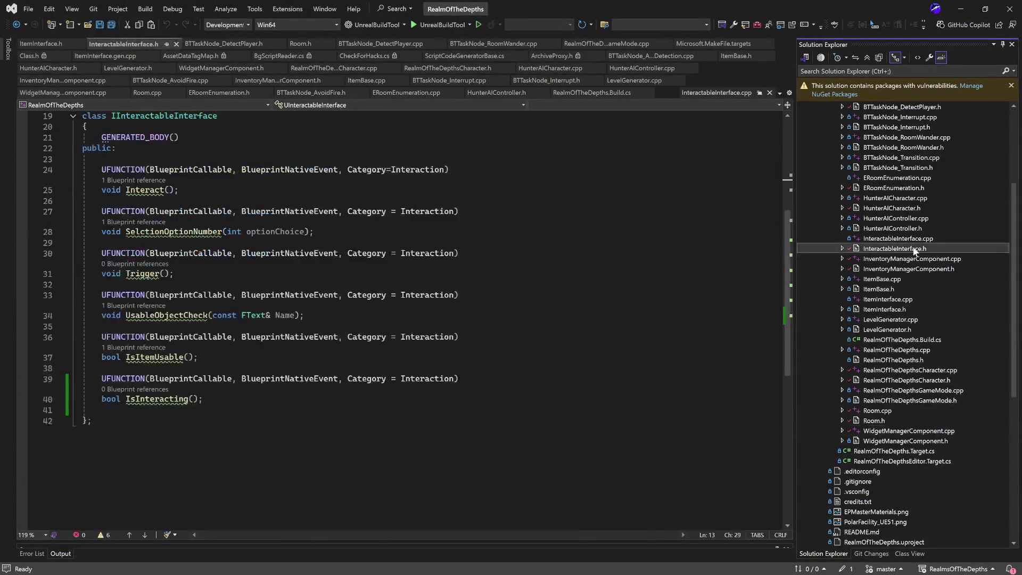
pyautogui.click(961, 10)
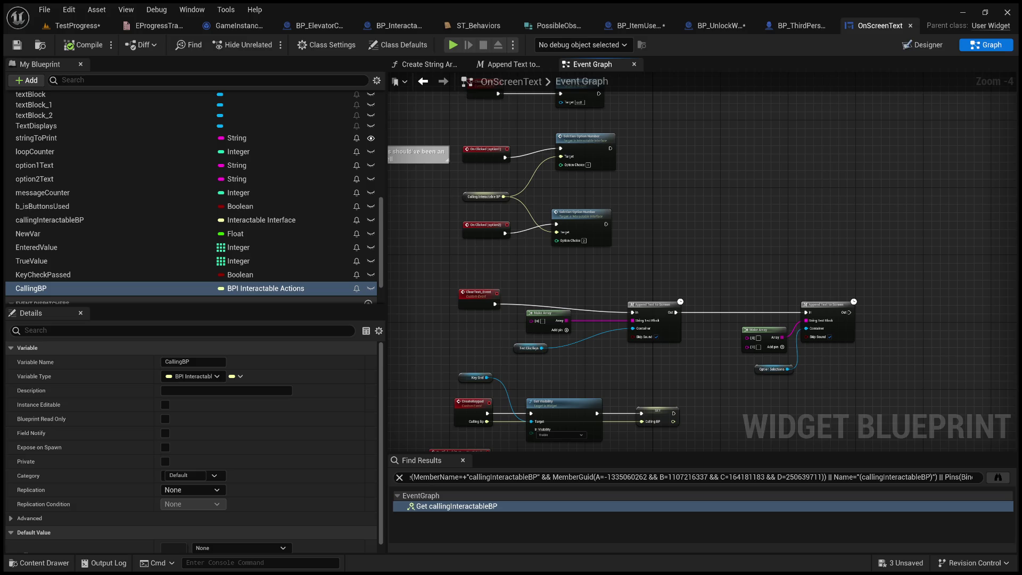
# Pan and zoom around the OnScreenText graph to survey its wired nodes.
pyautogui.moveTo(690, 203)
pyautogui.mouseDown()
pyautogui.moveTo(687, 214)
pyautogui.moveTo(680, 181)
pyautogui.moveTo(741, 148)
pyautogui.moveTo(627, 104)
pyautogui.mouseUp()
pyautogui.scroll(3, 681, 180)
pyautogui.scroll(-3, 741, 148)
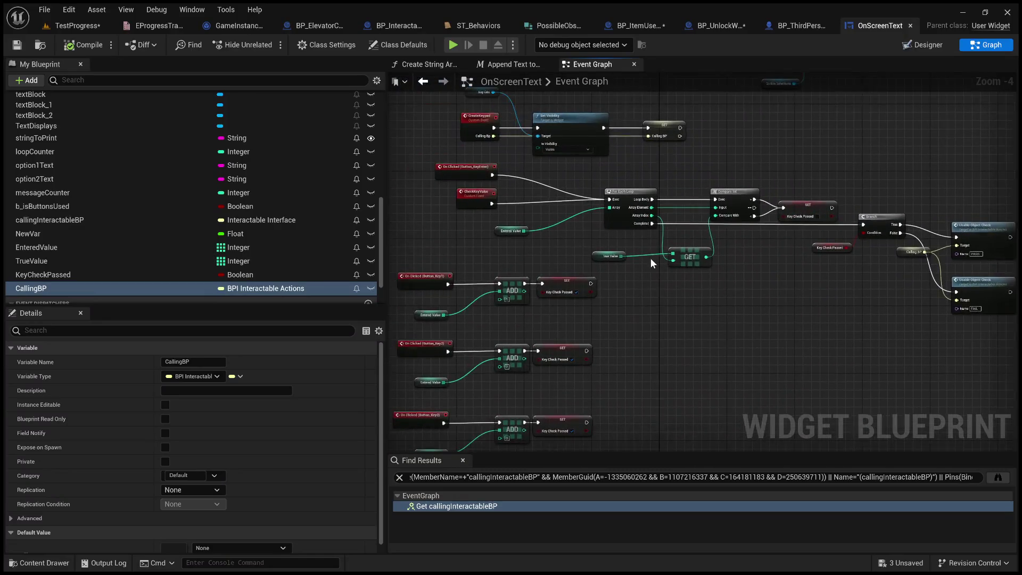
pyautogui.moveTo(649, 258); pyautogui.dragTo(733, 161)
pyautogui.scroll(2, 771, 213)
pyautogui.scroll(-6, 786, 246)
pyautogui.moveTo(787, 250); pyautogui.dragTo(737, 135)
pyautogui.moveTo(782, 222); pyautogui.dragTo(556, 145)
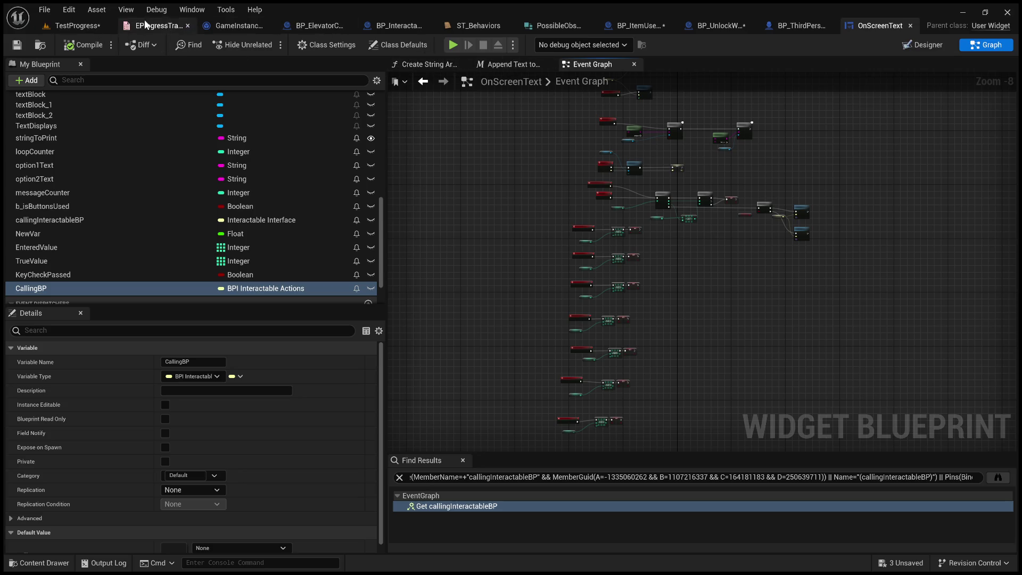
# Enlarge the TestProgress Content Browser and glance at BP_ThirdPersonCharacter before returning to OnScreenText.
pyautogui.click(68, 27)
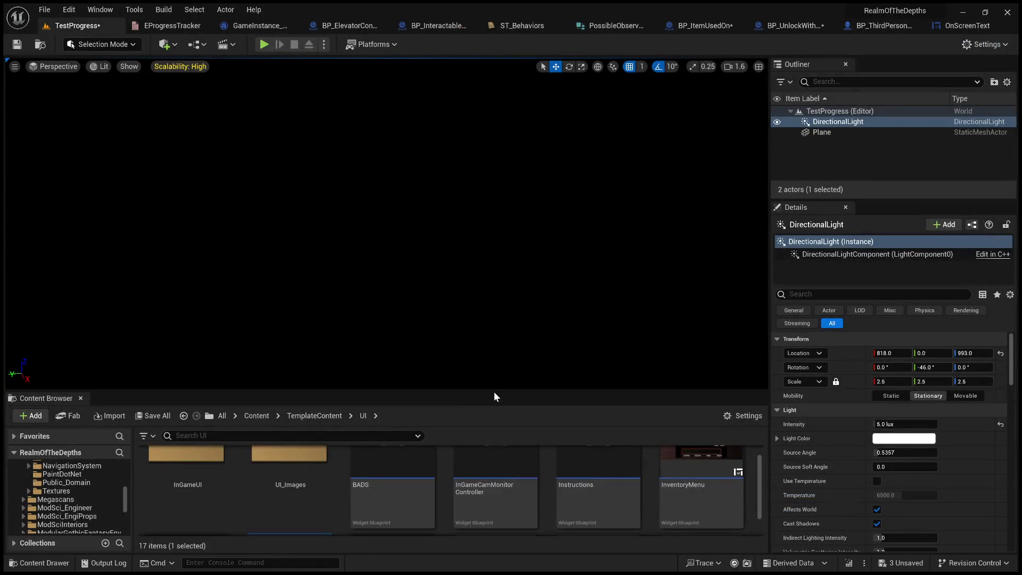
pyautogui.moveTo(496, 391)
pyautogui.mouseDown()
pyautogui.moveTo(479, 247)
pyautogui.moveTo(497, 177)
pyautogui.mouseUp()
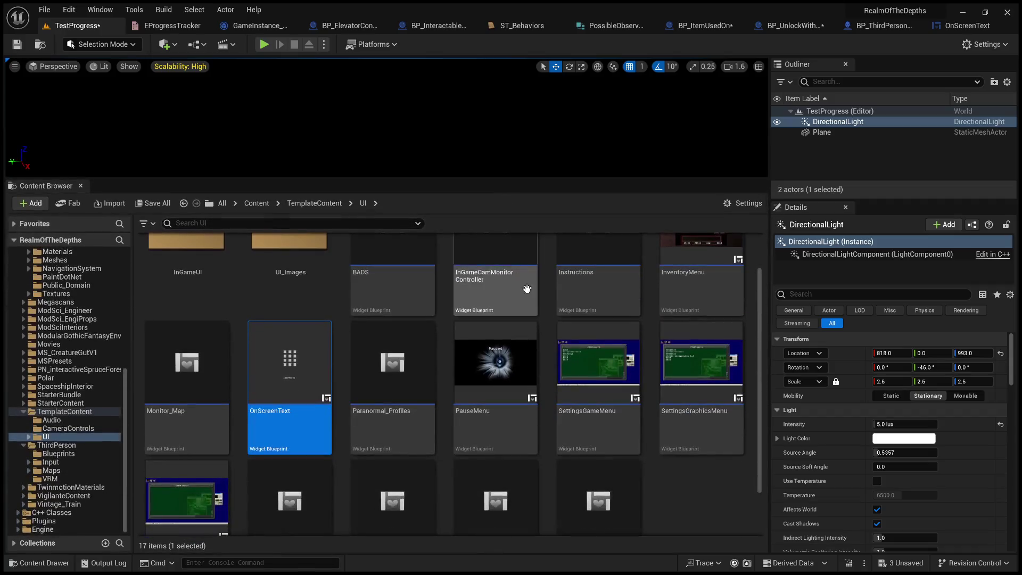
pyautogui.click(958, 26)
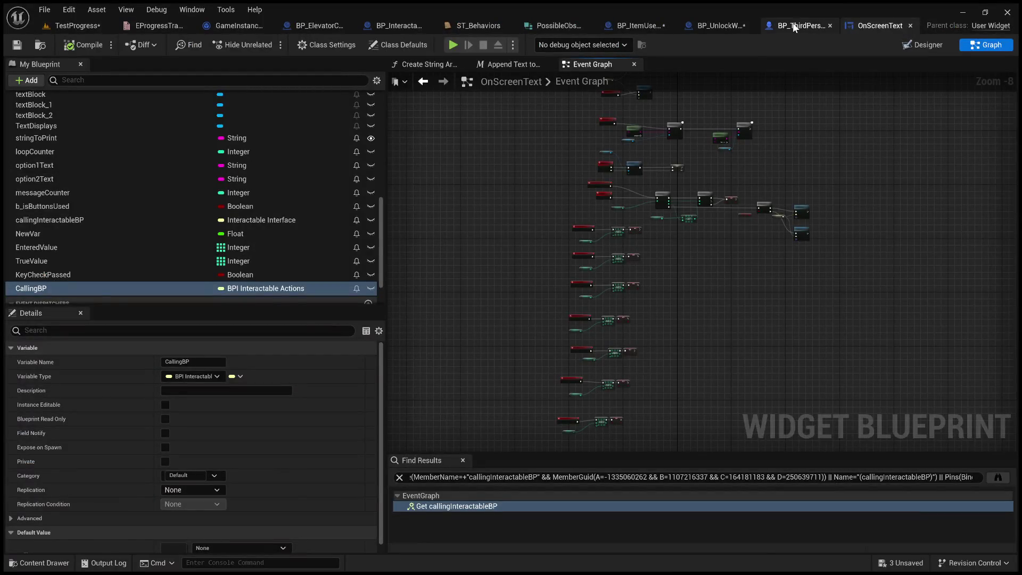
pyautogui.click(793, 24)
pyautogui.click(830, 27)
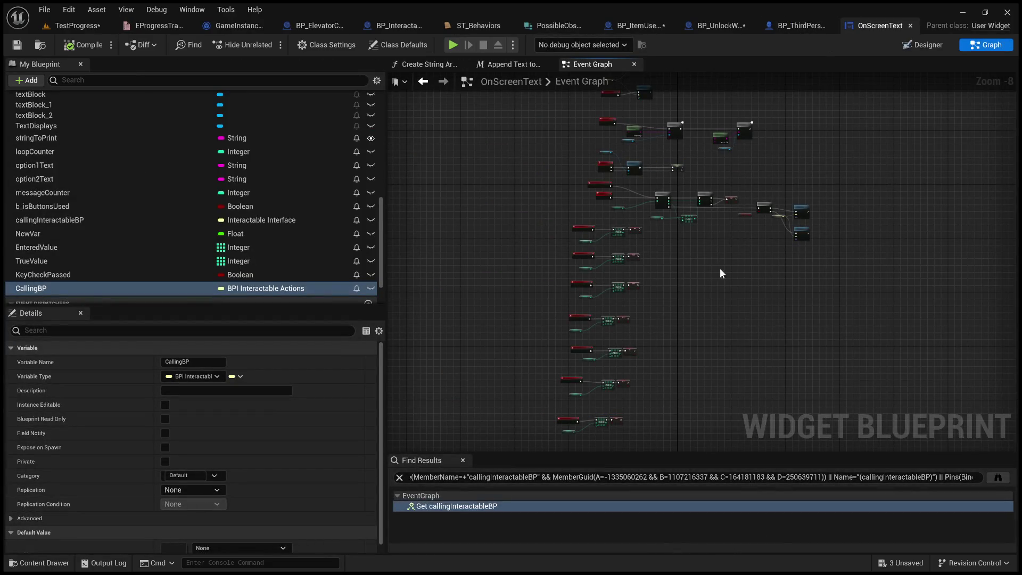
pyautogui.scroll(3, 726, 226)
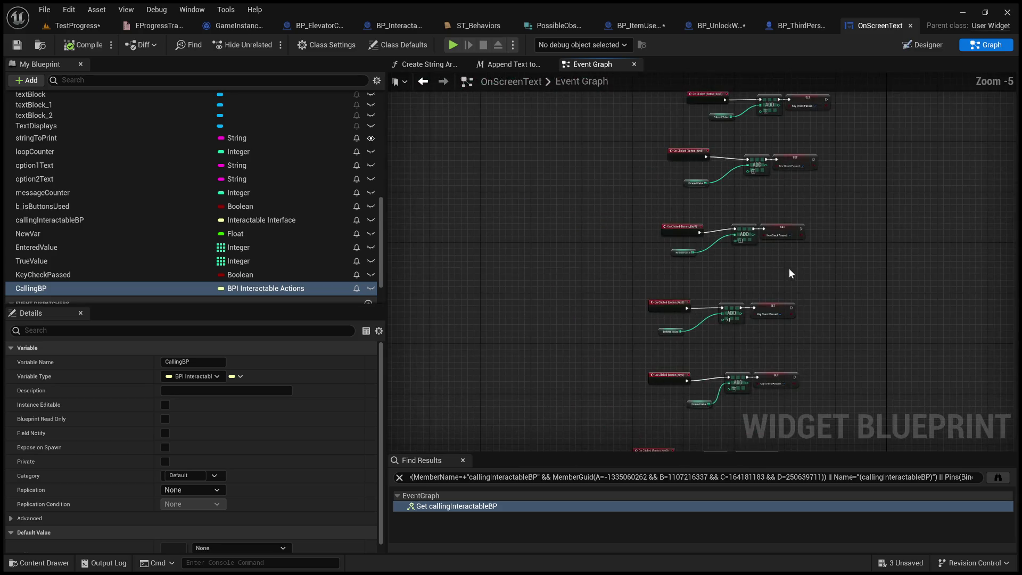
# Jump to the callingInteractableBP usage via Find Results, then frame BP_UnlockWithInteraction's erroring SET node.
pyautogui.click(507, 504)
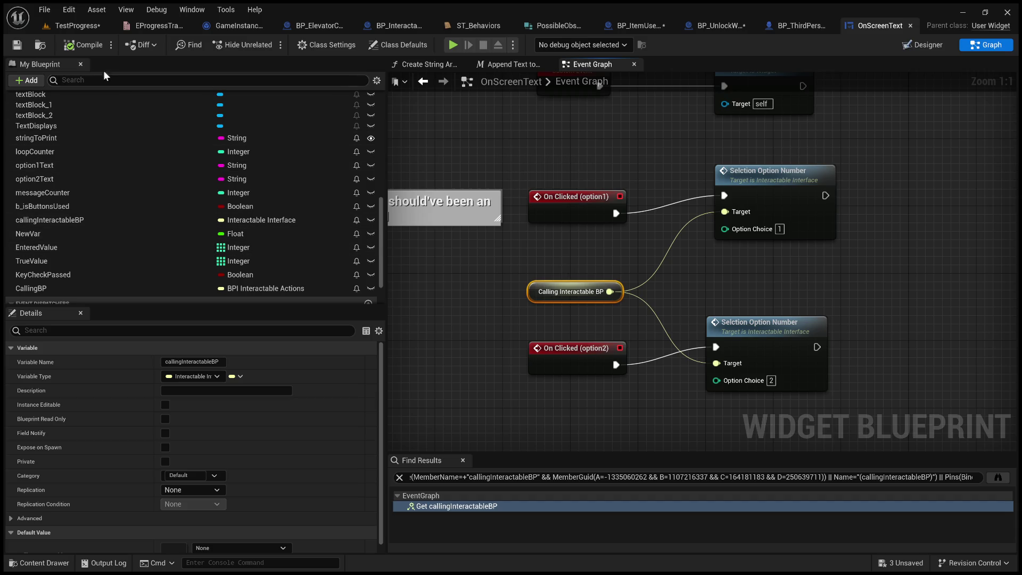
pyautogui.click(82, 45)
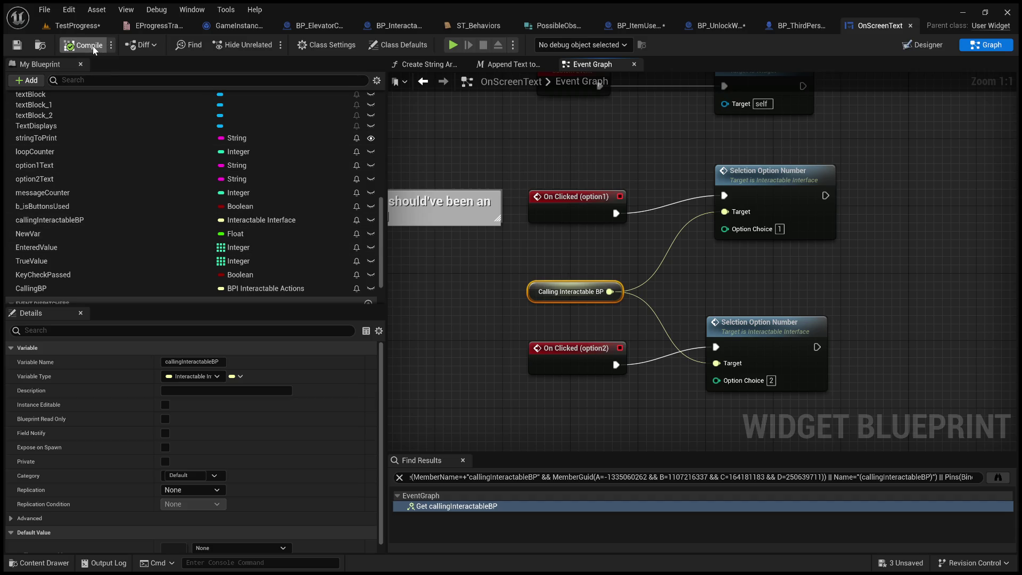
pyautogui.click(596, 237)
pyautogui.scroll(-2, 688, 204)
pyautogui.scroll(-1, 688, 204)
pyautogui.moveTo(688, 204)
pyautogui.mouseDown()
pyautogui.moveTo(569, 133)
pyautogui.moveTo(373, 80)
pyautogui.mouseUp()
pyautogui.moveTo(389, 447); pyautogui.dragTo(547, 338)
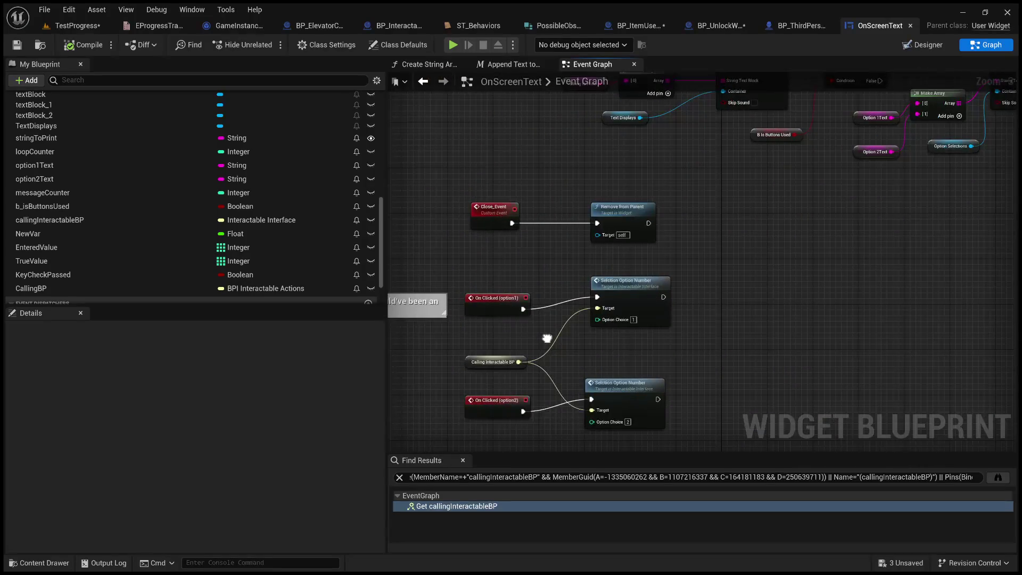
pyautogui.click(701, 26)
pyautogui.moveTo(223, 320); pyautogui.dragTo(557, 295)
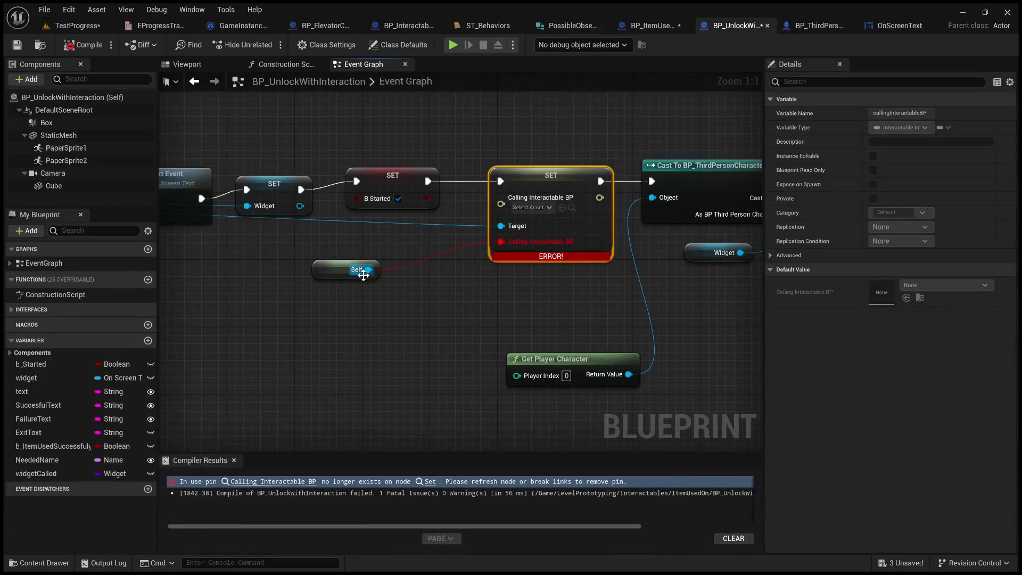
# Try wiring Self into the SET node, review Class Defaults, then show BP_UnlockWithInteraction's Class Settings.
pyautogui.moveTo(366, 270)
pyautogui.mouseDown()
pyautogui.moveTo(520, 212)
pyautogui.moveTo(507, 203)
pyautogui.mouseUp()
pyautogui.click(443, 313)
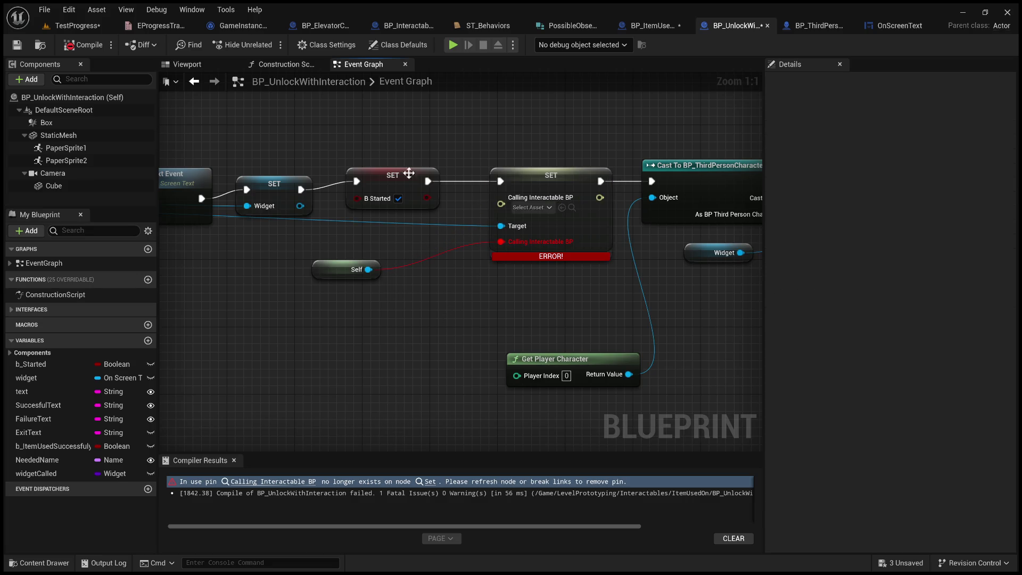
pyautogui.click(75, 96)
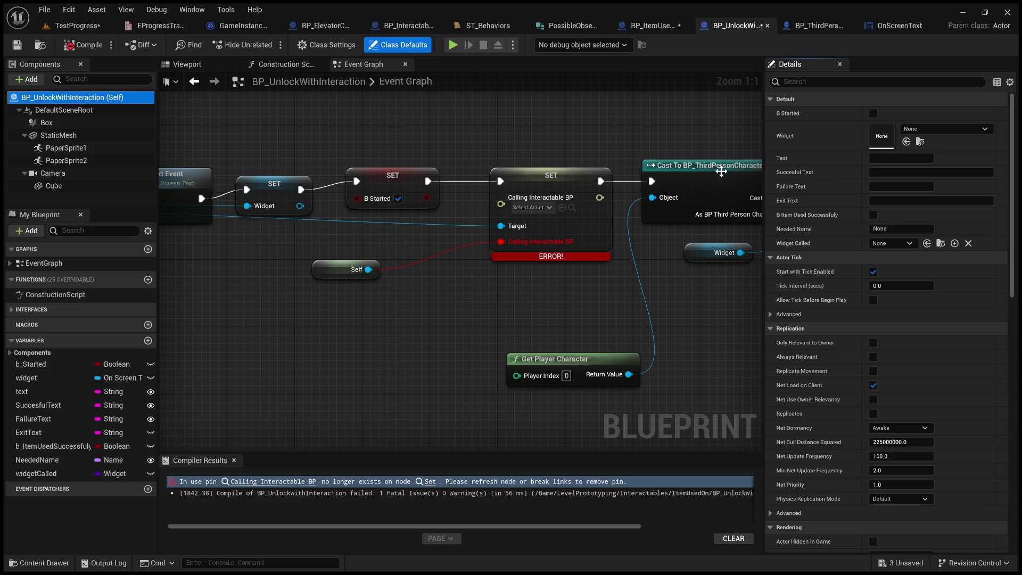
pyautogui.scroll(-15, 831, 358)
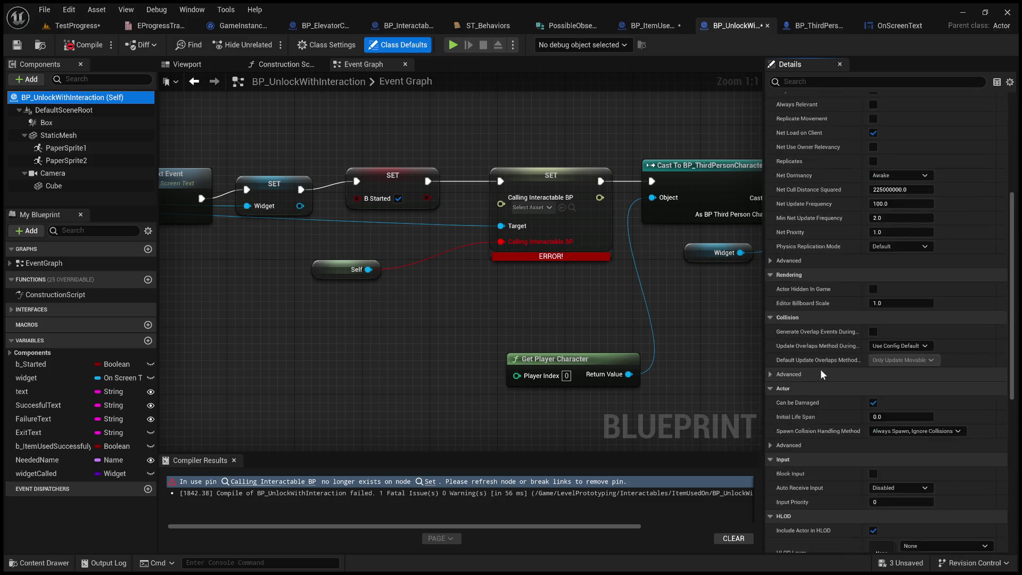
pyautogui.scroll(-2, 804, 385)
pyautogui.moveTo(479, 298); pyautogui.dragTo(453, 447)
pyautogui.moveTo(319, 298); pyautogui.dragTo(630, 275)
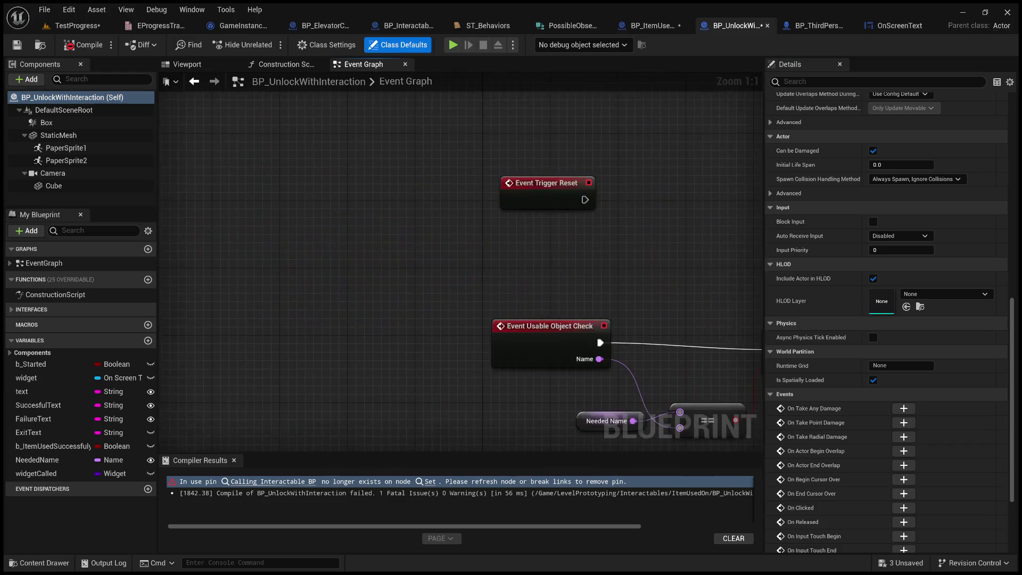
pyautogui.moveTo(649, 425)
pyautogui.mouseDown()
pyautogui.moveTo(511, 351)
pyautogui.moveTo(368, 336)
pyautogui.mouseUp()
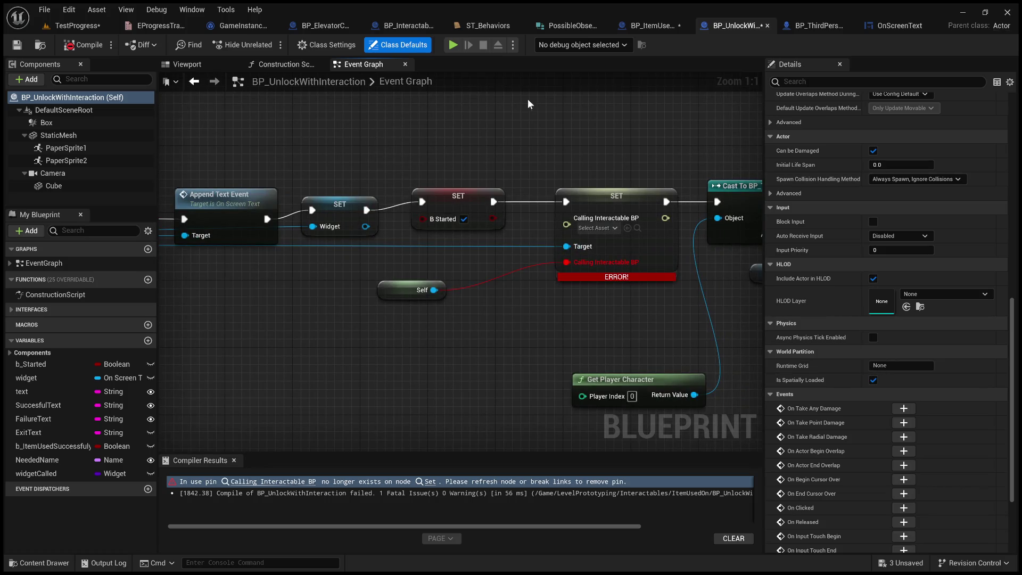
pyautogui.click(322, 44)
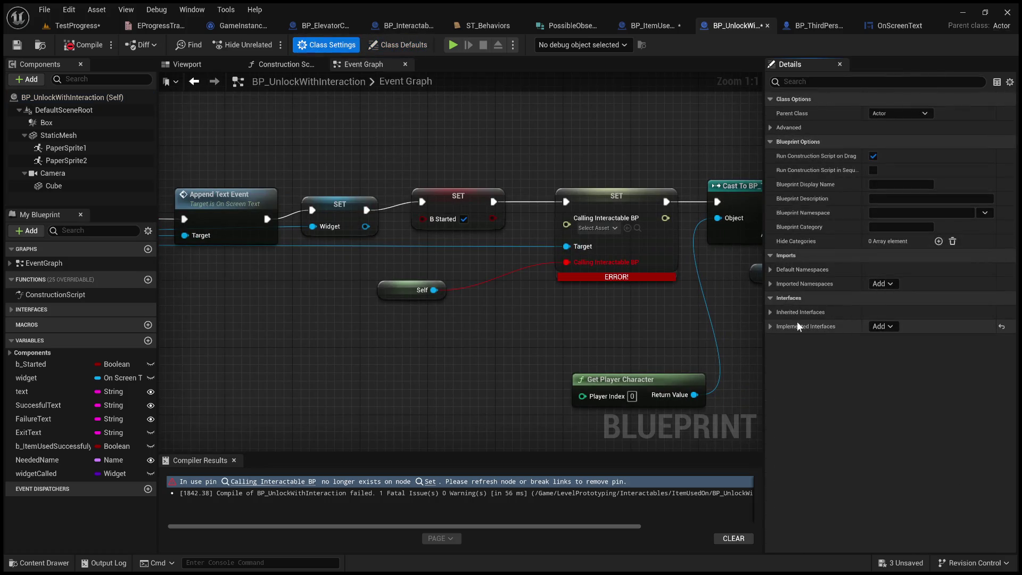
# Expand inherited and implemented interfaces to confirm BPI Interactable Actions, then save all assets.
pyautogui.click(771, 311)
pyautogui.click(771, 340)
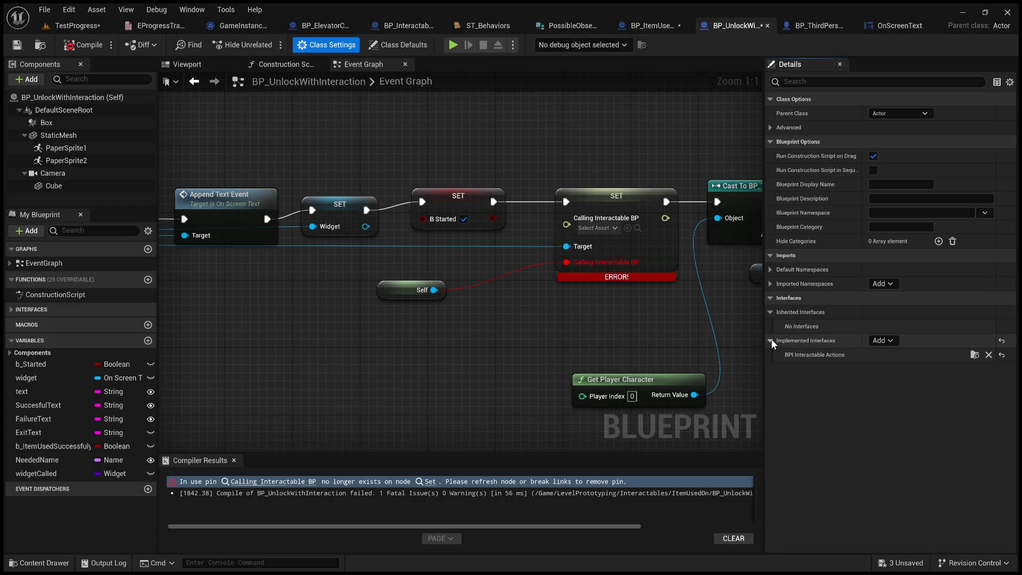
pyautogui.click(988, 355)
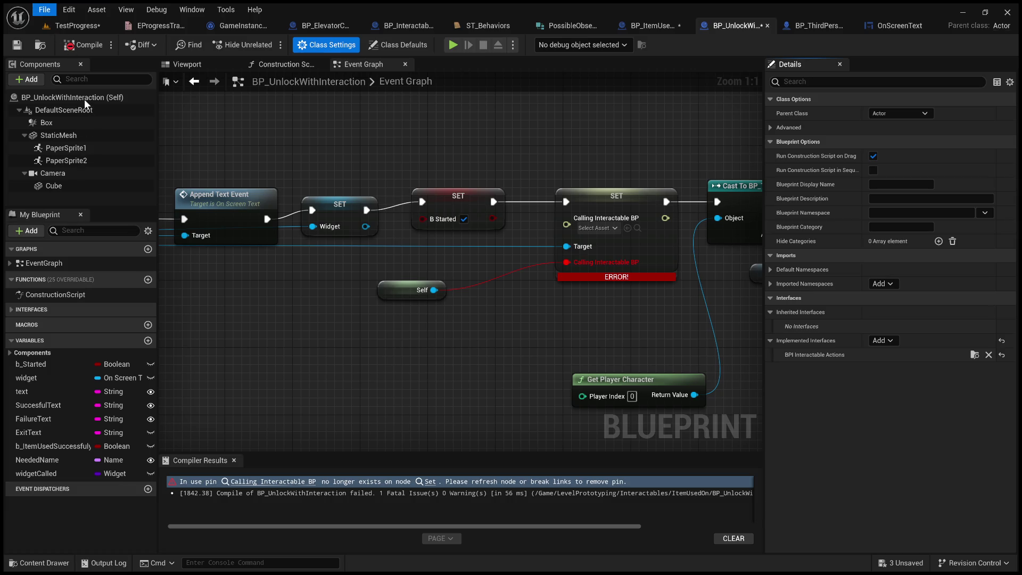
pyautogui.hotkey('ctrl', 'shift', 's')
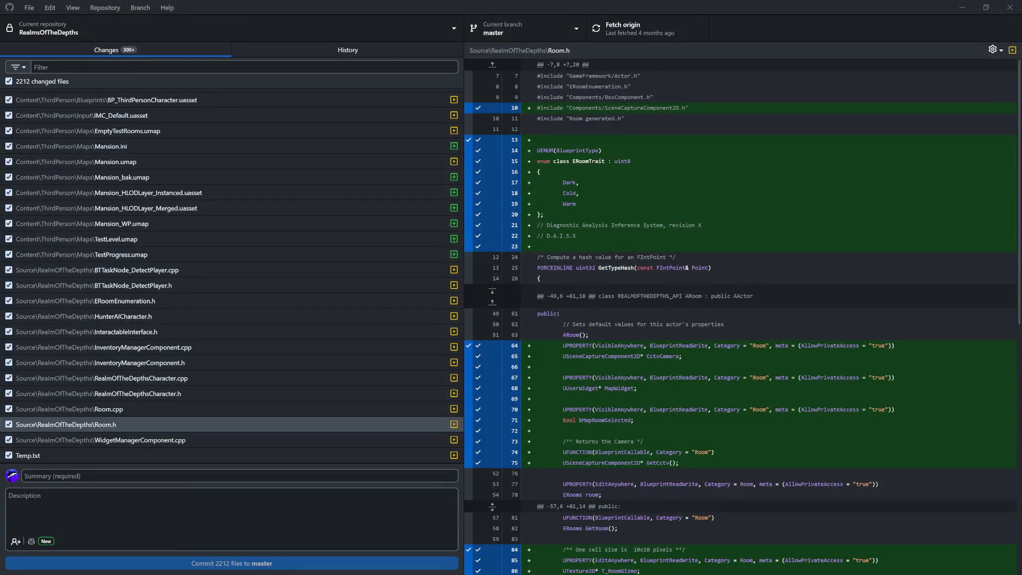
# Scroll to the bottom of the changed files and view WidgetManagerComponent.cpp's diff.
pyautogui.scroll(6, 231, 277)
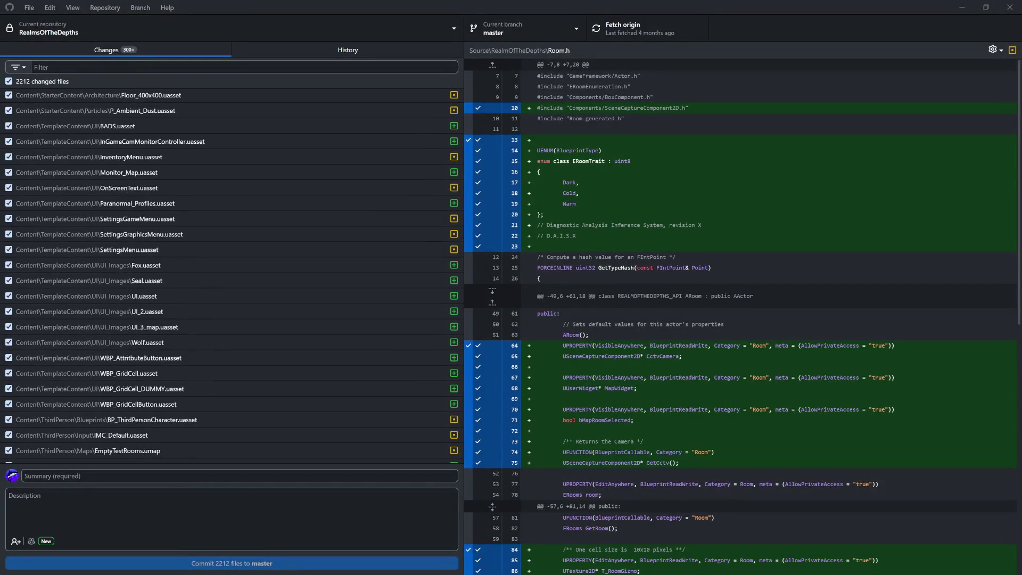
pyautogui.scroll(20, 269, 199)
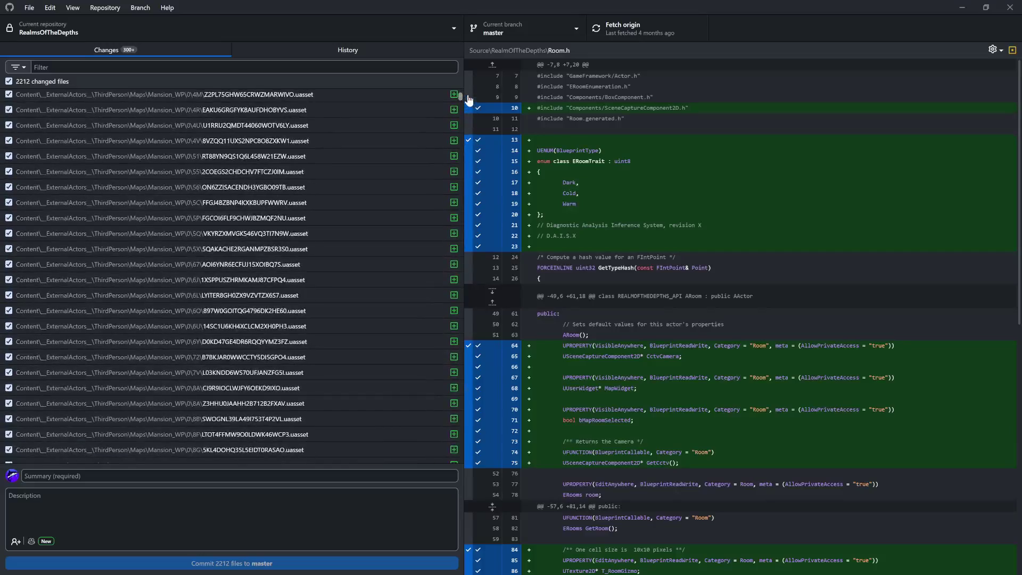
pyautogui.scroll(-15, 324, 368)
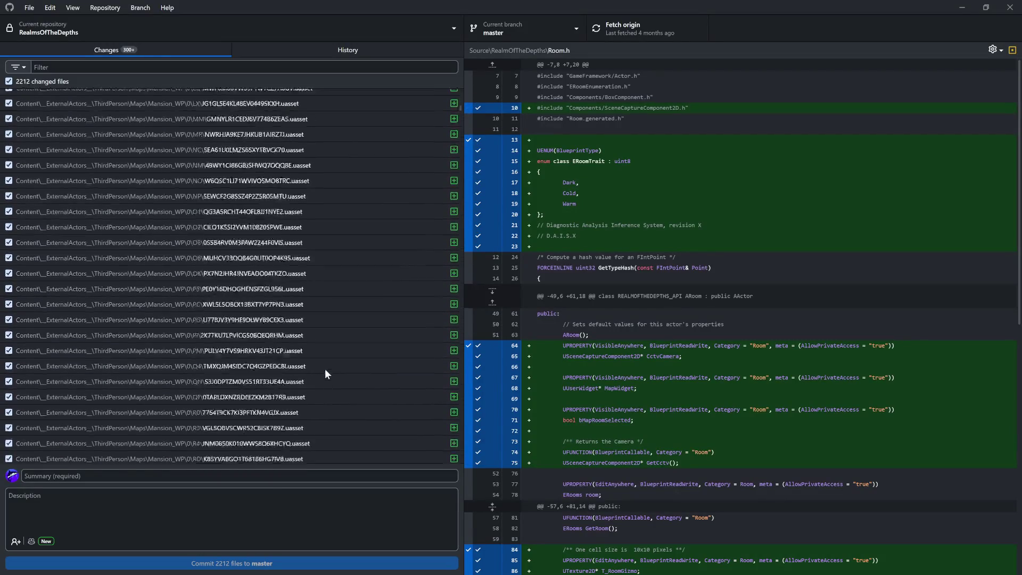
pyautogui.scroll(-15, 324, 371)
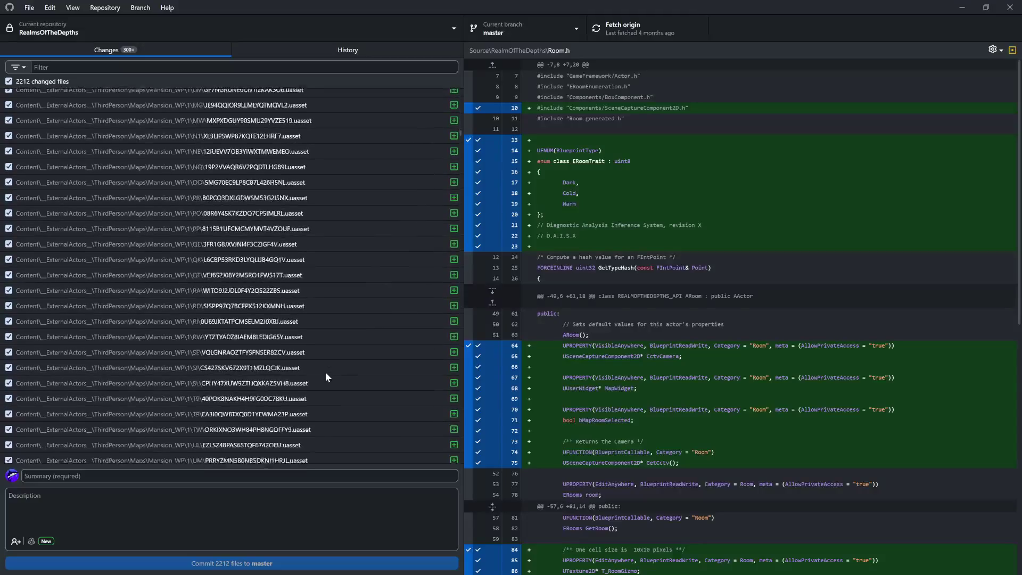
pyautogui.scroll(-15, 326, 373)
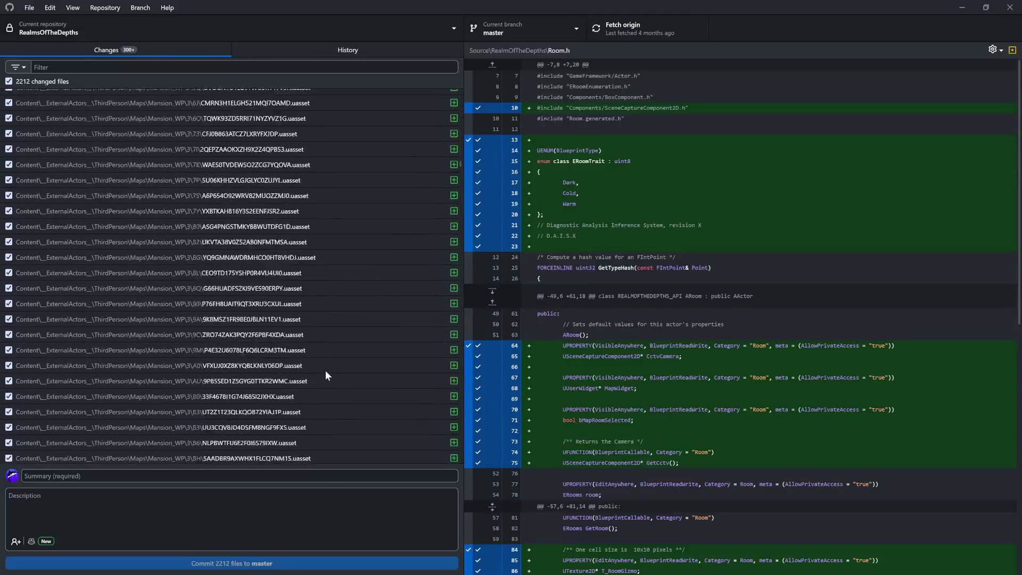
pyautogui.scroll(-15, 326, 376)
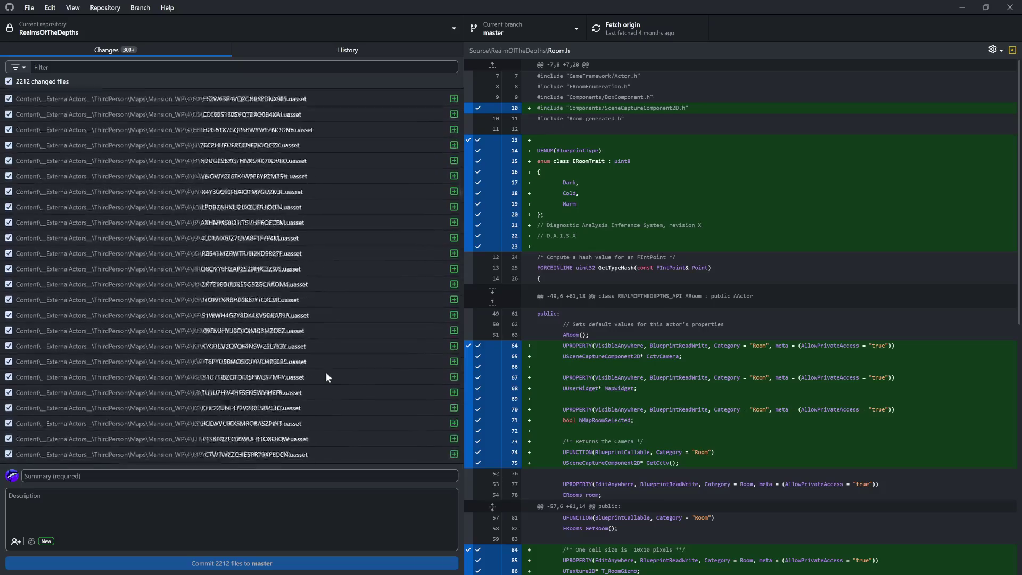
pyautogui.scroll(-10, 326, 374)
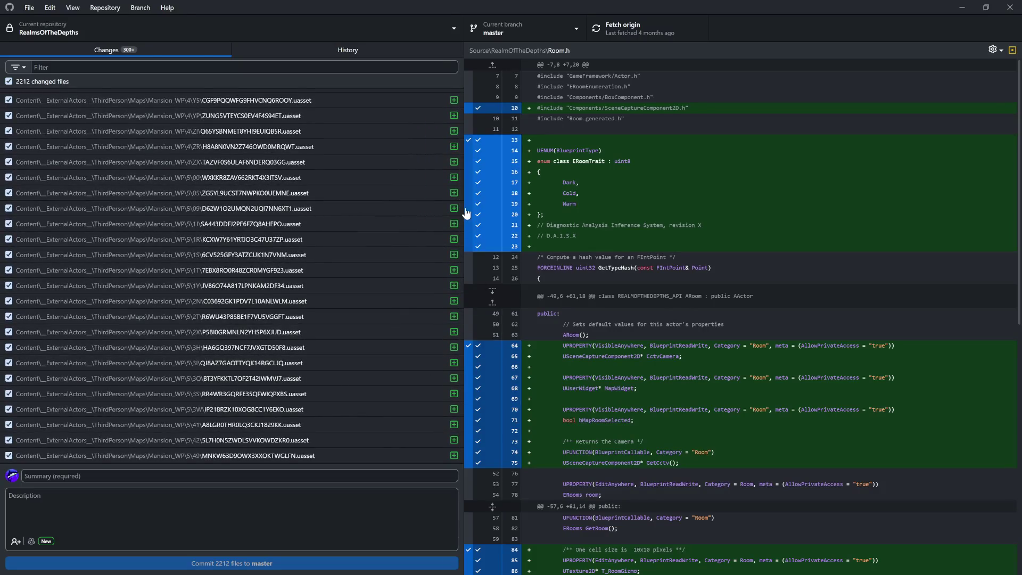
pyautogui.moveTo(460, 211); pyautogui.dragTo(472, 468)
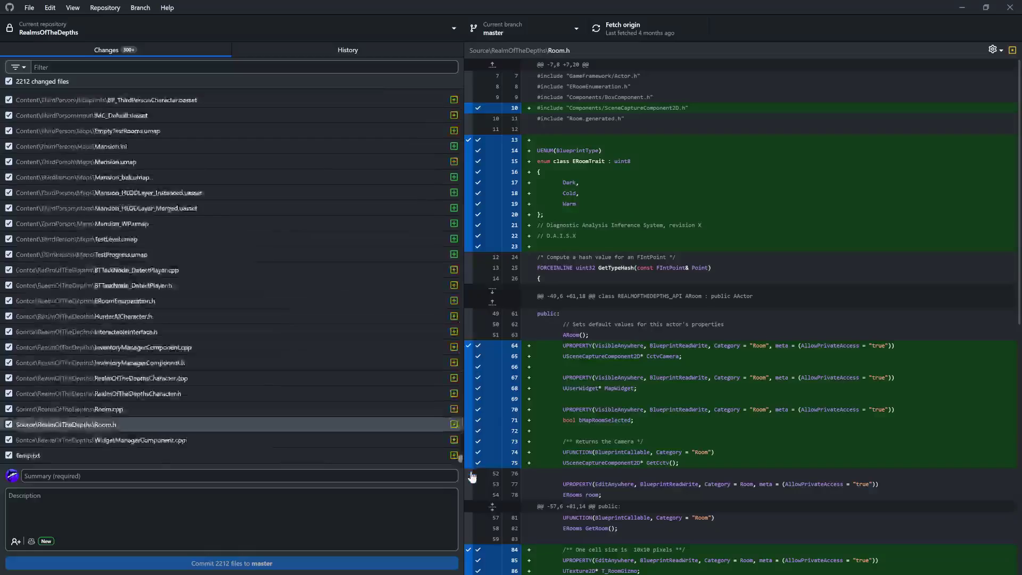
pyautogui.click(218, 441)
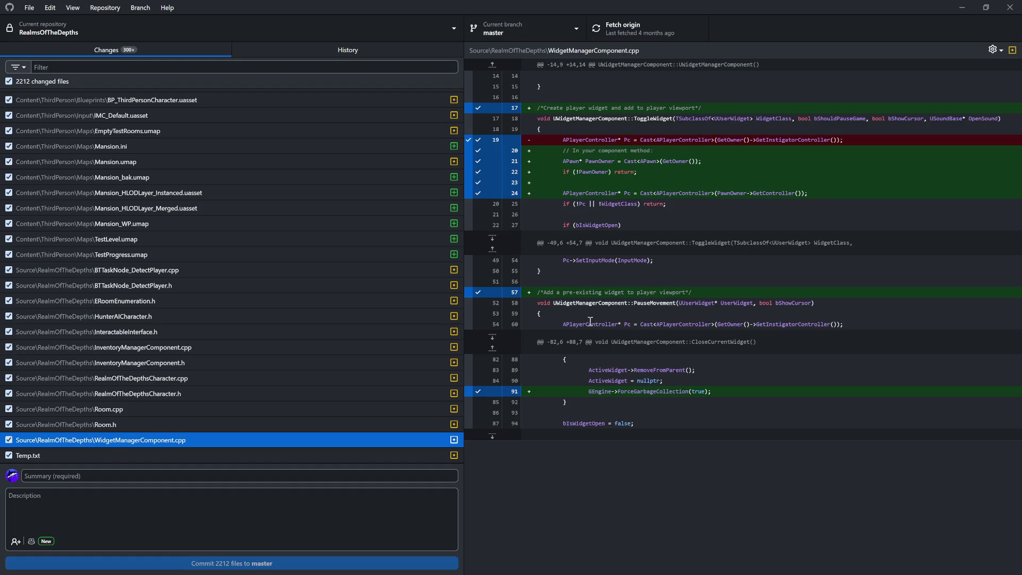
# Review diffs for Room, RealmOfTheDepthsCharacter, InventoryManagerComponent, InteractableInterface.h, HunterAICharacter.h and ERoomEnumeration.h.
pyautogui.click(159, 419)
pyautogui.scroll(-5, 674, 359)
pyautogui.scroll(4, 675, 359)
pyautogui.scroll(-5, 526, 381)
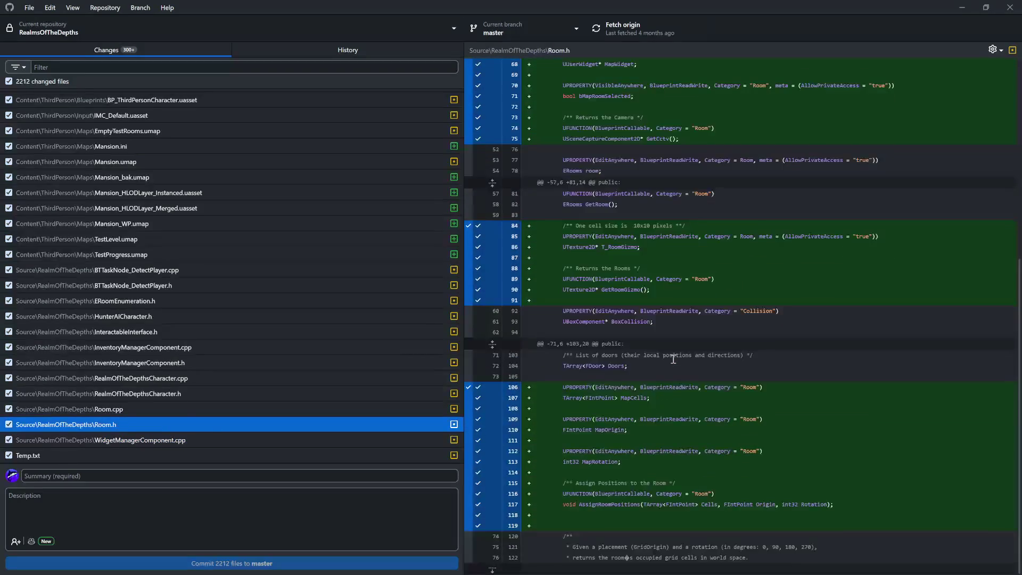
pyautogui.click(159, 407)
pyautogui.click(174, 393)
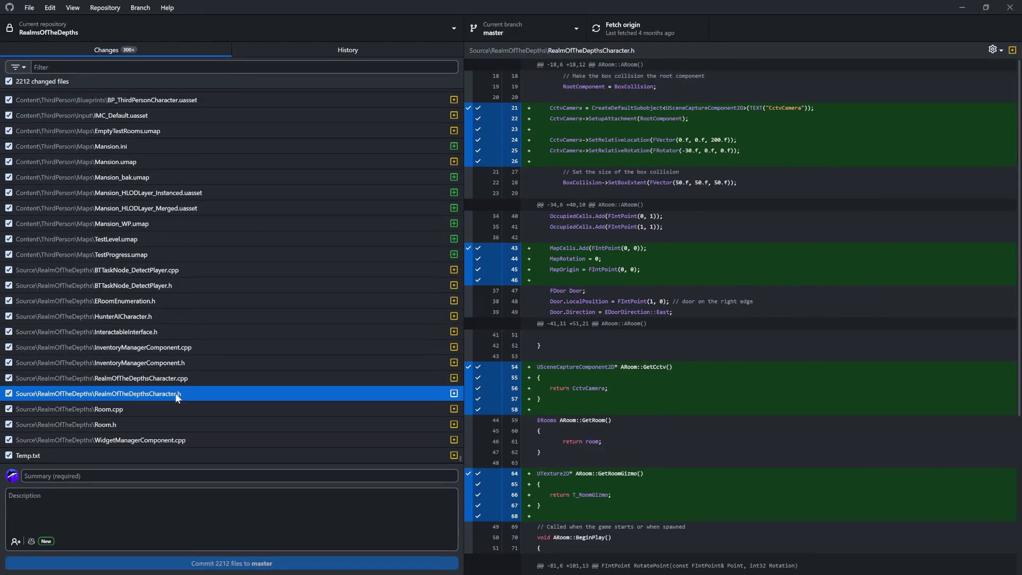
pyautogui.click(183, 381)
pyautogui.click(188, 364)
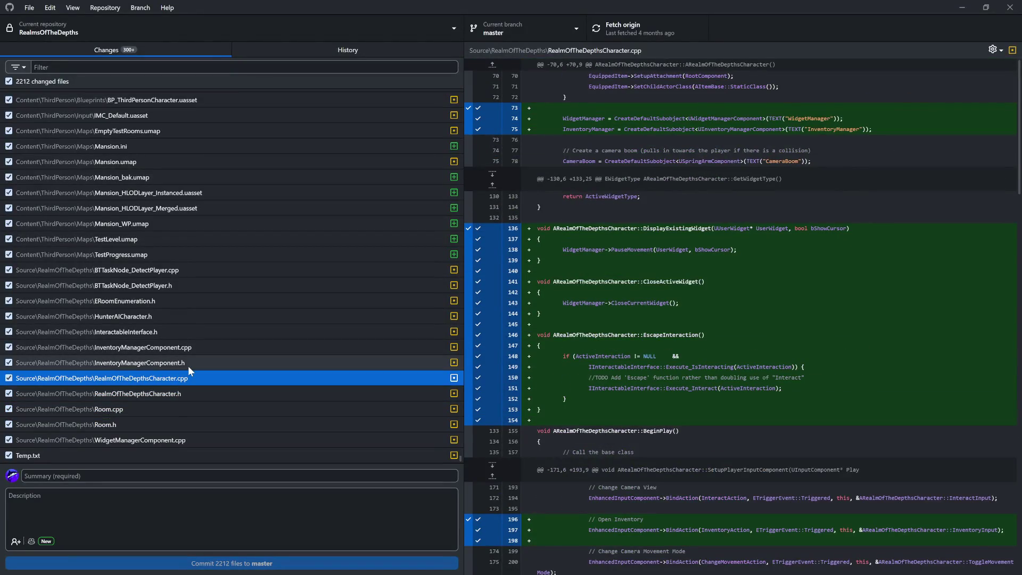
pyautogui.click(187, 347)
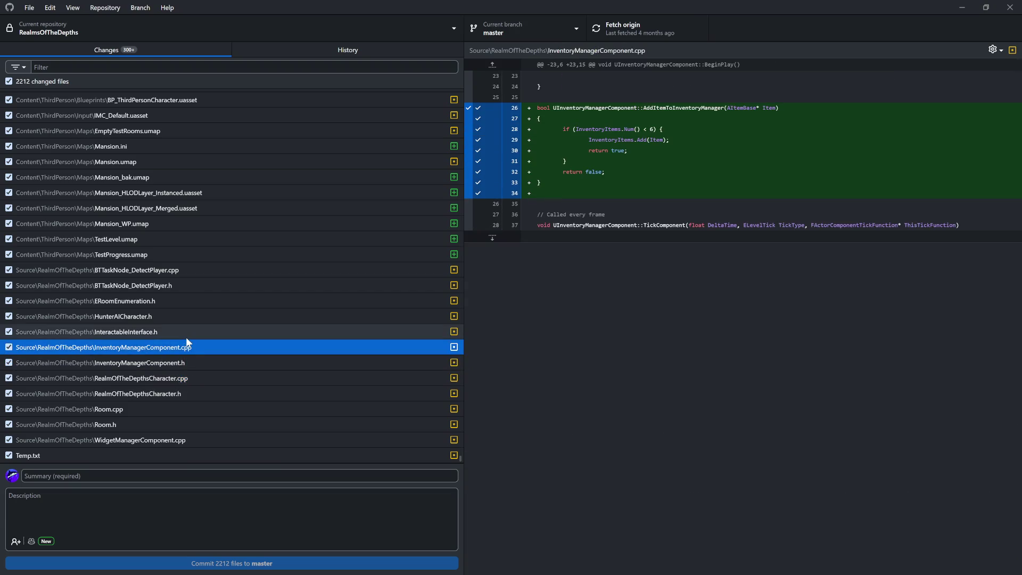
pyautogui.click(188, 333)
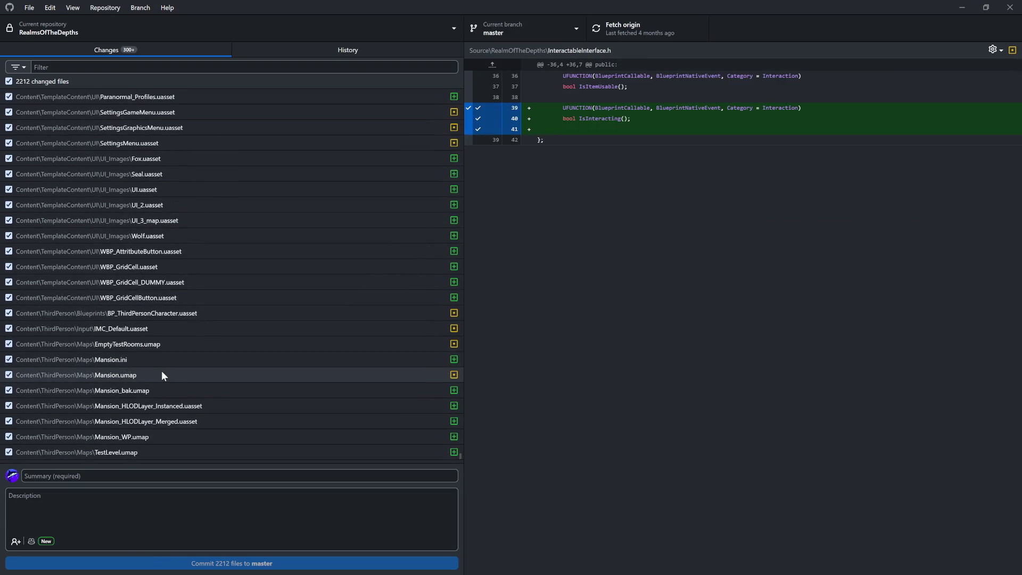
pyautogui.click(167, 319)
pyautogui.click(166, 302)
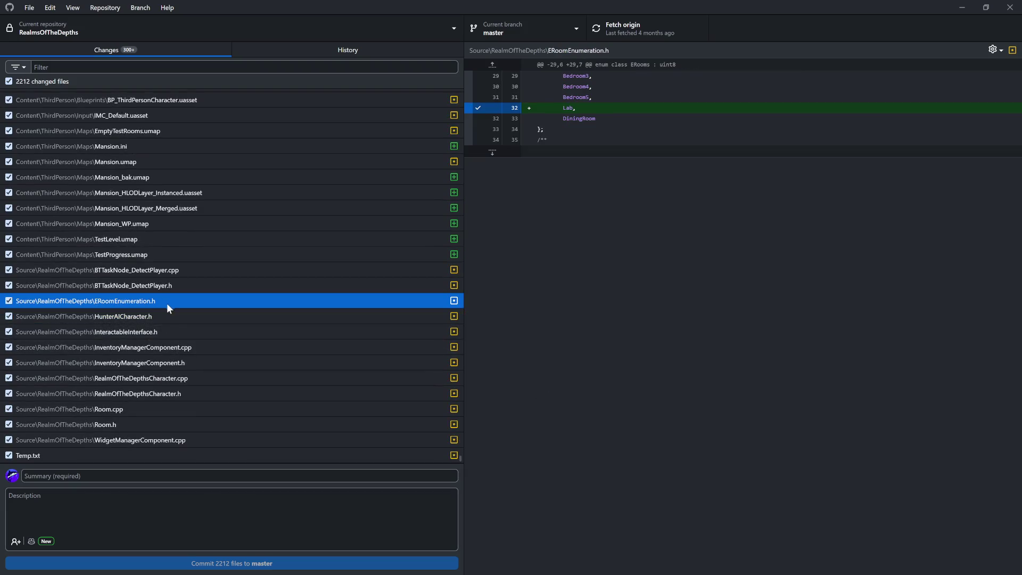
# Show the BTTaskNode_DetectPlayer.cpp diff and scroll through its changes.
pyautogui.scroll(2, 175, 372)
pyautogui.click(162, 421)
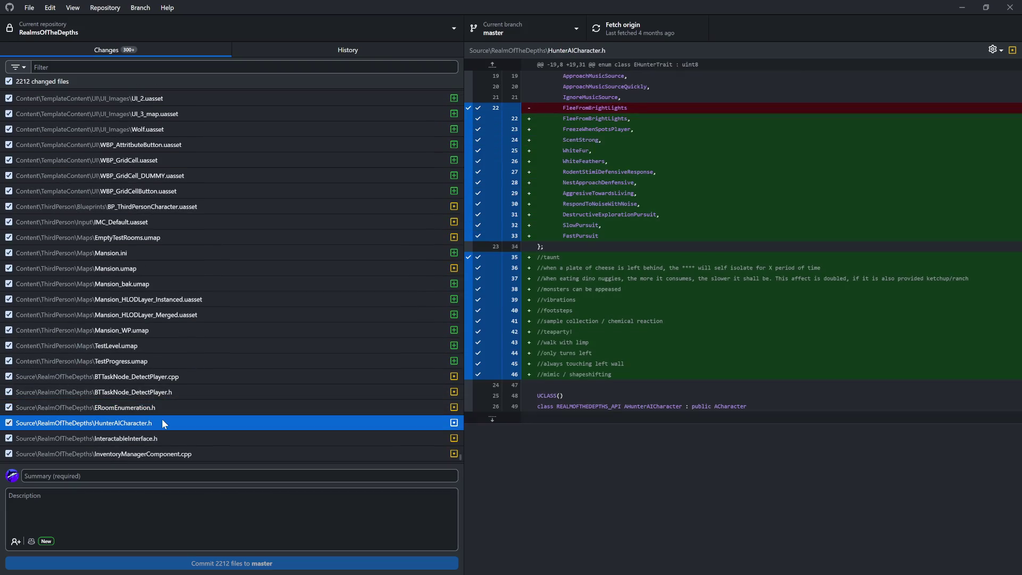
pyautogui.click(159, 406)
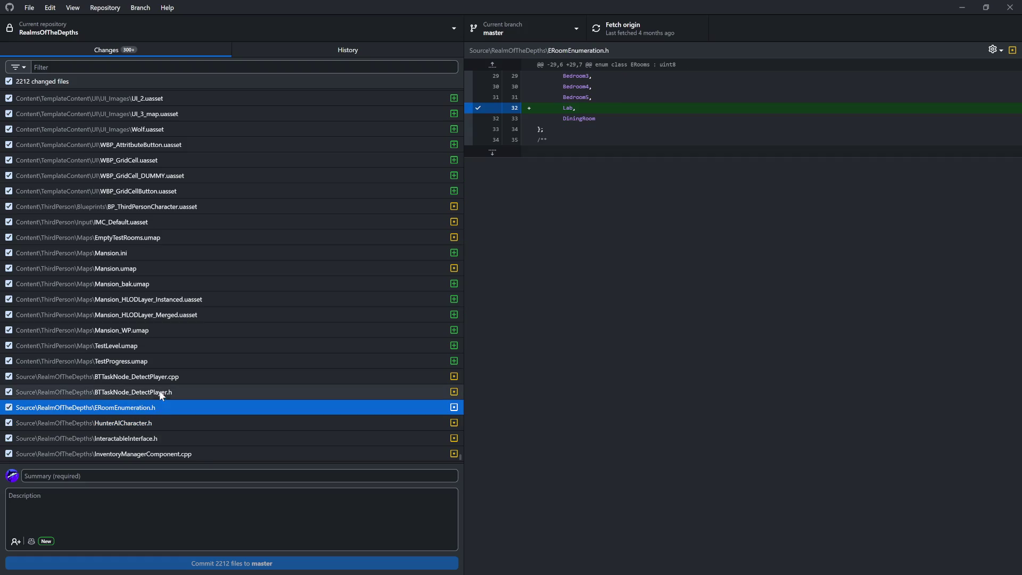
pyautogui.click(161, 379)
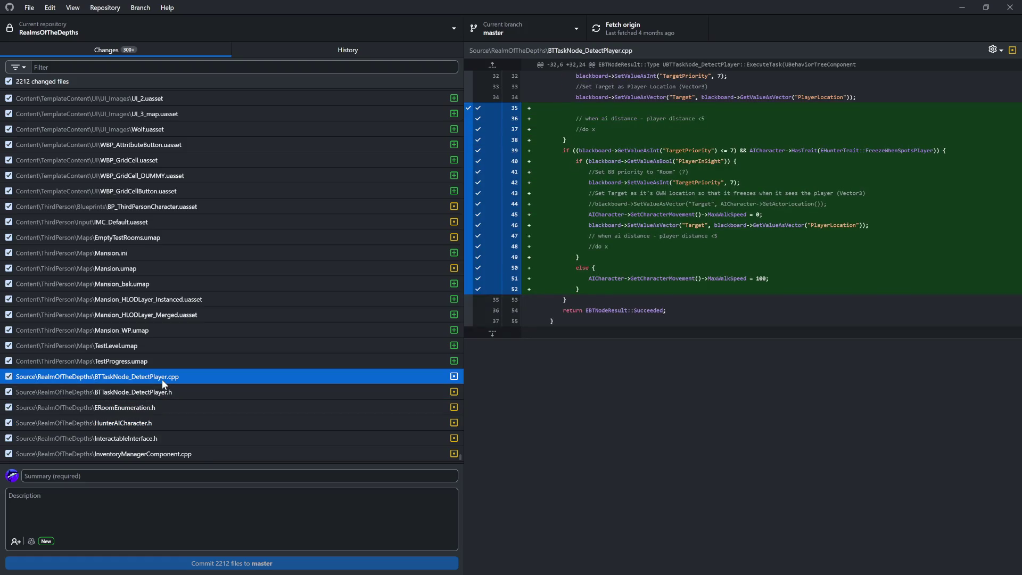
pyautogui.scroll(2, 177, 366)
pyautogui.scroll(-2, 176, 369)
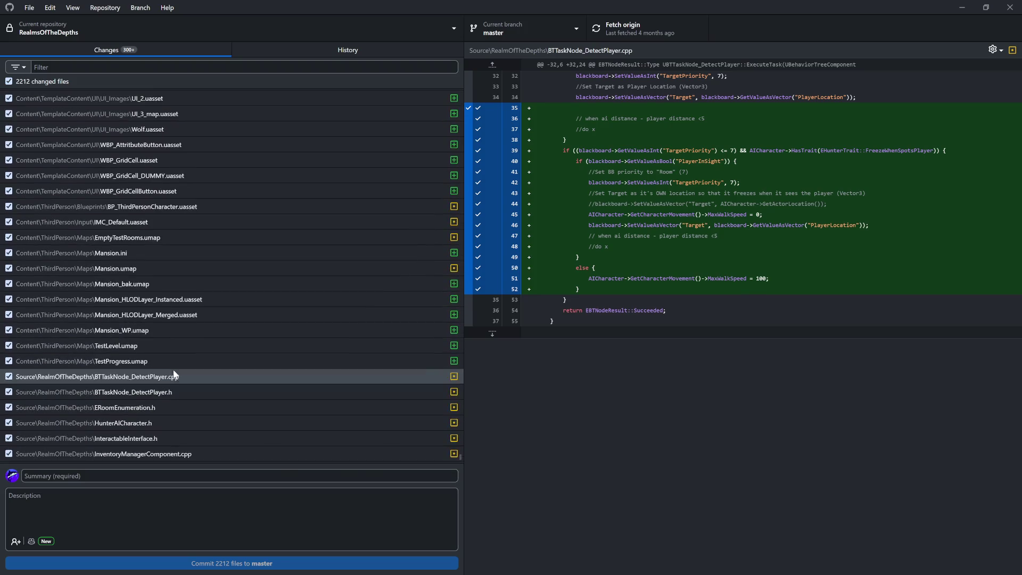
pyautogui.scroll(2, 181, 320)
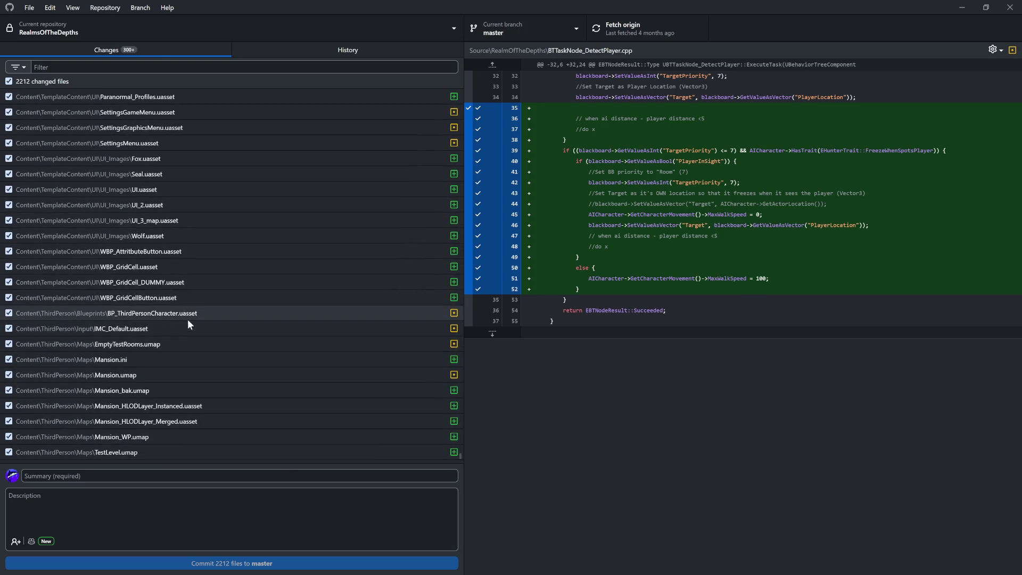
pyautogui.scroll(3, 214, 311)
pyautogui.scroll(5, 256, 346)
pyautogui.scroll(-10, 288, 373)
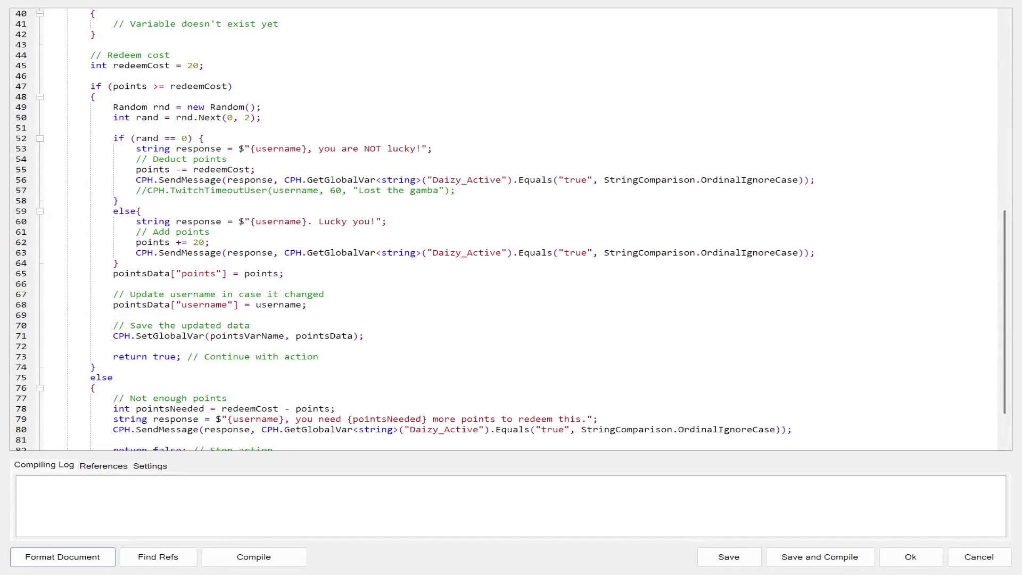
# Highlight the gamble script's 0-to-2 roll, losing branch, 20-point add and 20-point redeem cost.
pyautogui.moveTo(112, 117); pyautogui.dragTo(269, 116)
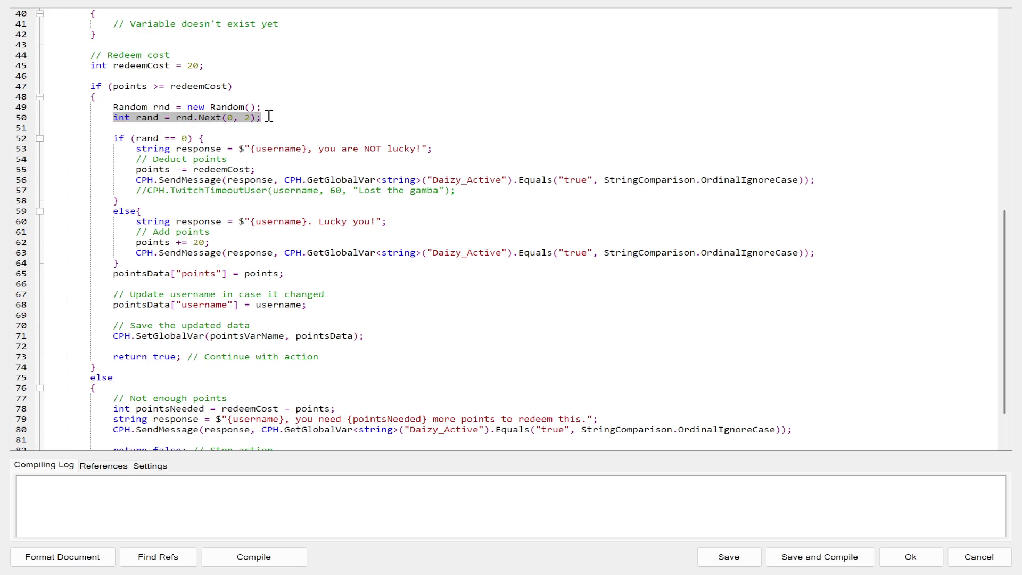
pyautogui.click(252, 139)
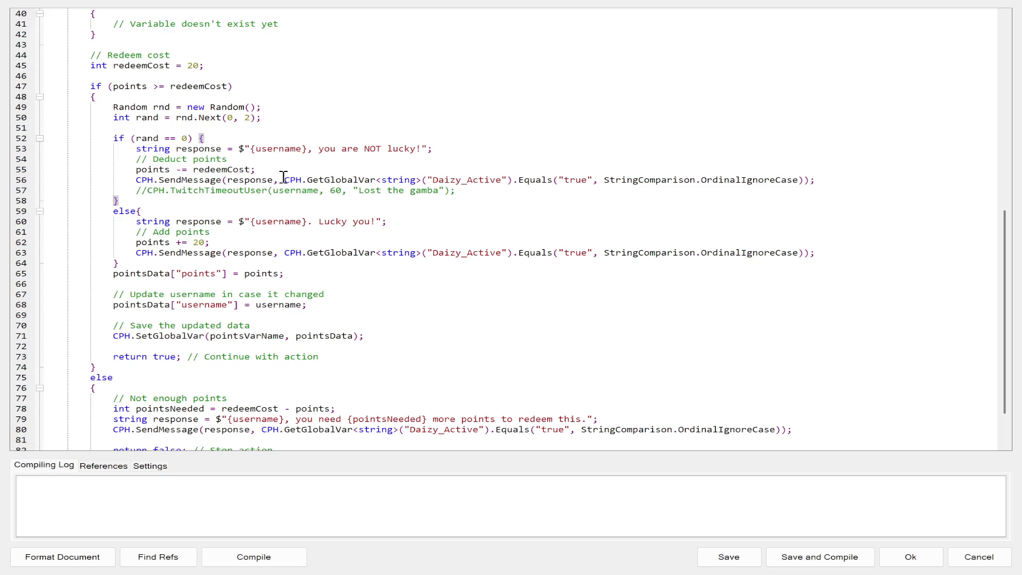
pyautogui.moveTo(246, 243); pyautogui.dragTo(133, 245)
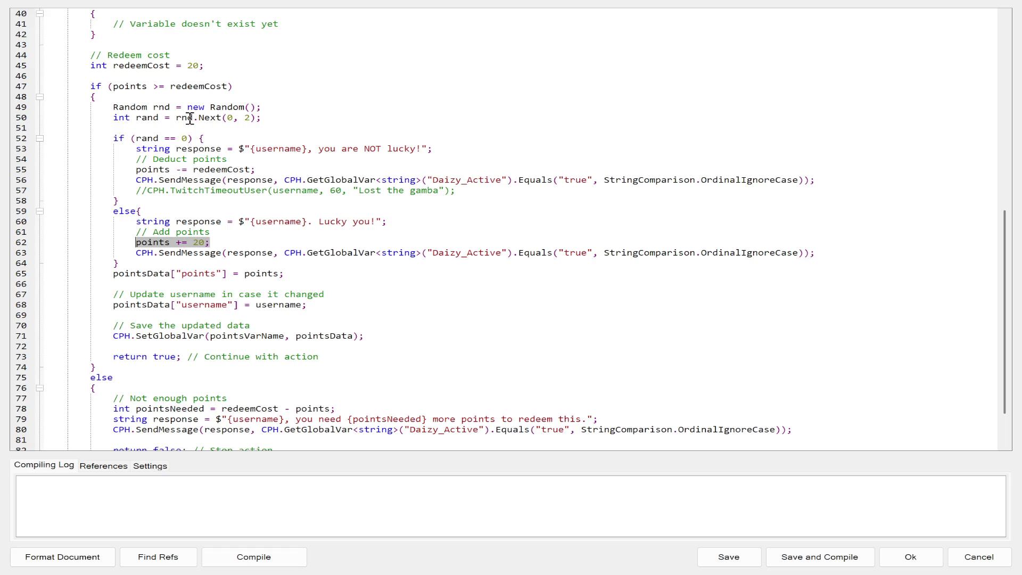
pyautogui.moveTo(124, 65); pyautogui.dragTo(230, 67)
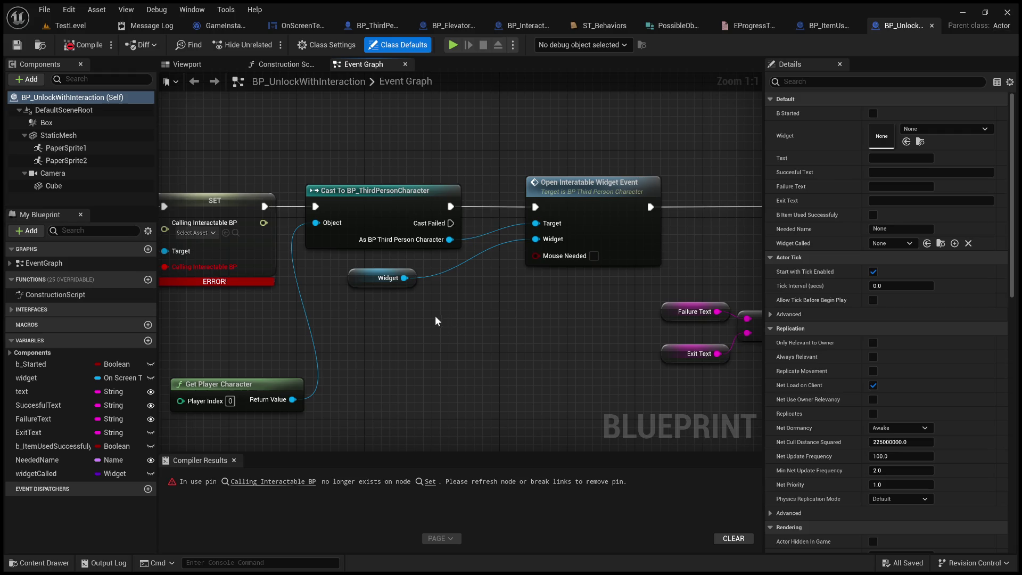
# Pan BP_UnlockWithInteraction's event graph to show the SET, cast and Open Interactable Widget nodes.
pyautogui.moveTo(405, 322); pyautogui.dragTo(655, 318)
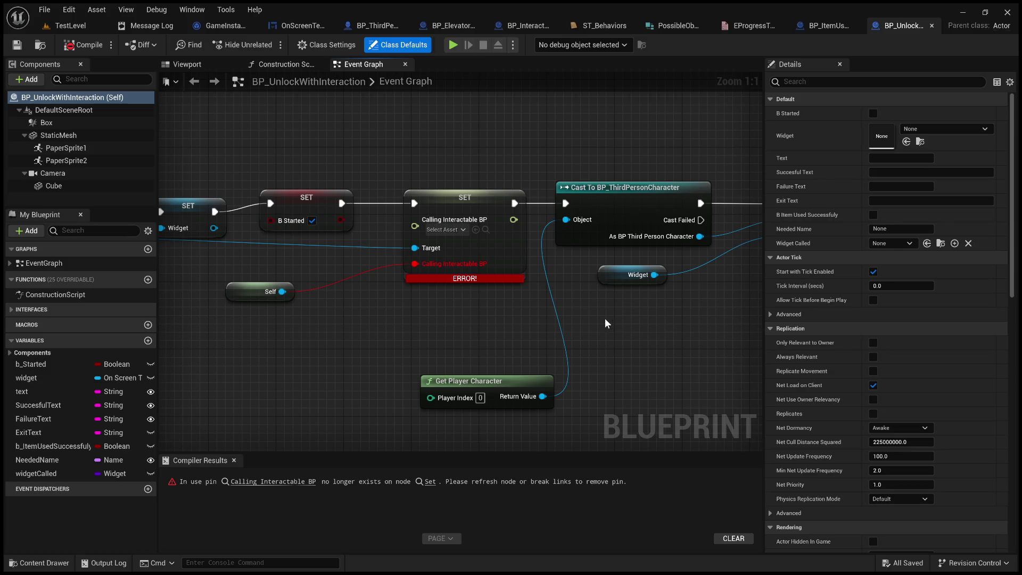
pyautogui.moveTo(605, 342)
pyautogui.mouseDown()
pyautogui.moveTo(535, 258)
pyautogui.moveTo(498, 288)
pyautogui.mouseUp()
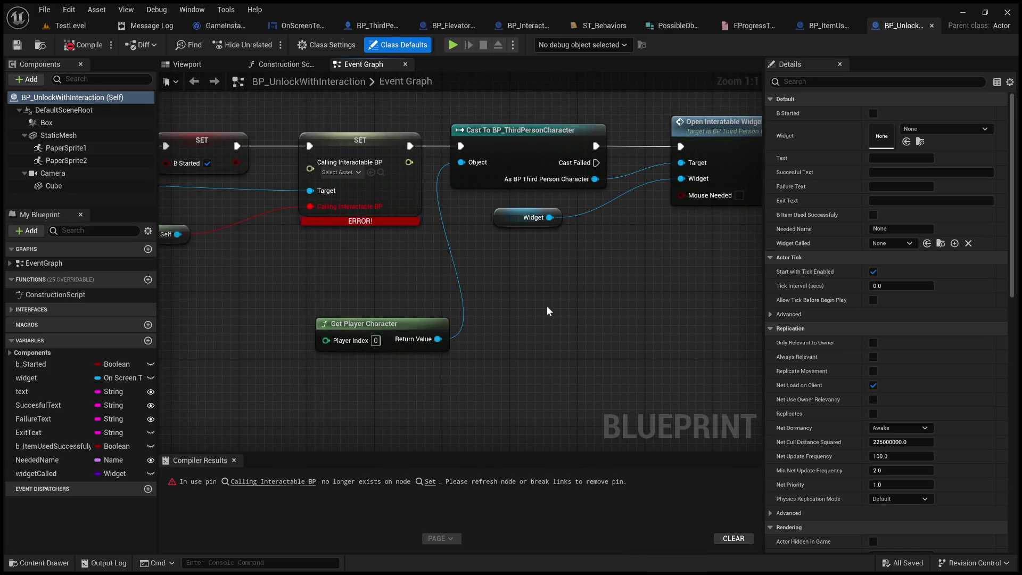
pyautogui.moveTo(604, 327)
pyautogui.mouseDown()
pyautogui.moveTo(542, 327)
pyautogui.moveTo(604, 368)
pyautogui.moveTo(680, 376)
pyautogui.moveTo(745, 334)
pyautogui.moveTo(543, 290)
pyautogui.moveTo(592, 311)
pyautogui.moveTo(759, 266)
pyautogui.moveTo(435, 301)
pyautogui.moveTo(571, 307)
pyautogui.mouseUp()
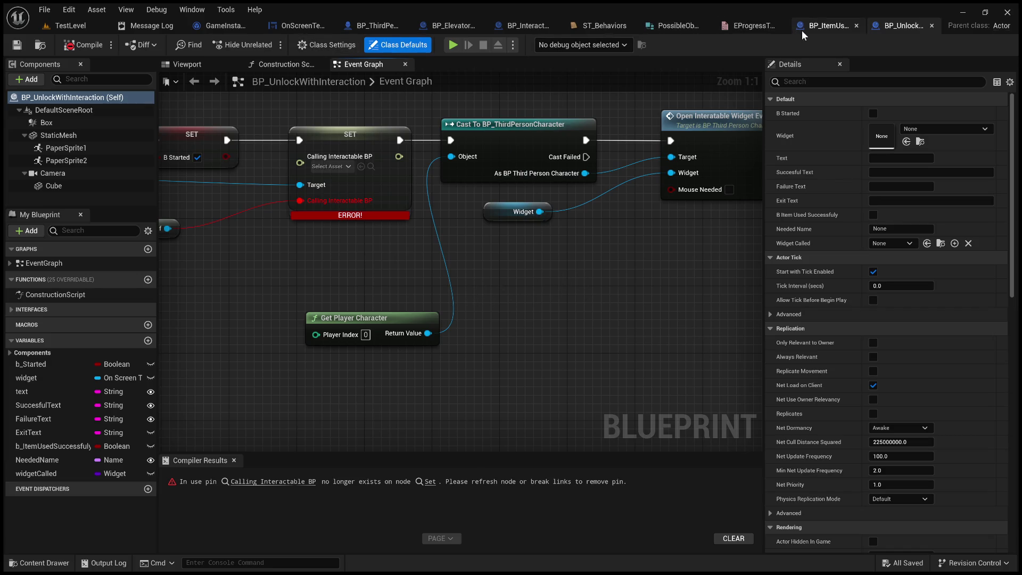
# Compare with BP_ItemUsedOn, then return to TestLevel and move up to the TemplateContent folder.
pyautogui.click(831, 30)
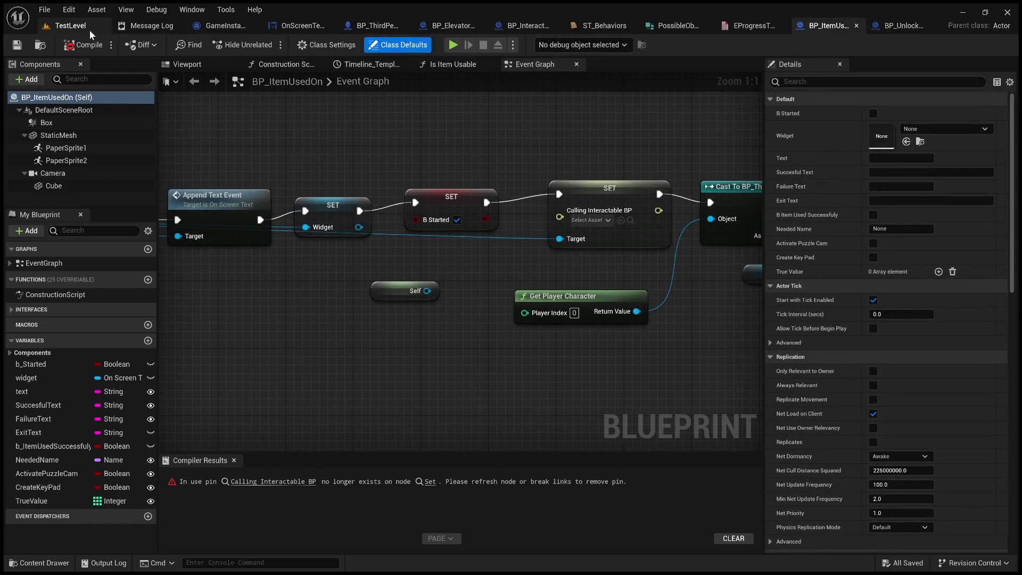
pyautogui.click(70, 26)
pyautogui.click(314, 203)
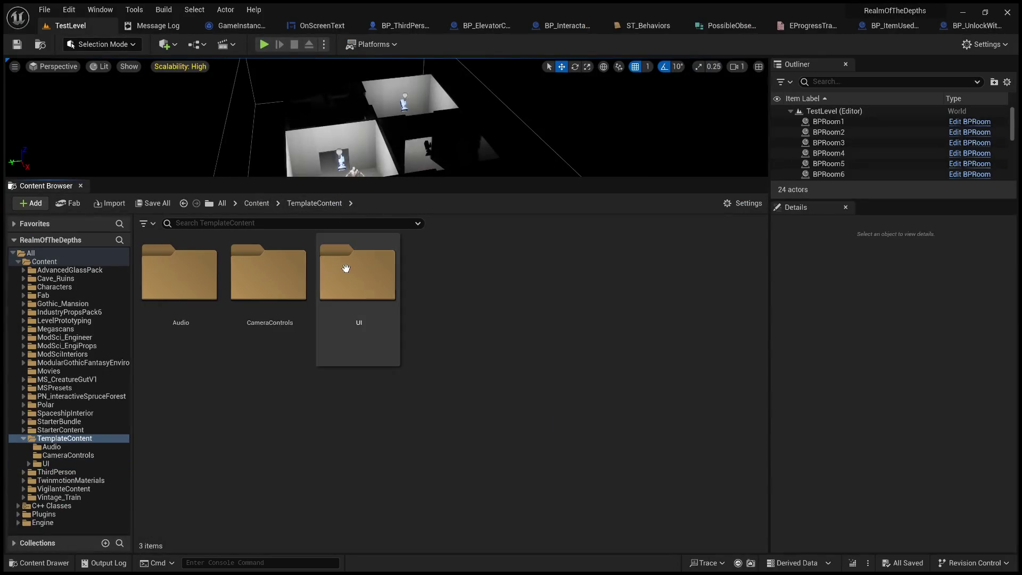
# Go up to the top Content folder and open the LevelPrototyping folder.
pyautogui.click(256, 203)
pyautogui.scroll(-1, 509, 455)
pyautogui.click(515, 445)
pyautogui.scroll(-2, 516, 447)
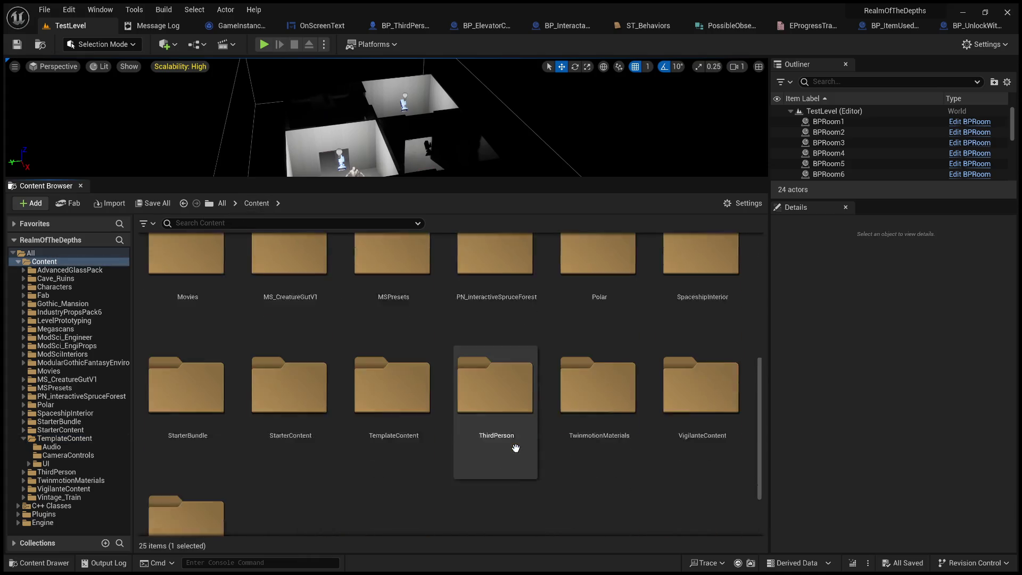
pyautogui.scroll(2, 513, 445)
pyautogui.scroll(1, 520, 429)
pyautogui.scroll(2, 537, 441)
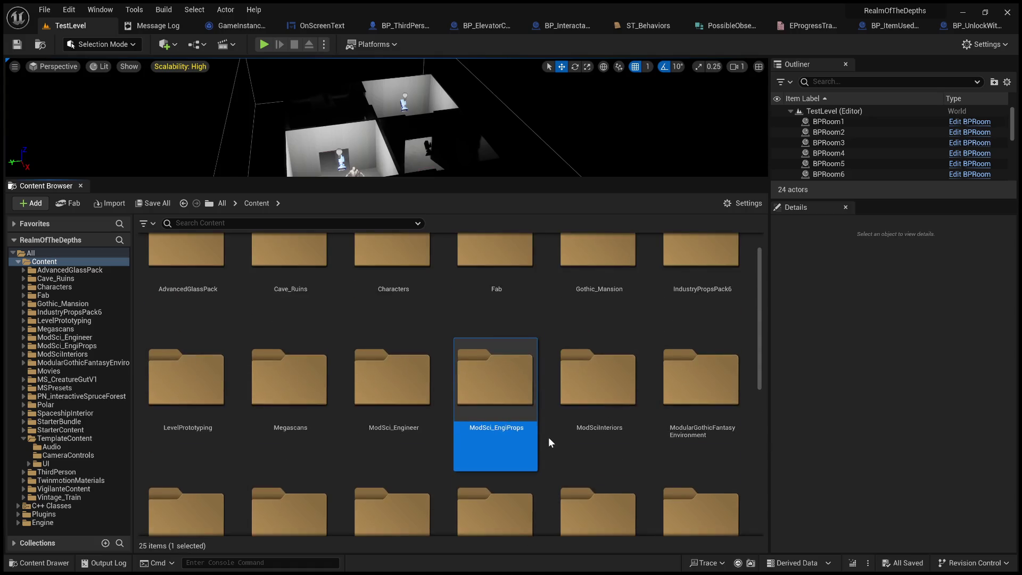
pyautogui.scroll(-2, 531, 369)
pyautogui.scroll(-1, 520, 377)
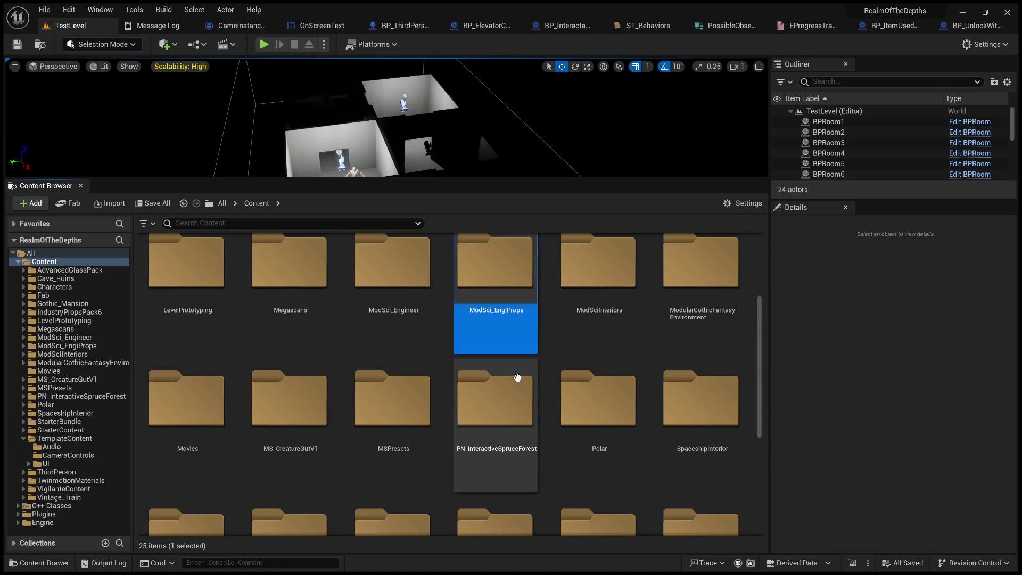
pyautogui.doubleClick(220, 276)
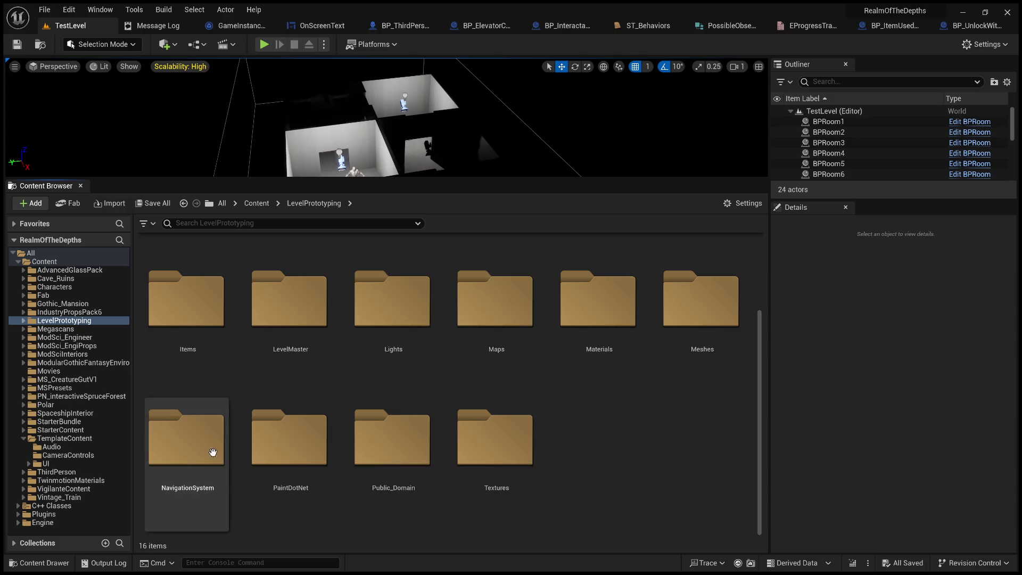
# Open BP_InteractableBase from the Interactables folder and view its class settings.
pyautogui.scroll(3, 532, 426)
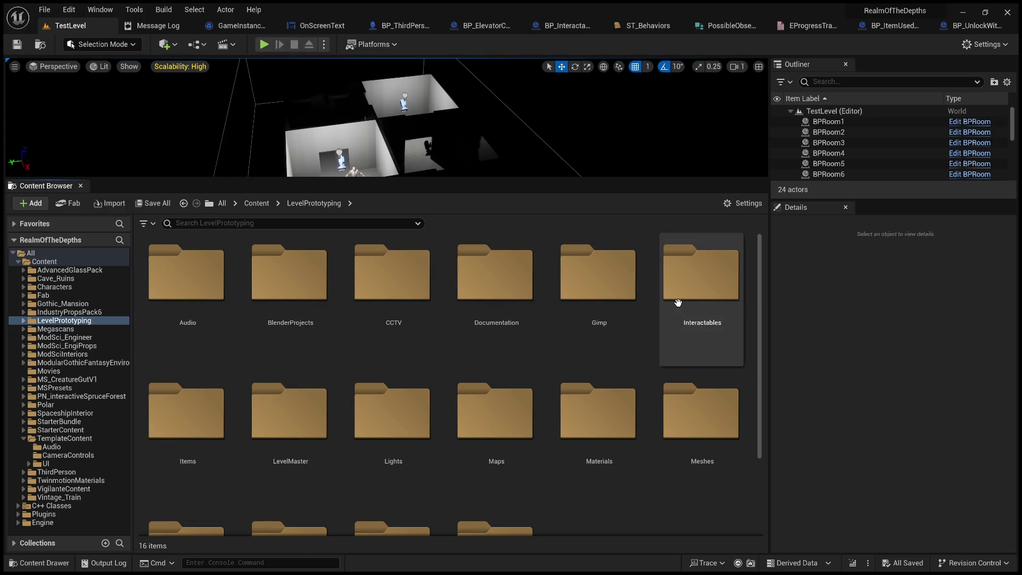
pyautogui.doubleClick(677, 303)
pyautogui.click(394, 423)
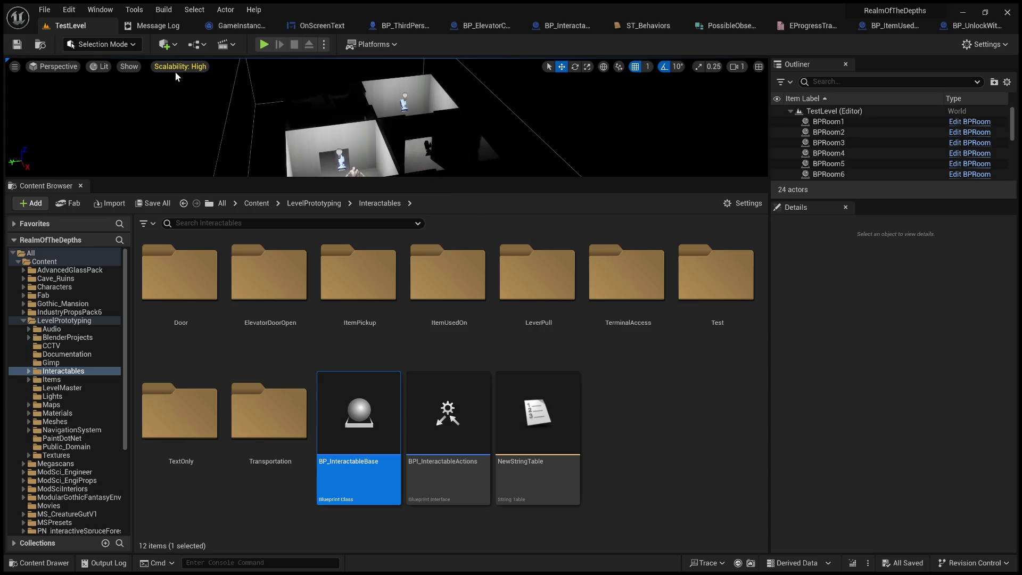
pyautogui.press('Return')
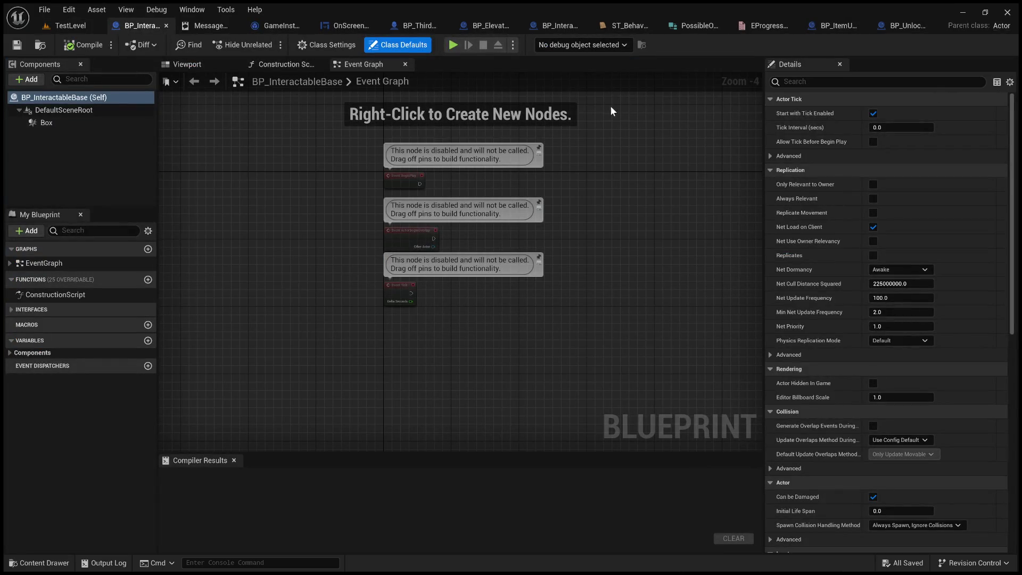
pyautogui.click(315, 45)
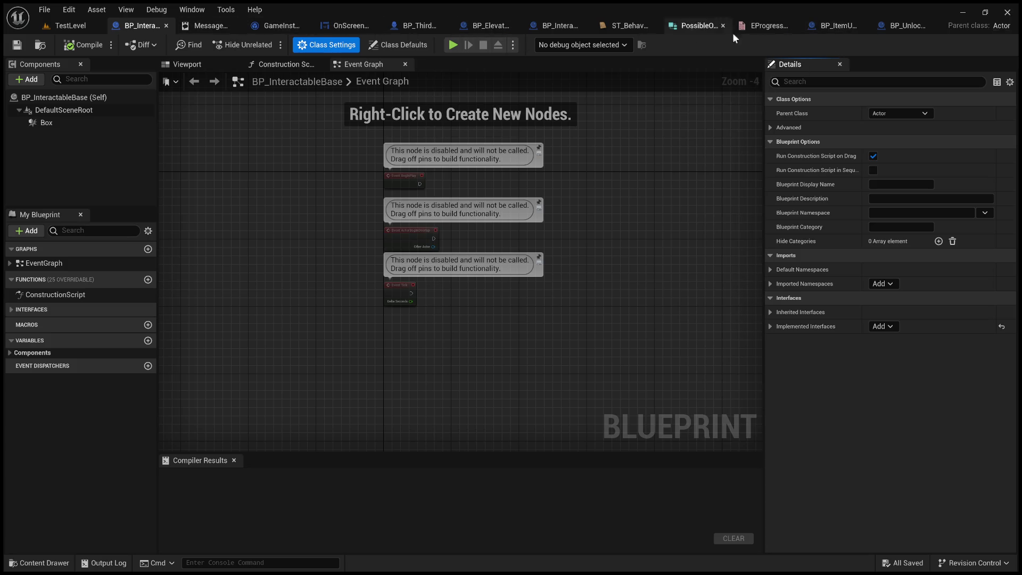
# Check the class settings of BP_UnlockWithInteraction, BP_ItemUsedOn, BP_InteractableLever and BP_ElevatorController, ending on BP_InteractableBase.
pyautogui.click(900, 23)
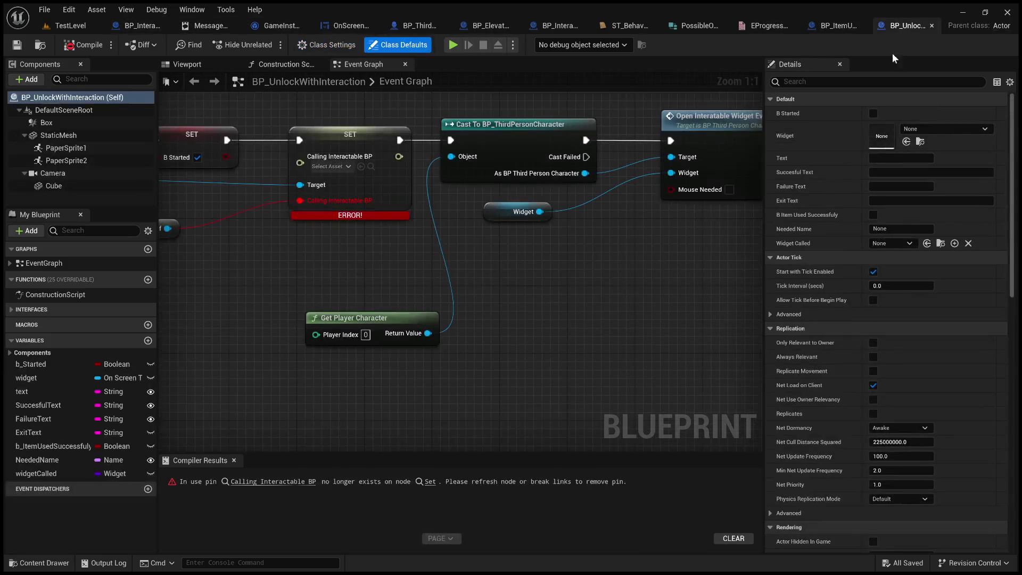
pyautogui.click(325, 45)
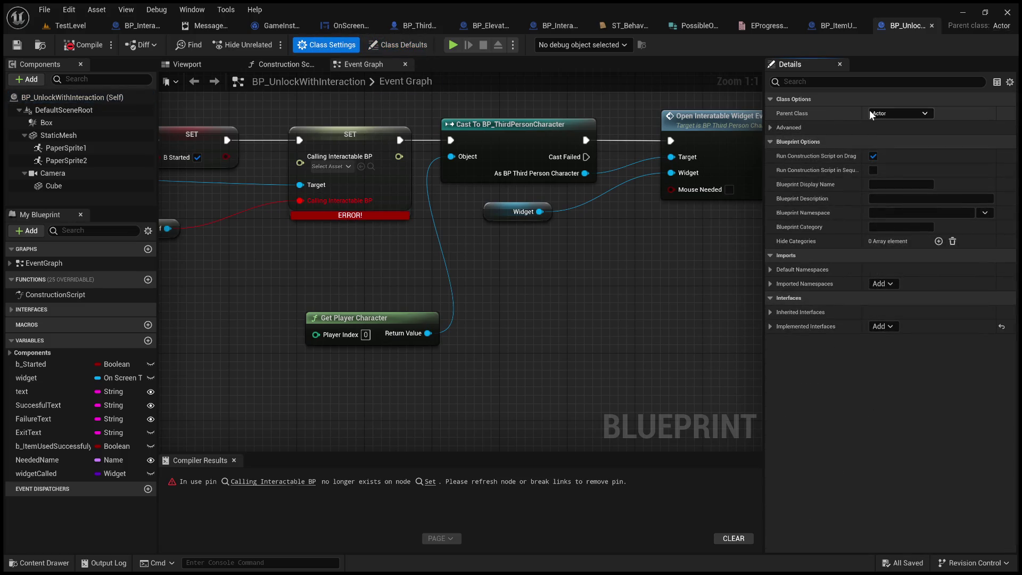
pyautogui.click(822, 24)
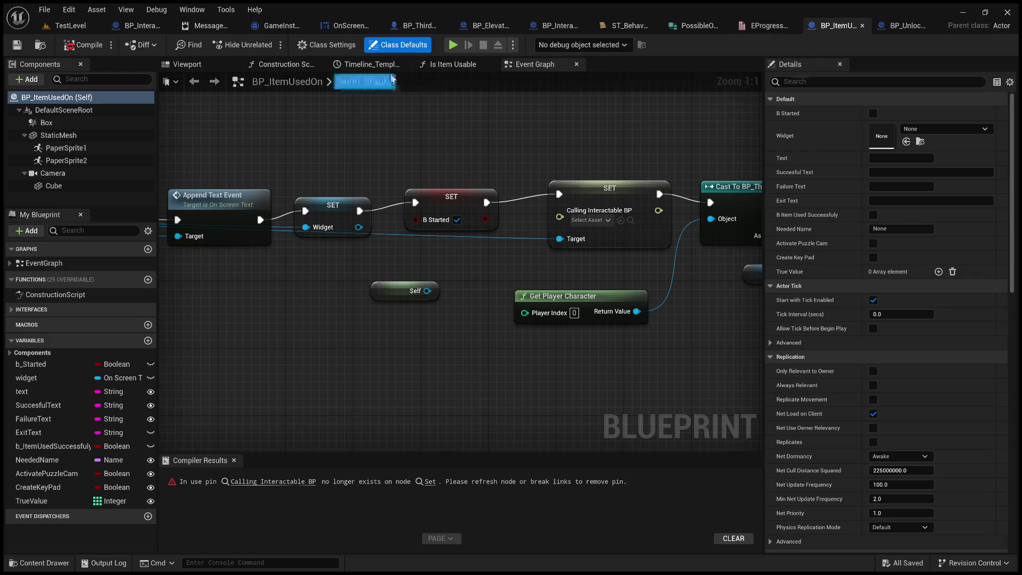
pyautogui.click(326, 45)
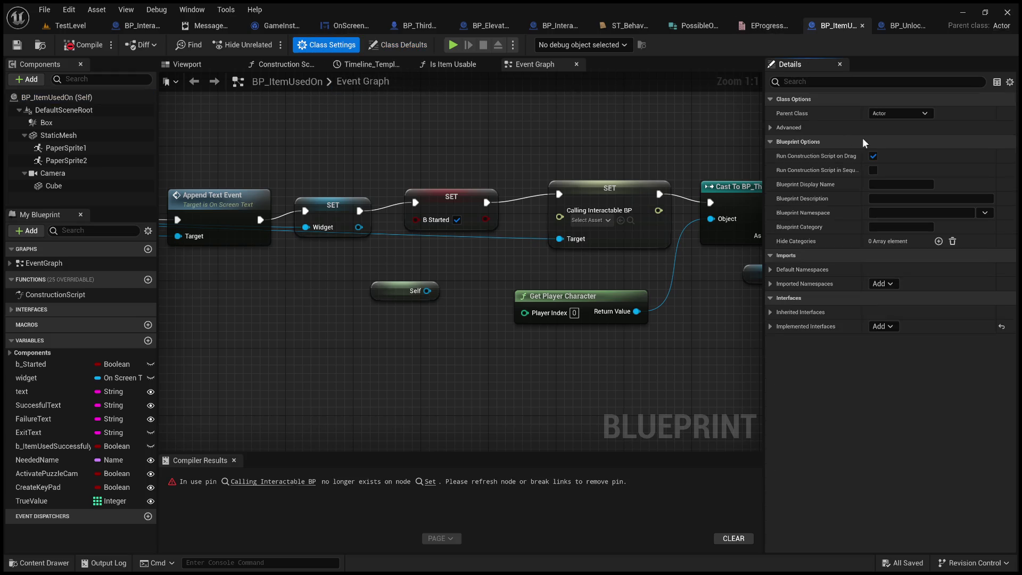
pyautogui.click(543, 30)
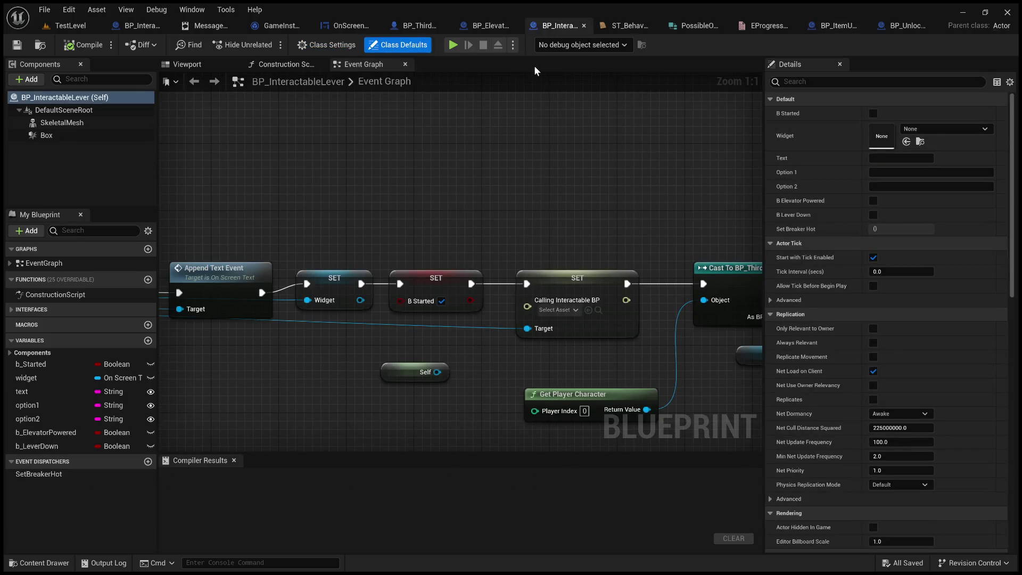
pyautogui.click(340, 44)
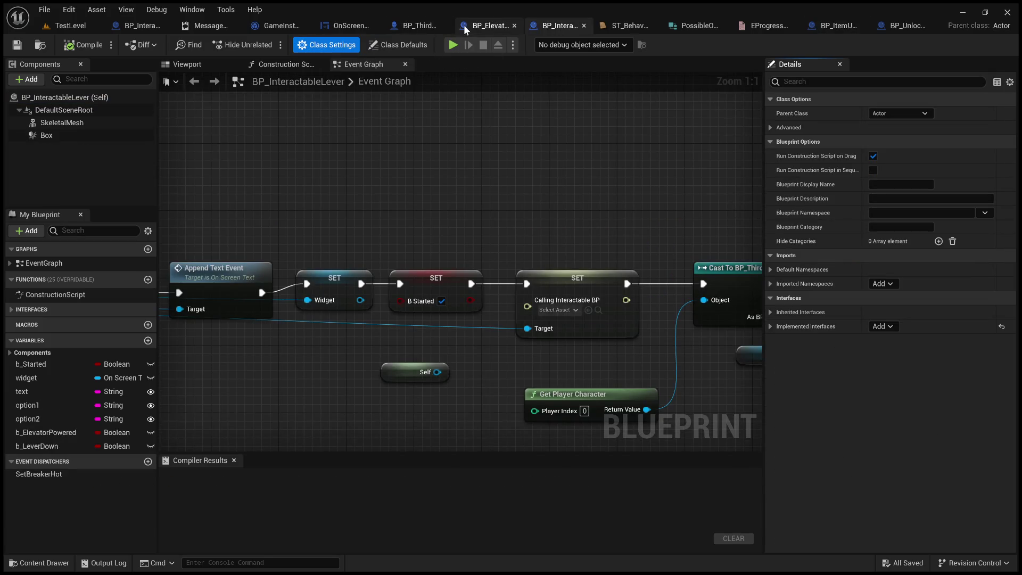
pyautogui.click(467, 29)
pyautogui.click(355, 44)
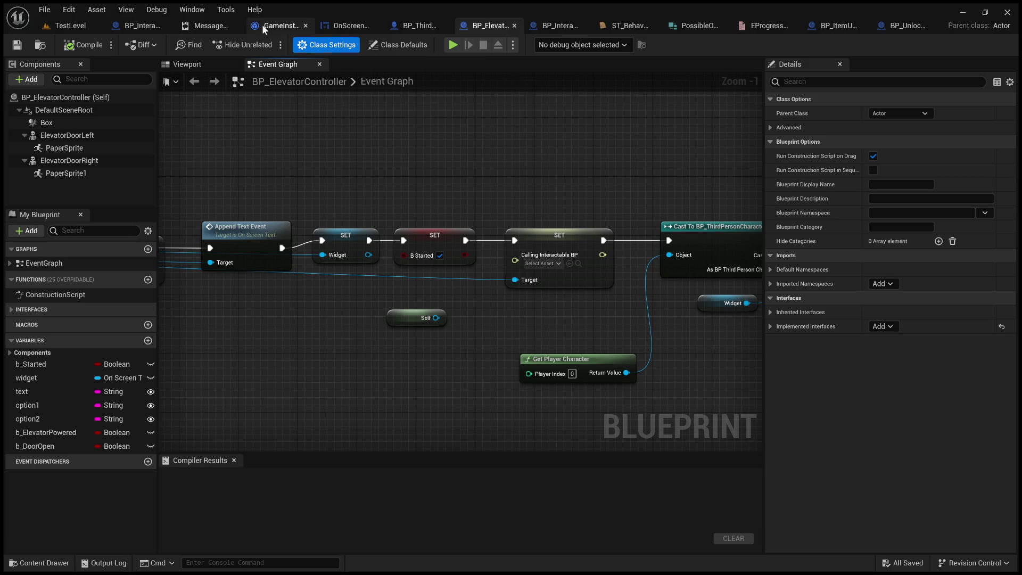
pyautogui.click(123, 27)
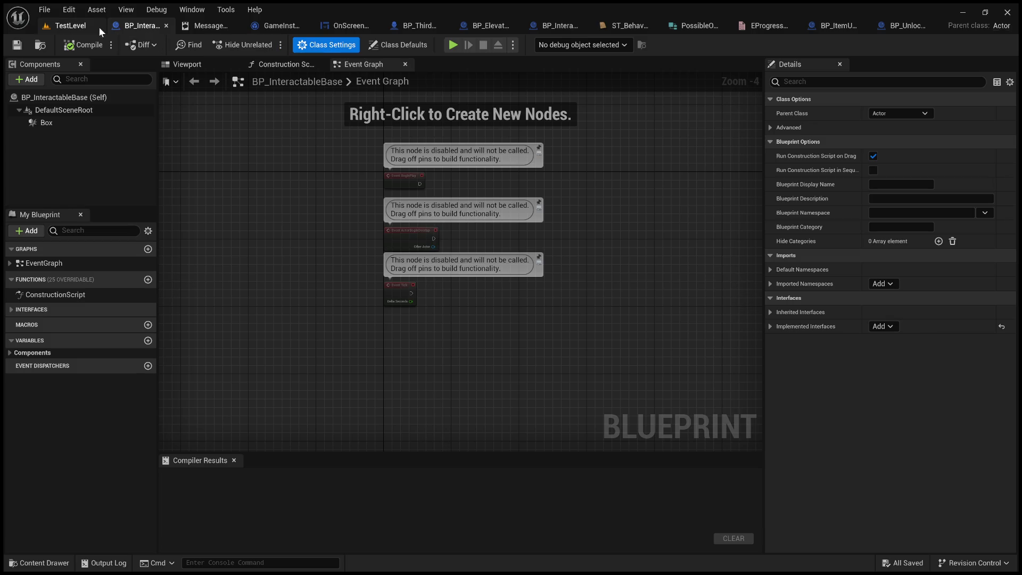
# View BP_InteractableBase's referencers in the Reference Viewer, then close it.
pyautogui.click(77, 27)
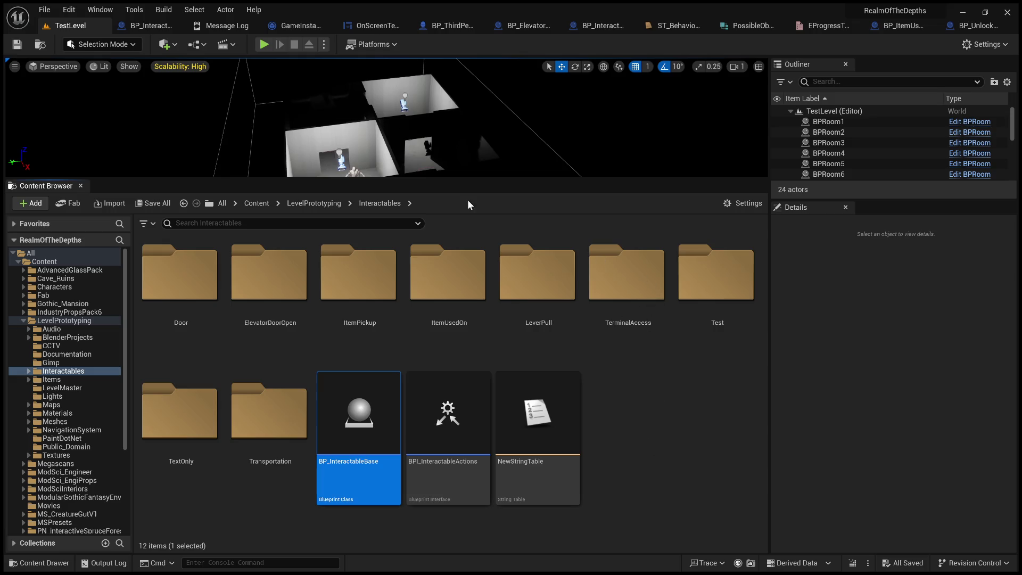
pyautogui.hotkey('alt', 'shift', 'r')
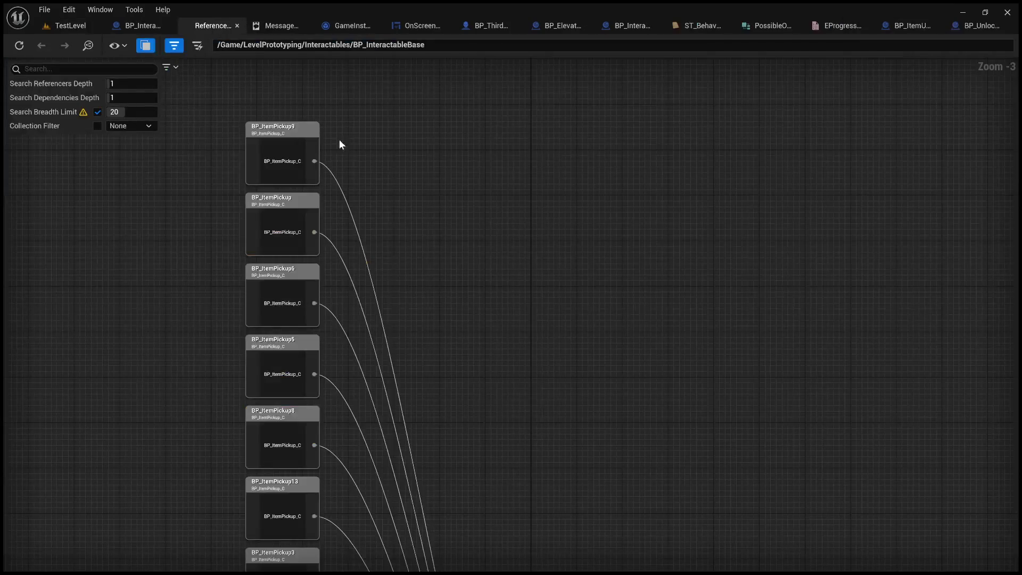
pyautogui.scroll(3, 496, 234)
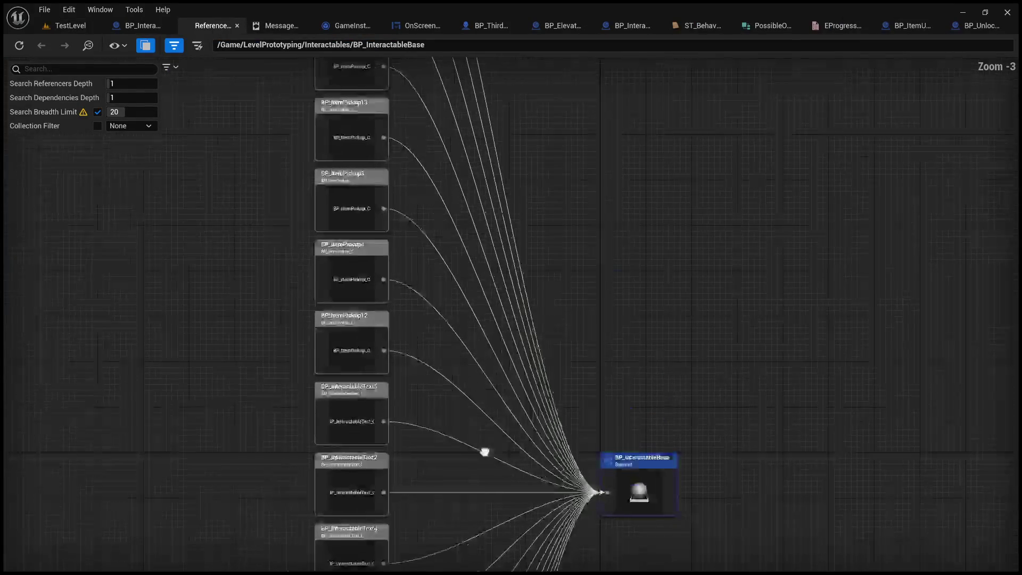
pyautogui.click(237, 25)
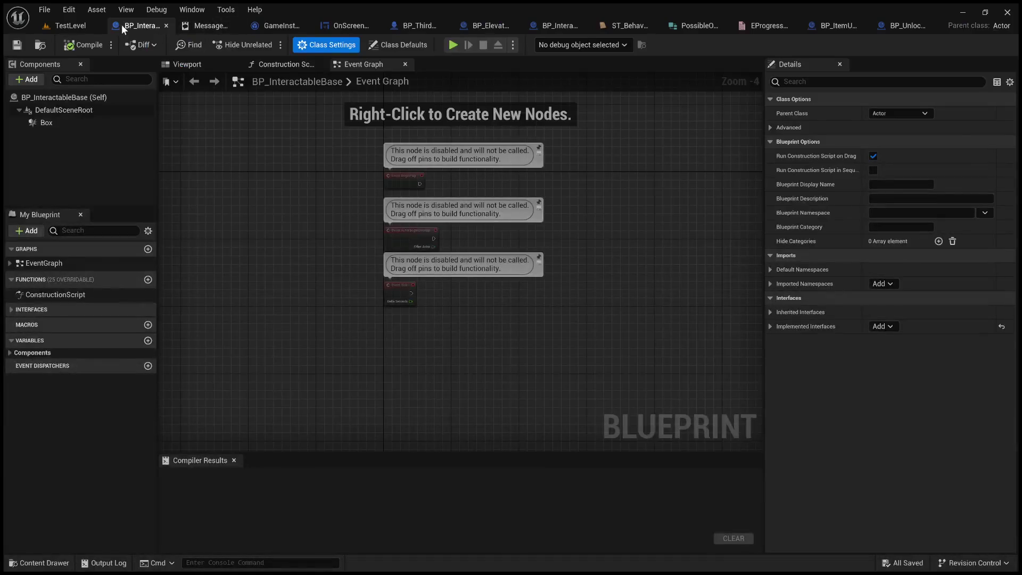
pyautogui.click(70, 25)
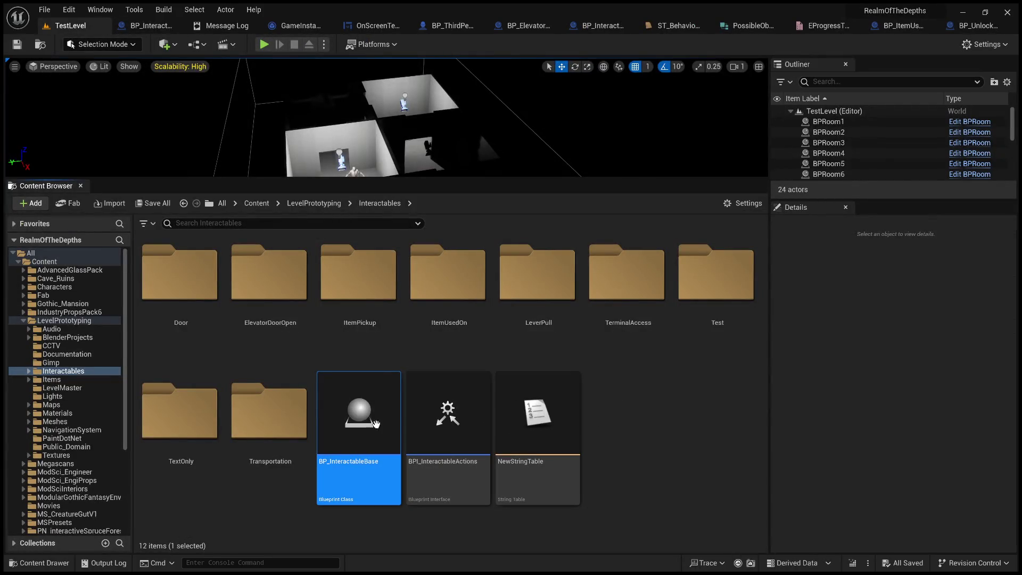
# Open BP_InteractableBase, confirm its implemented interfaces, then switch to BP_ItemUsedOn.
pyautogui.doubleClick(363, 424)
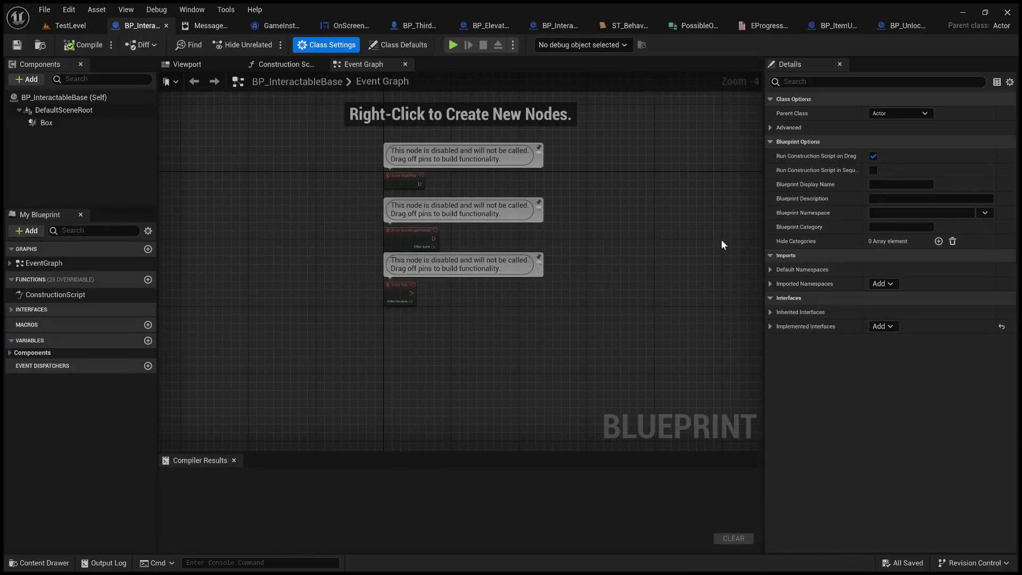
pyautogui.click(770, 327)
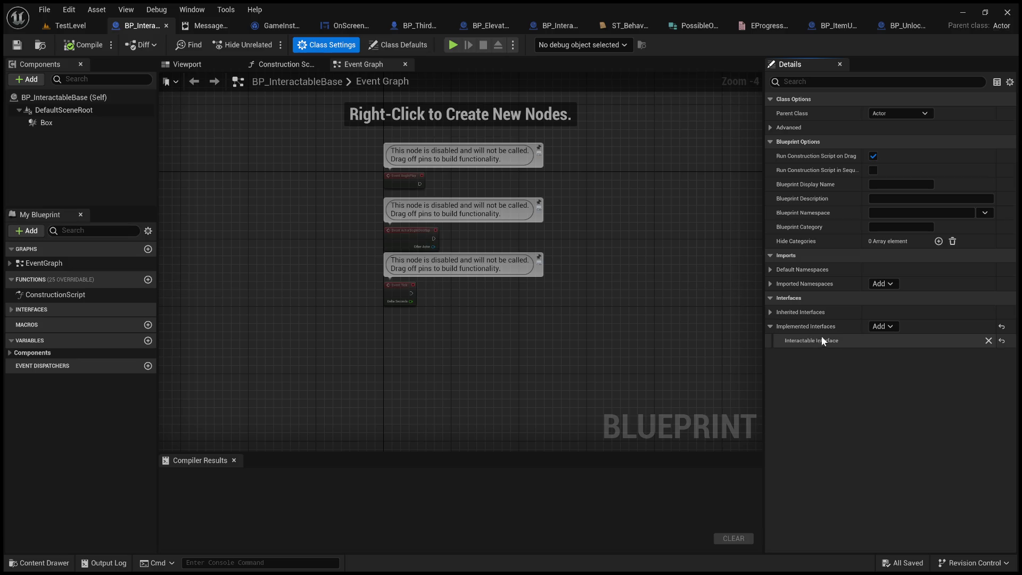
pyautogui.click(66, 26)
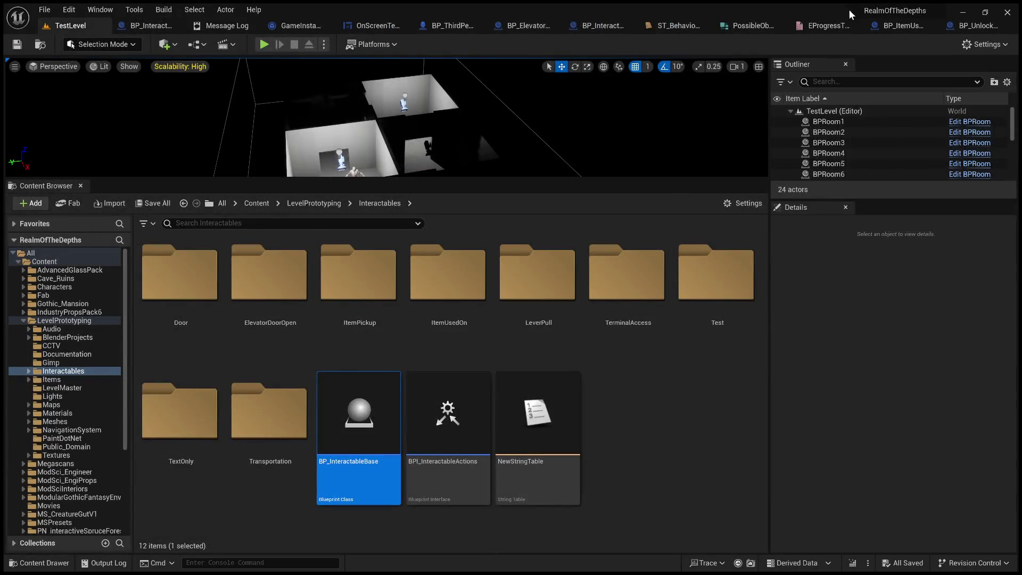
pyautogui.click(900, 26)
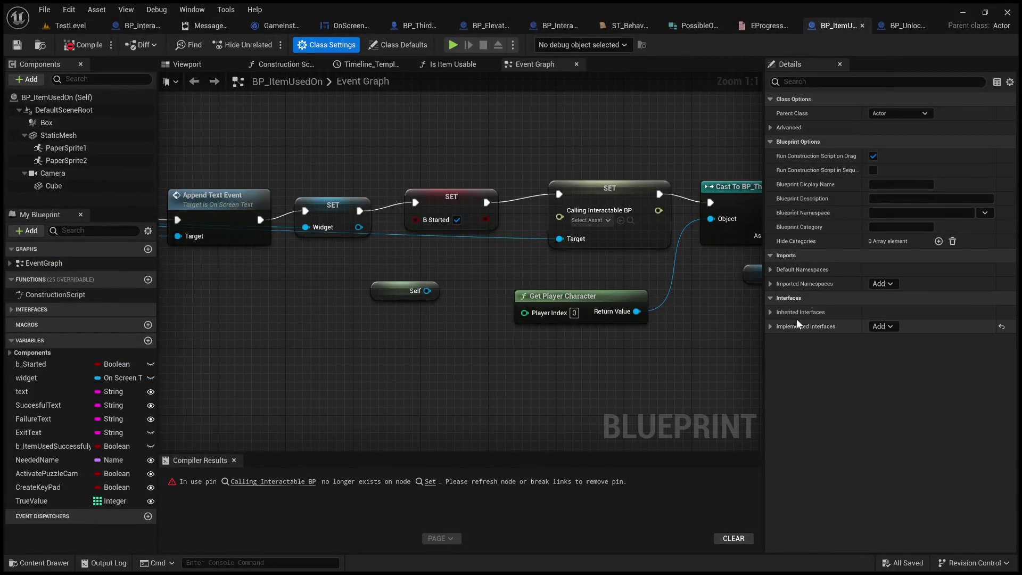
# Inspect BP_ItemUsedOn's implemented interfaces and Is Item Usable function, then browse its event graph.
pyautogui.click(770, 325)
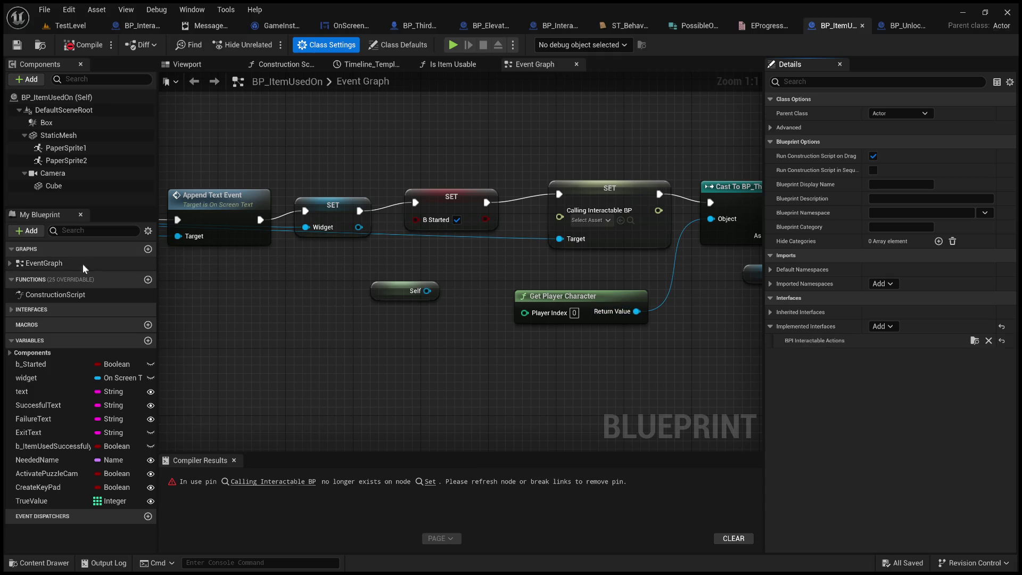
pyautogui.click(10, 309)
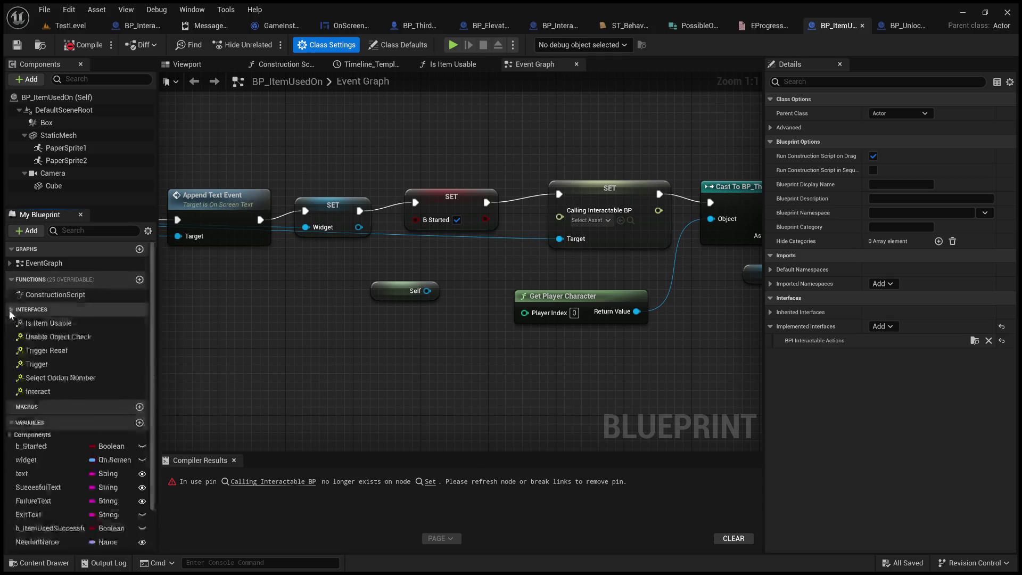
pyautogui.click(56, 323)
pyautogui.doubleClick(56, 322)
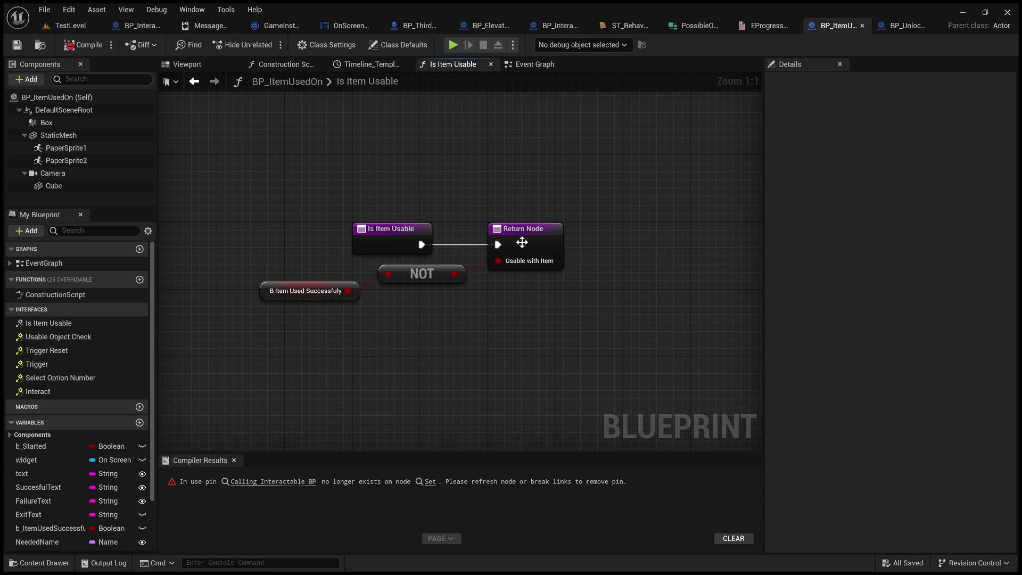
pyautogui.click(325, 45)
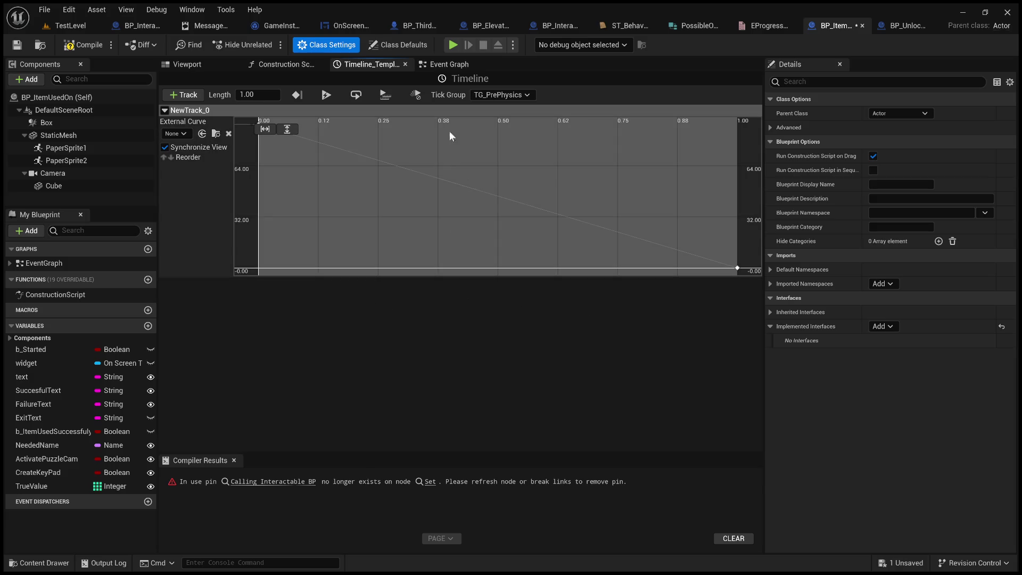
pyautogui.click(445, 64)
pyautogui.scroll(-4, 397, 158)
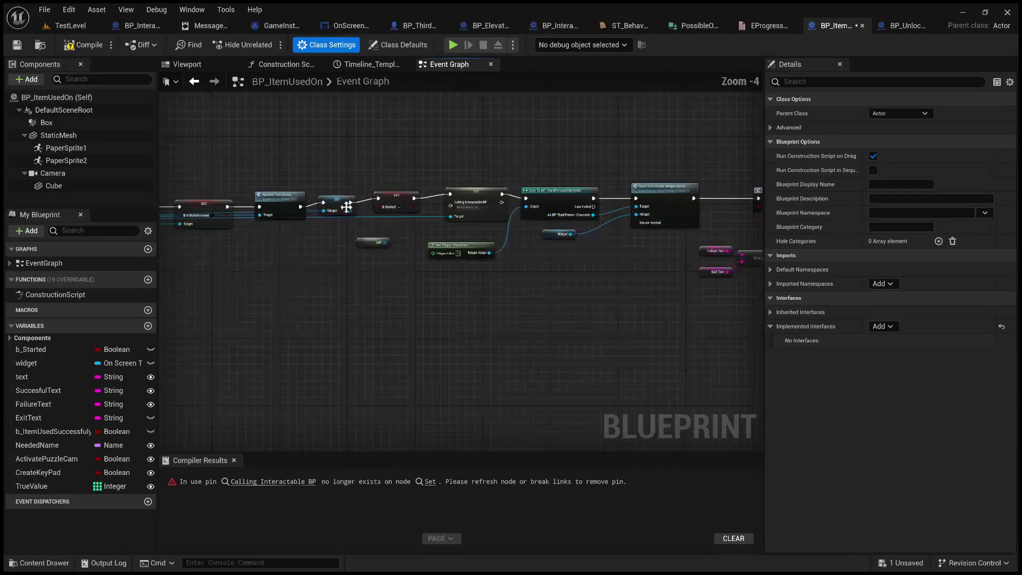
pyautogui.moveTo(673, 237); pyautogui.dragTo(762, 233)
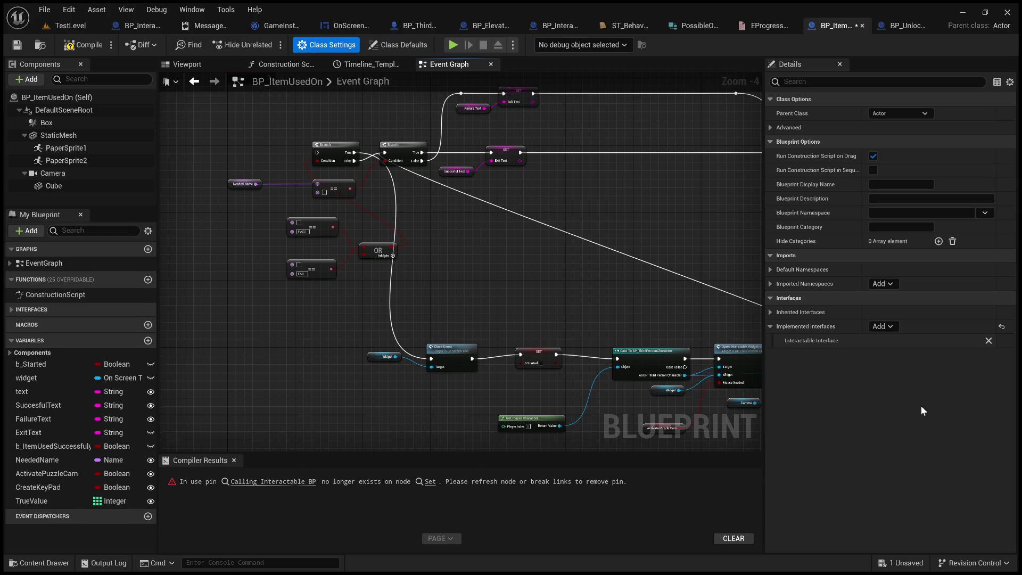
# Open the Is Item Usable and Is Interacting interface functions and save BP_ItemUsedOn.
pyautogui.click(11, 309)
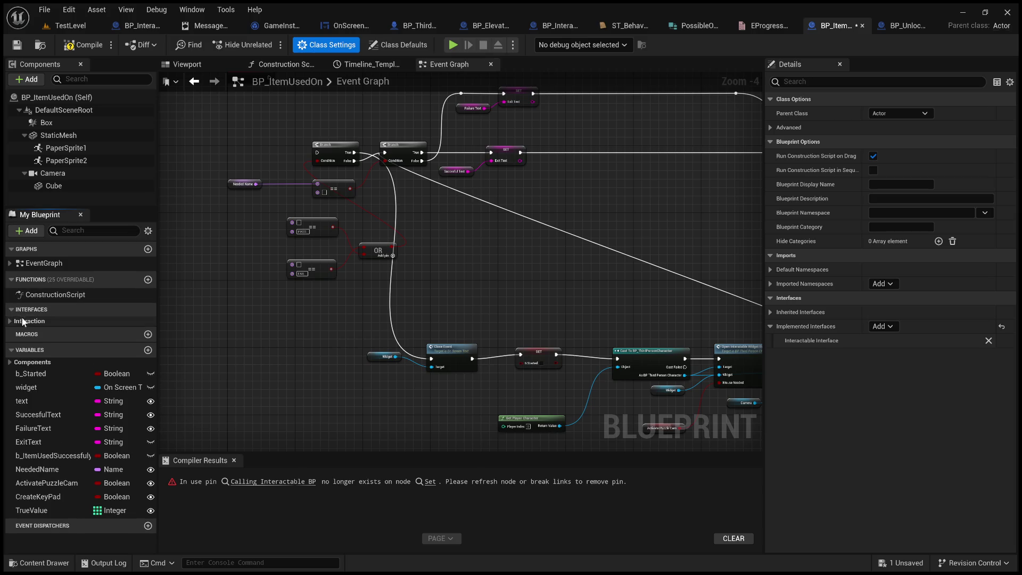
pyautogui.click(10, 321)
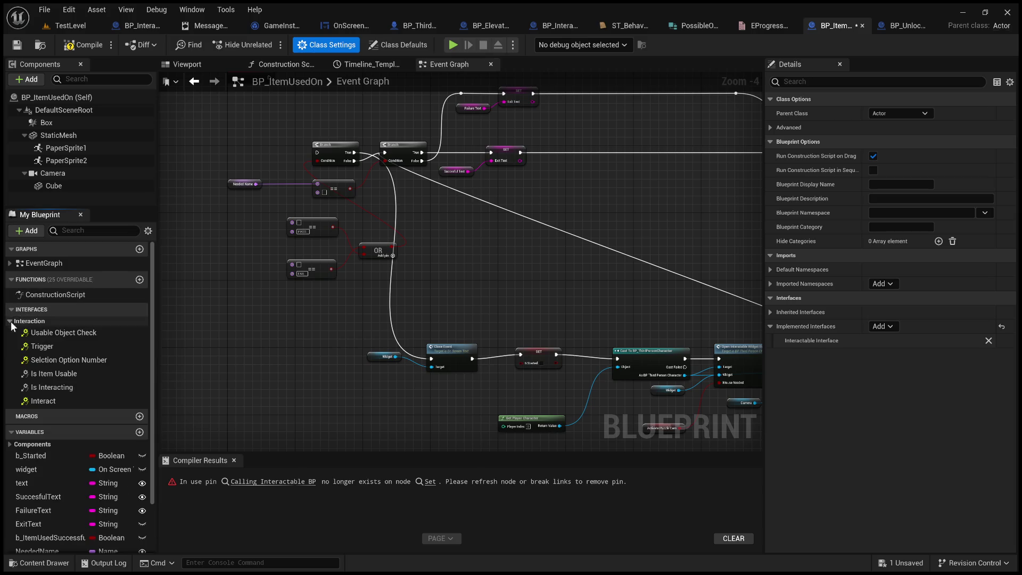
pyautogui.doubleClick(80, 373)
pyautogui.doubleClick(77, 387)
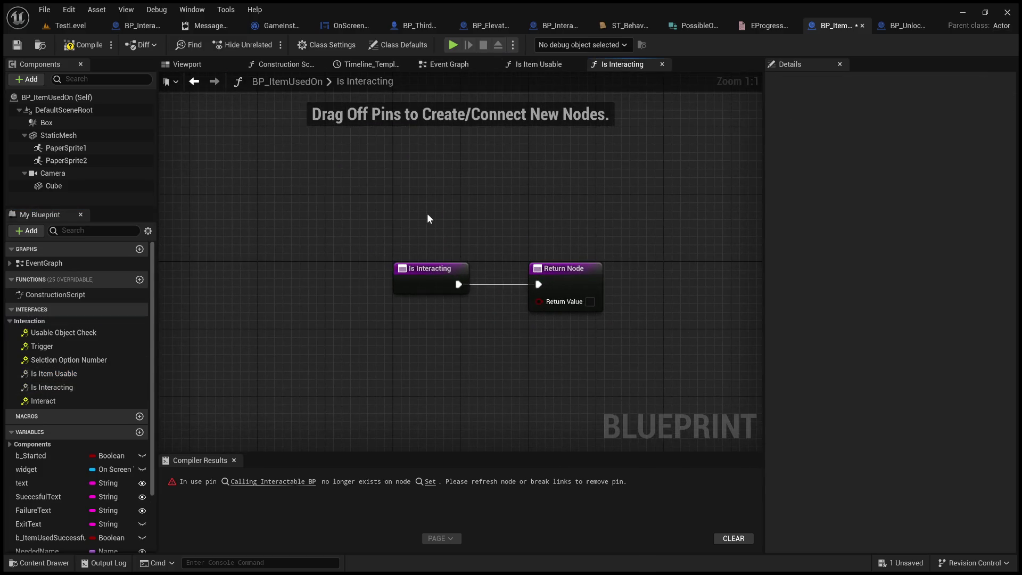
pyautogui.hotkey('ctrl', 's')
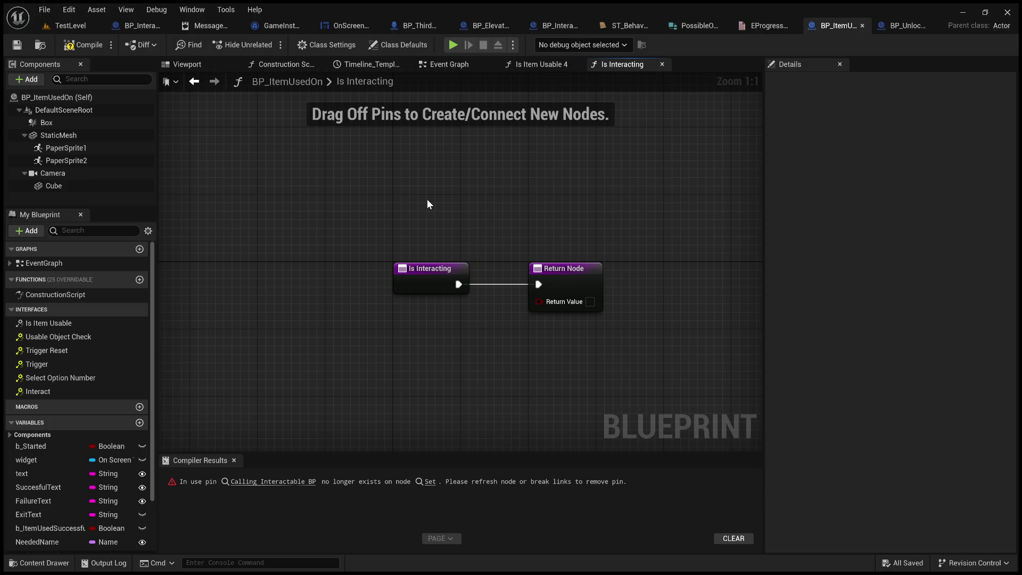
# Select all nodes, compile BP_ItemUsedOn (one fatal issue) and close its tab.
pyautogui.hotkey('ctrl', 'a')
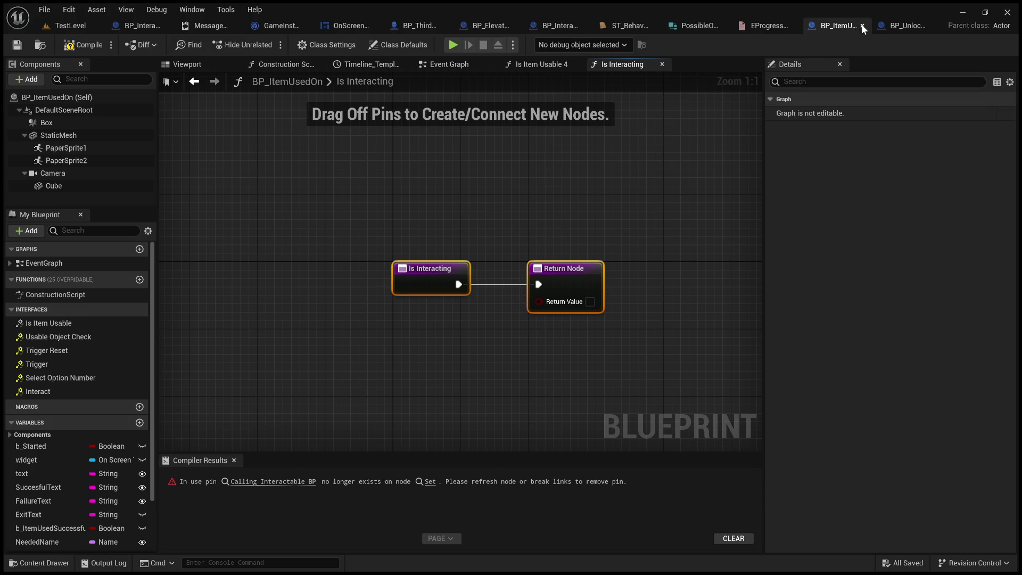
pyautogui.click(81, 47)
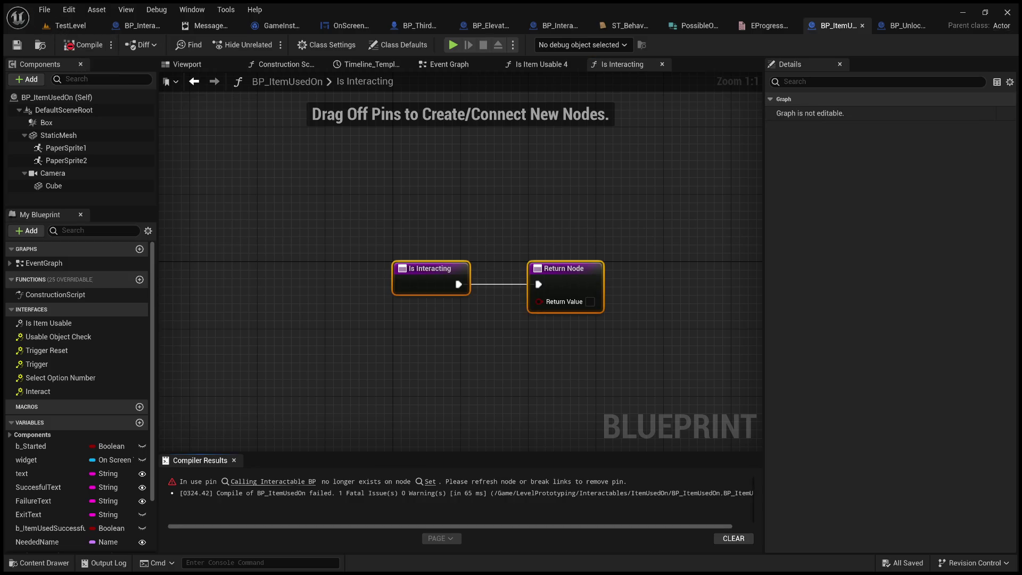
pyautogui.middleClick(840, 25)
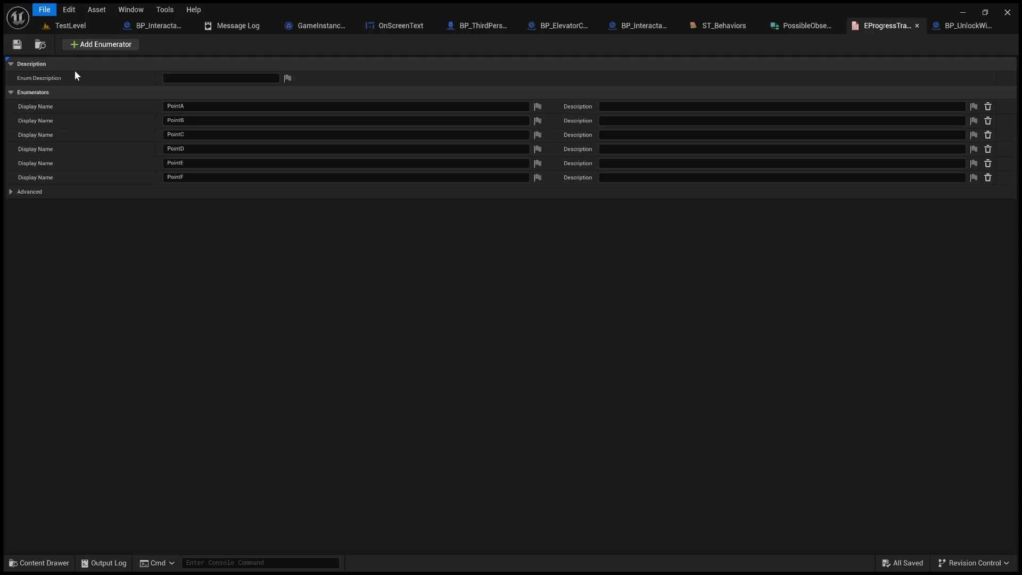
# Close the Unreal Editor window.
pyautogui.click(1005, 12)
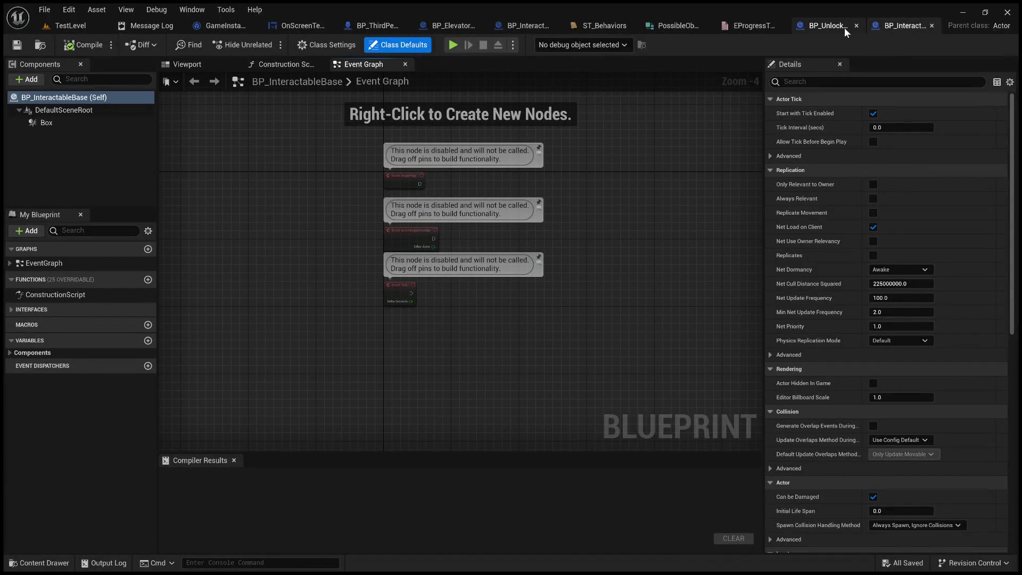
# Open BP_UnlockWithInteraction from the ItemUsedOn folder and view its event graph.
pyautogui.click(823, 25)
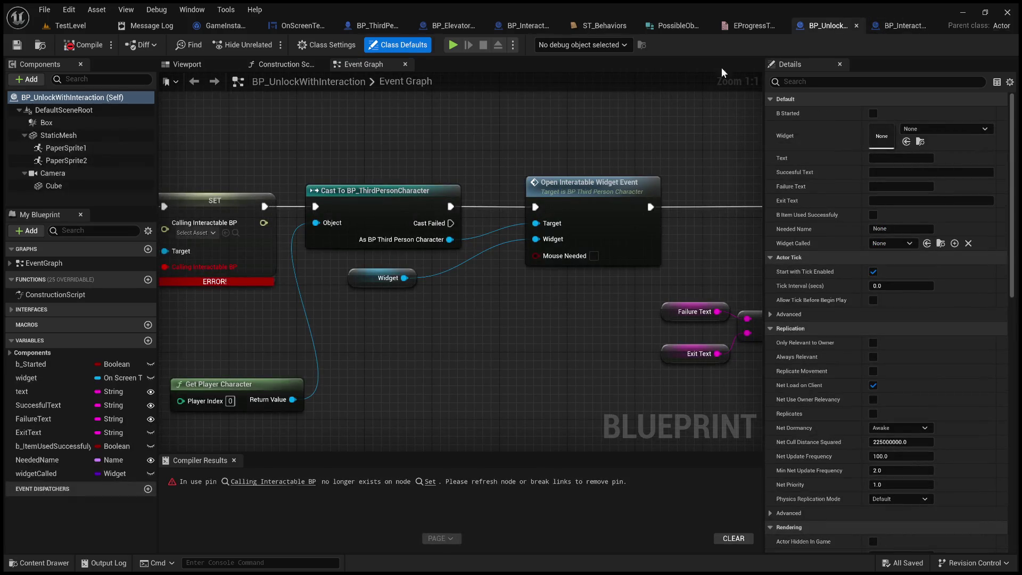
pyautogui.click(69, 31)
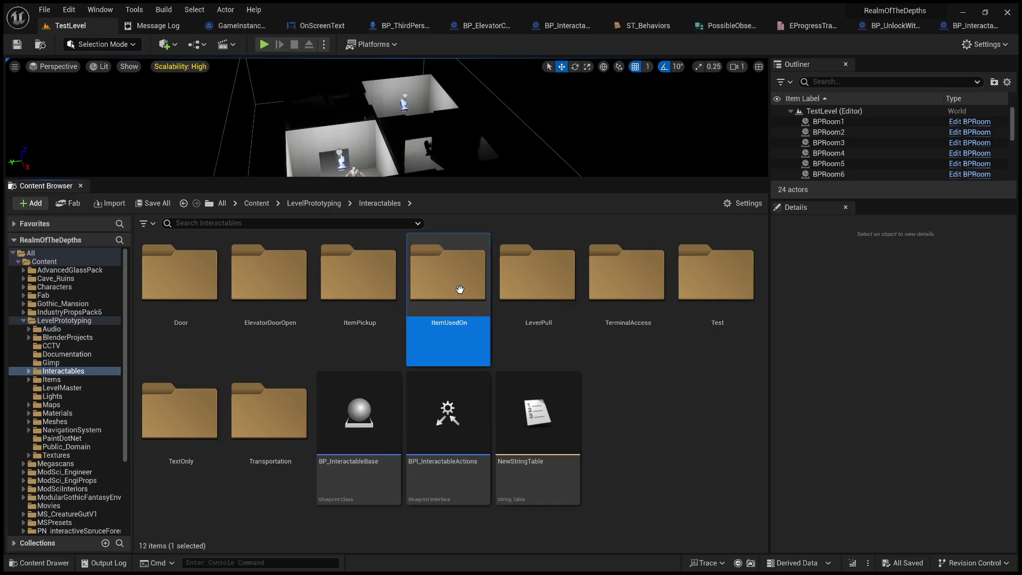
pyautogui.doubleClick(458, 290)
pyautogui.doubleClick(281, 292)
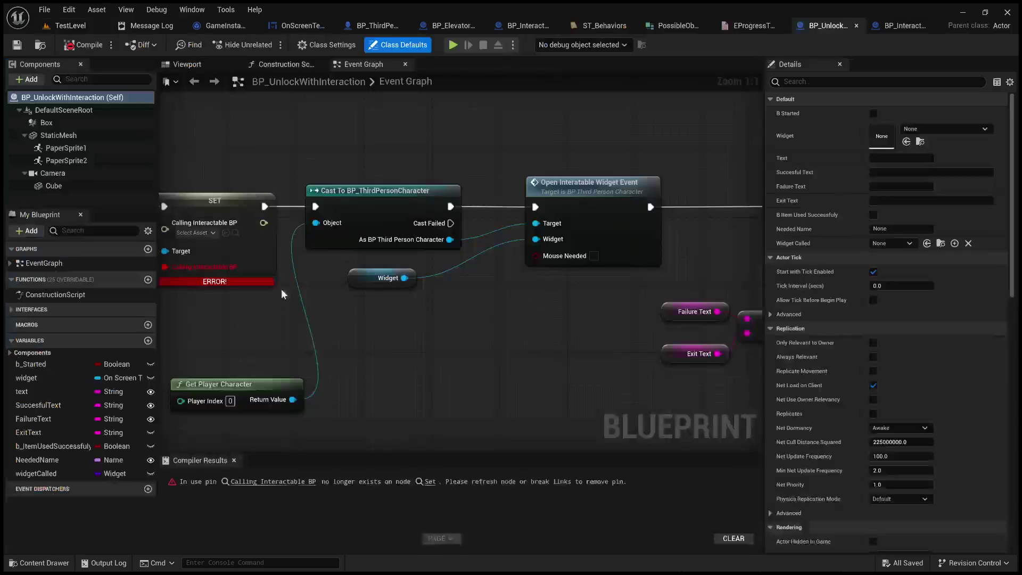
pyautogui.click(218, 66)
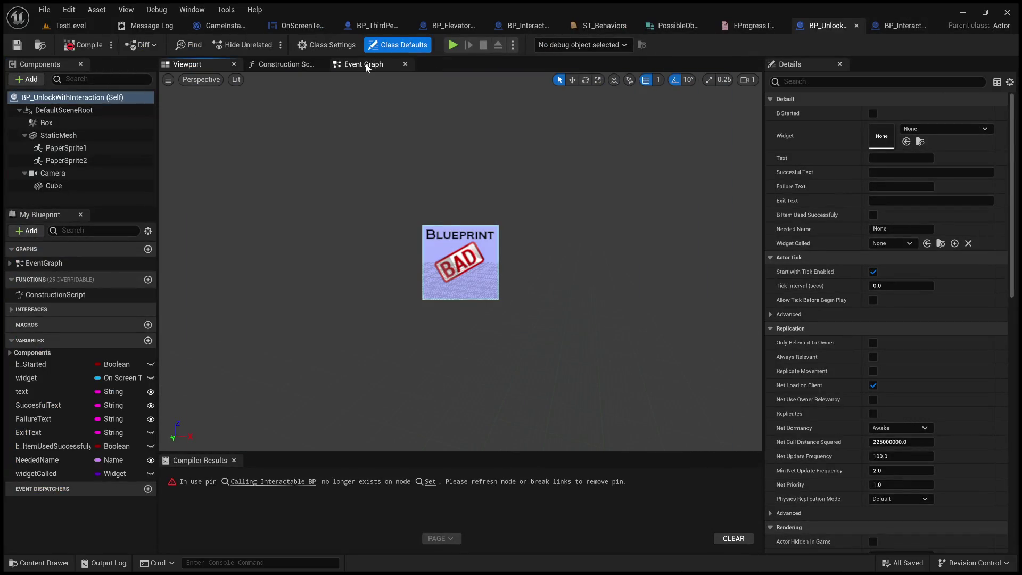
pyautogui.click(367, 64)
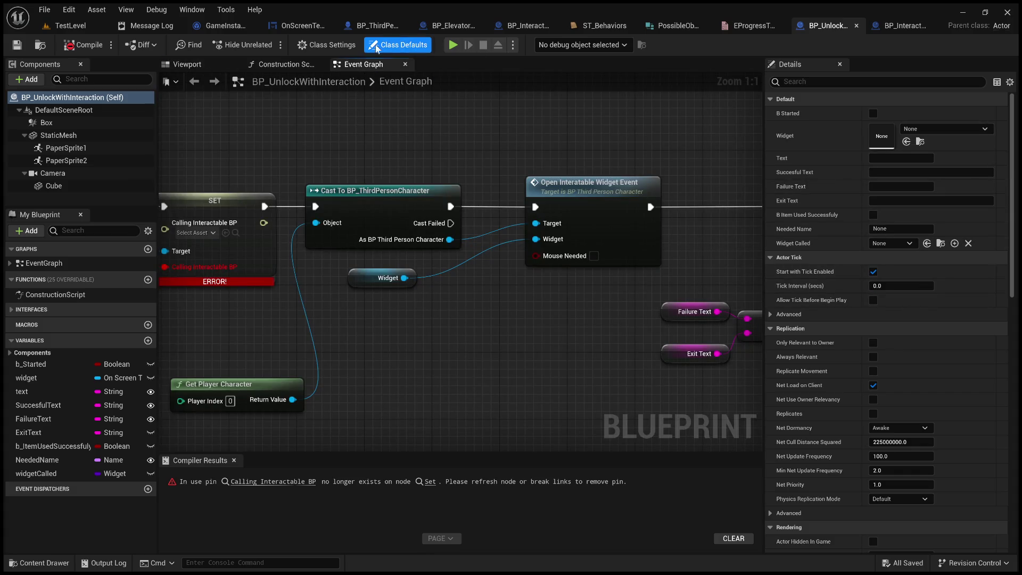
# Review BP_UnlockWithInteraction's implemented interfaces and its Is Item Usable function in Class Settings.
pyautogui.click(317, 48)
pyautogui.click(770, 326)
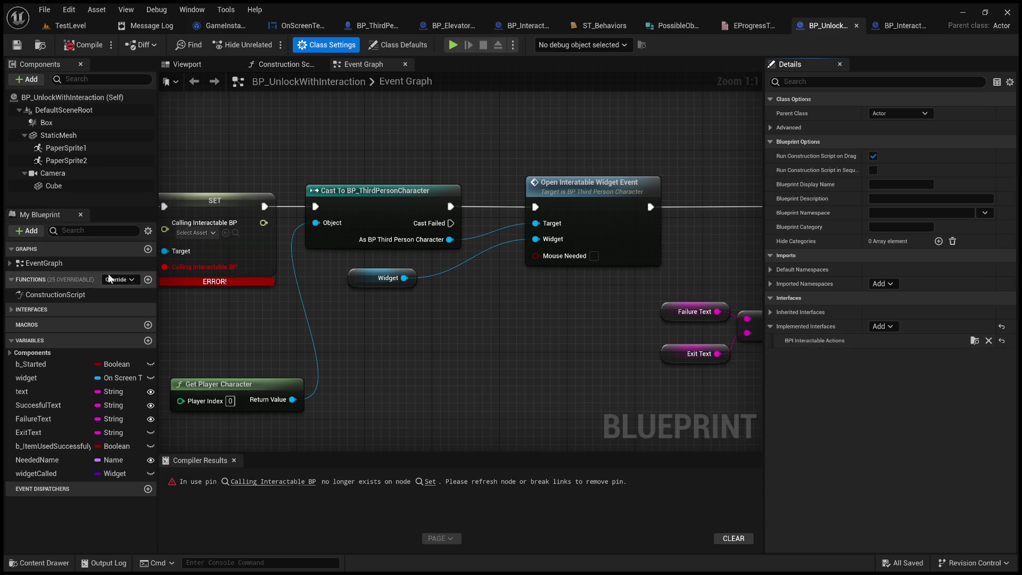
pyautogui.click(13, 309)
pyautogui.doubleClick(56, 322)
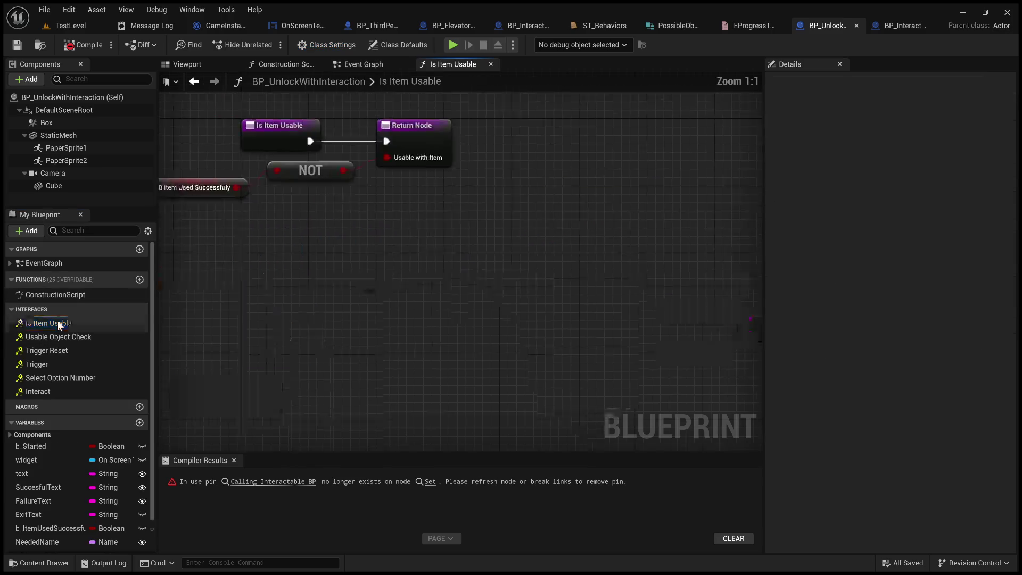
pyautogui.click(332, 46)
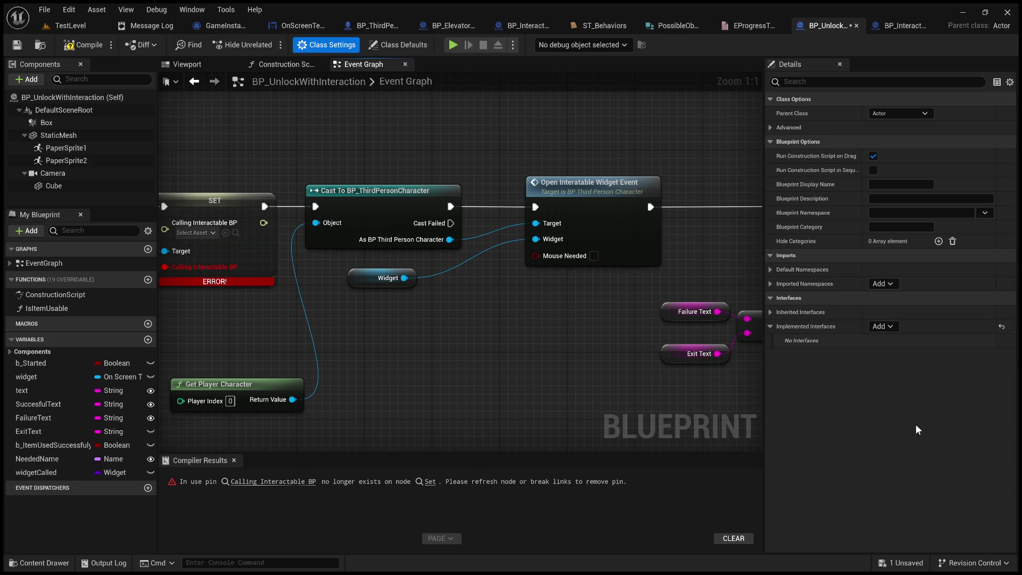
pyautogui.click(905, 409)
# Rename the IsItemUsable function to IsItemUsable2 and recheck the interface functions.
pyautogui.click(56, 309)
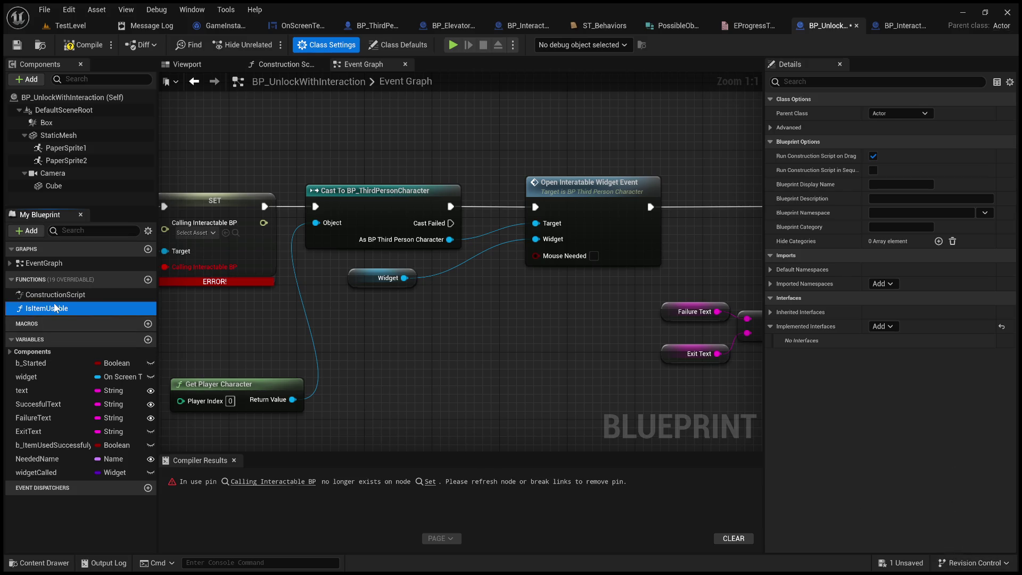
pyautogui.click(56, 308)
pyautogui.write('2')
pyautogui.press('Return')
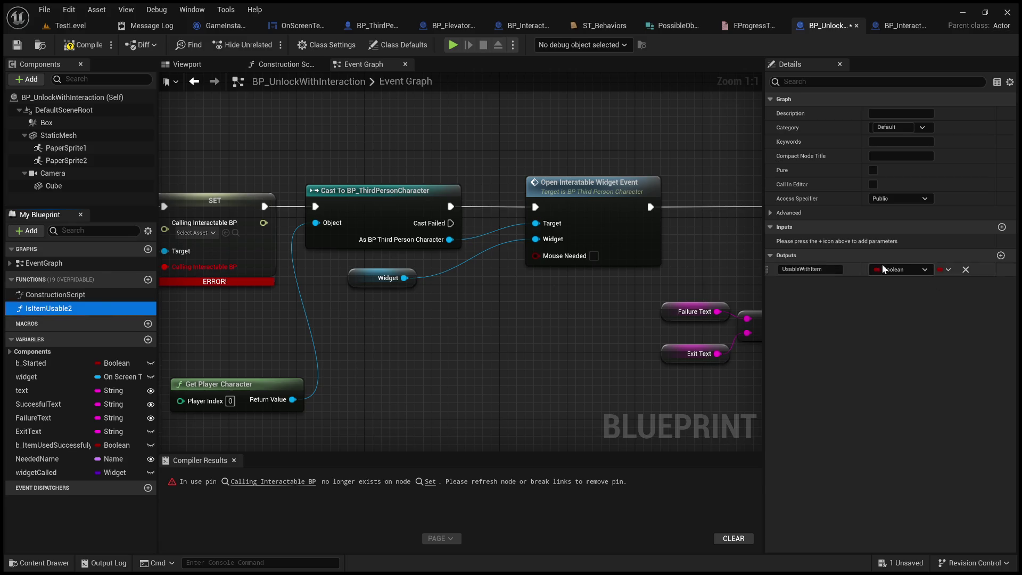
pyautogui.click(326, 45)
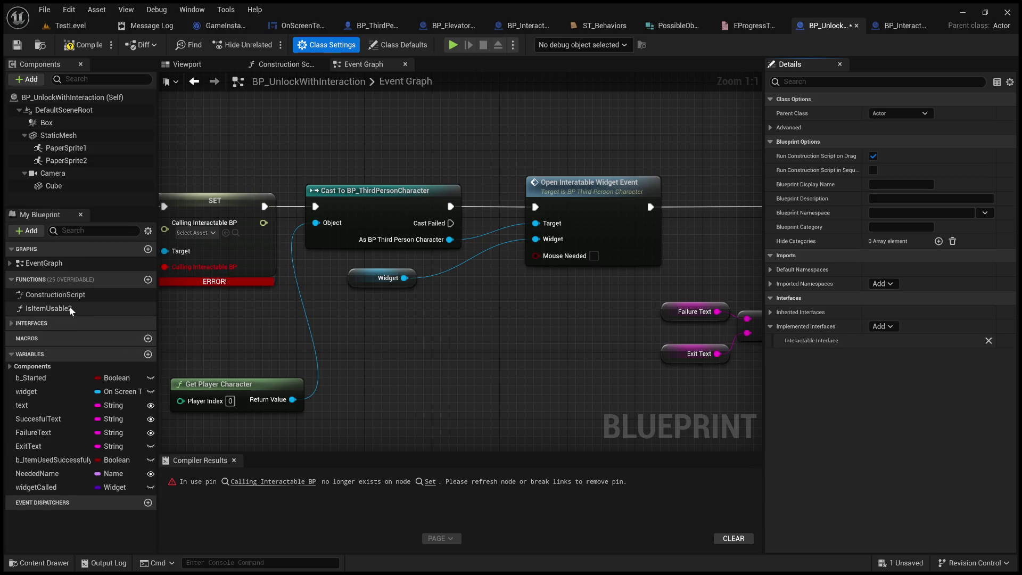
pyautogui.click(9, 323)
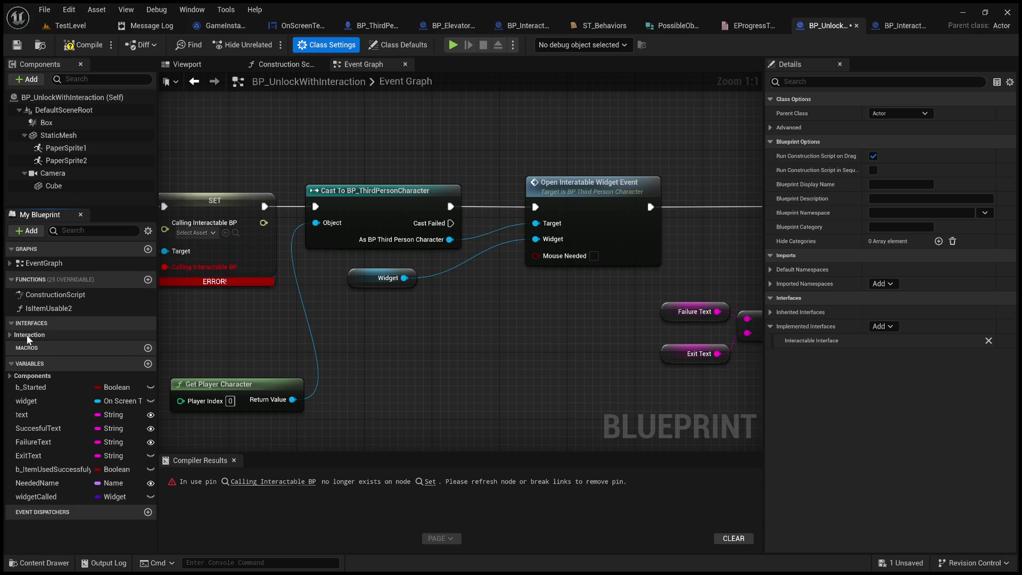
# Copy the NOT and B Item Used Successfully nodes from IsItemUsable2 into Is Item Usable, wired to Return Value.
pyautogui.click(27, 334)
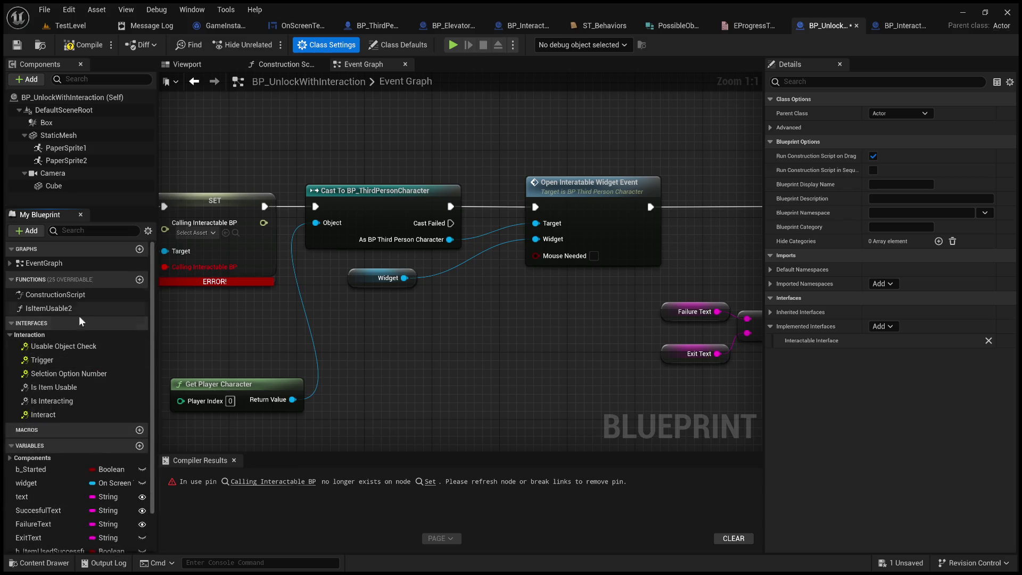
pyautogui.doubleClick(89, 388)
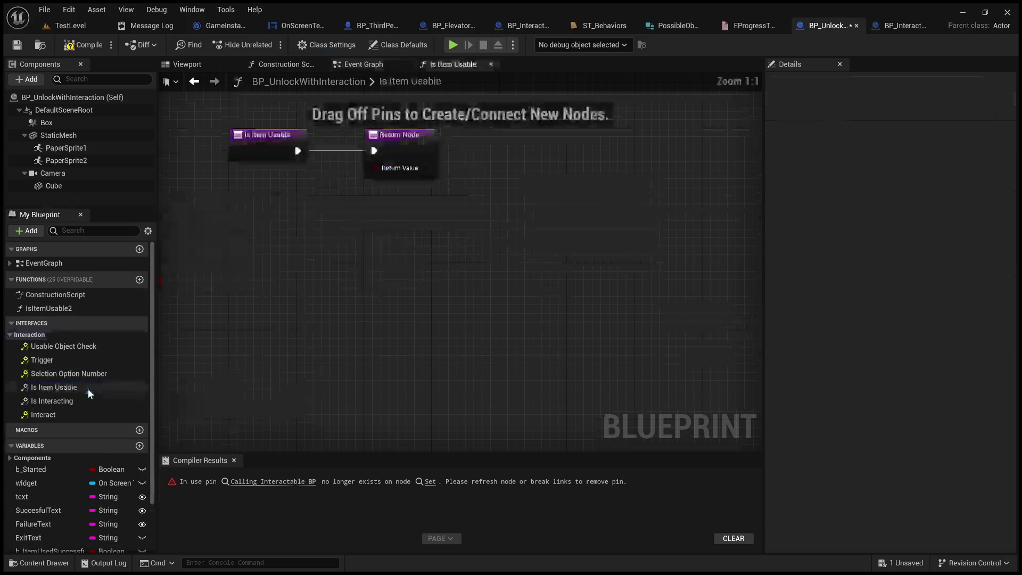
pyautogui.doubleClick(80, 308)
pyautogui.moveTo(499, 353); pyautogui.dragTo(387, 290)
pyautogui.hotkey('ctrl', 'c')
pyautogui.click(458, 63)
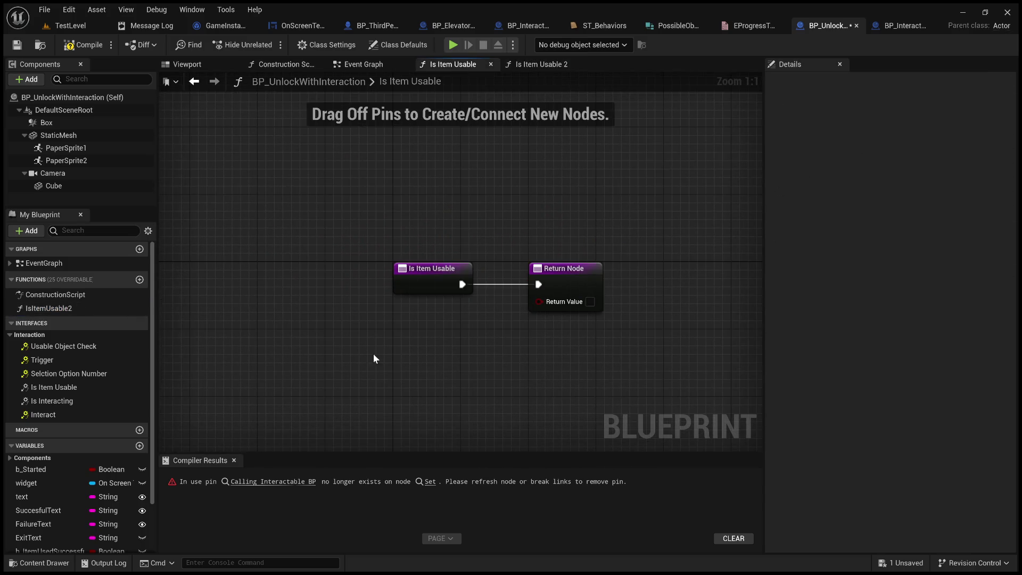
pyautogui.hotkey('ctrl', 'v')
pyautogui.moveTo(507, 358); pyautogui.dragTo(539, 301)
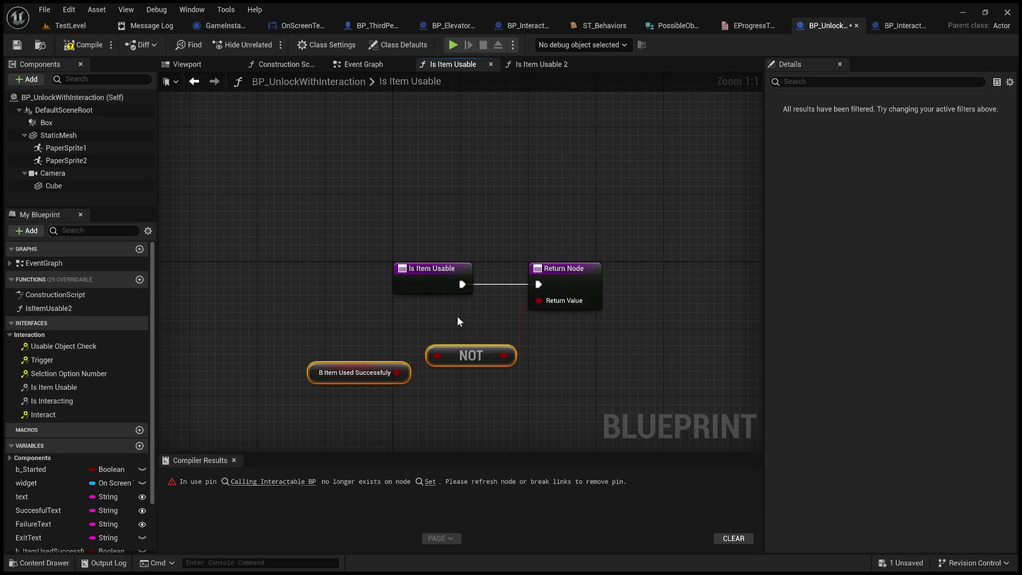
pyautogui.click(461, 315)
# Delete the old IsItemUsable2 function, recompile, and center the graph on the erroring SET node.
pyautogui.click(75, 309)
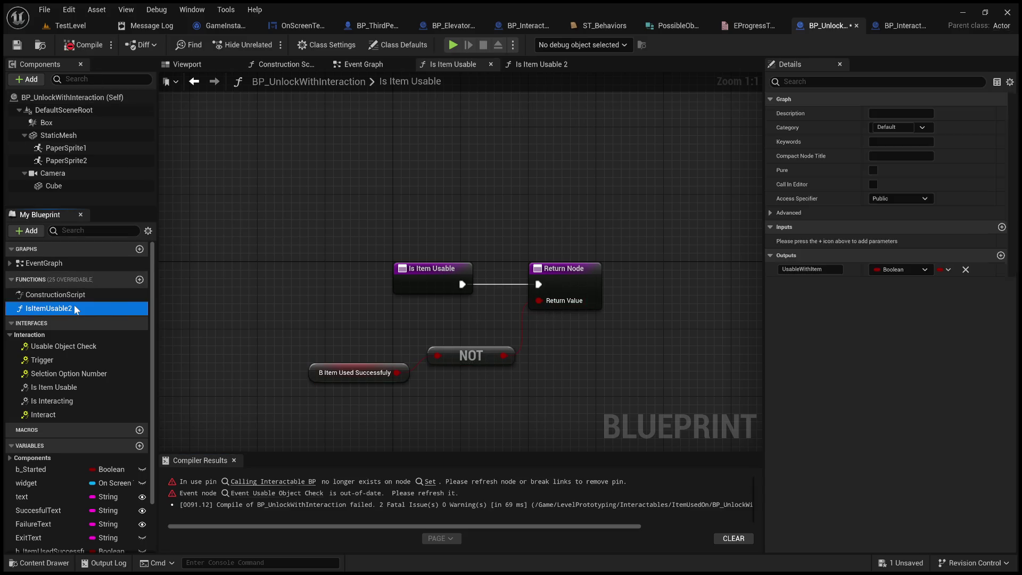
pyautogui.press('Delete')
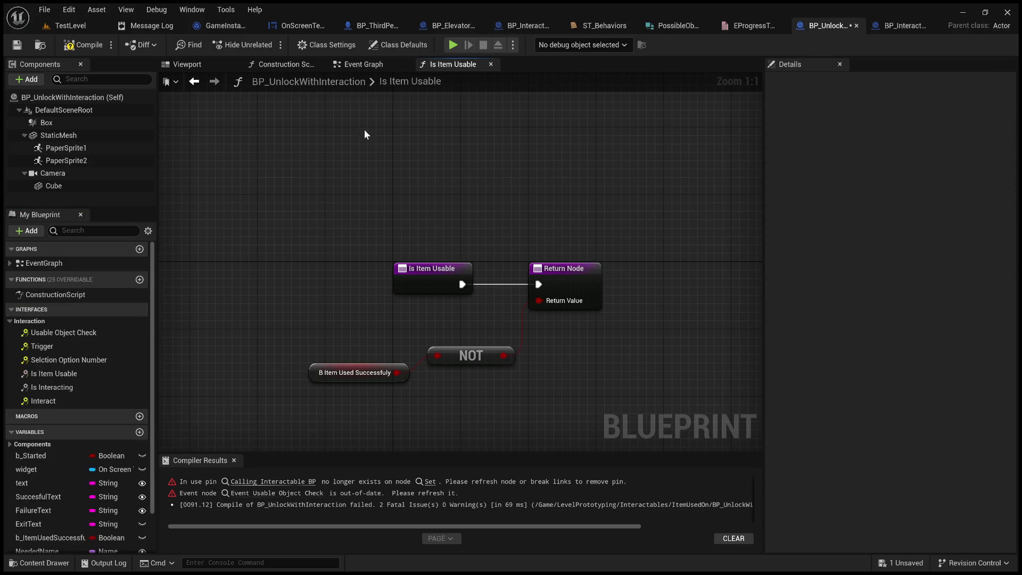
pyautogui.click(369, 65)
pyautogui.click(83, 45)
pyautogui.moveTo(243, 178); pyautogui.dragTo(572, 178)
pyautogui.moveTo(361, 295)
pyautogui.mouseDown()
pyautogui.moveTo(341, 326)
pyautogui.moveTo(480, 291)
pyautogui.moveTo(472, 254)
pyautogui.mouseUp()
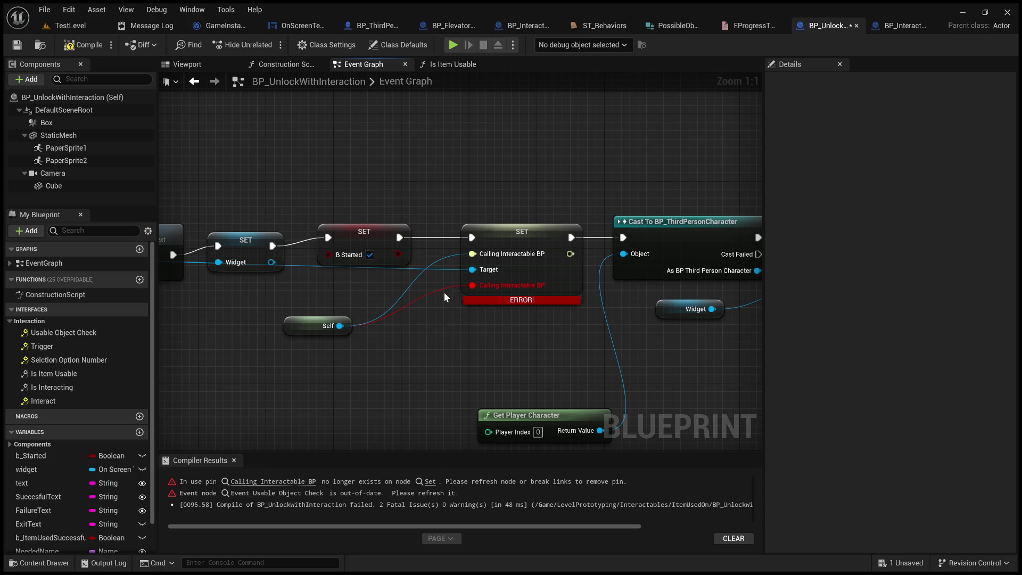
# Refresh the SET node to drop its dead Calling Interactable BP pin, then recompile.
pyautogui.keyDown('alt'); pyautogui.click(445, 287); pyautogui.keyUp('alt')
pyautogui.click(69, 47)
pyautogui.scroll(-5, 462, 186)
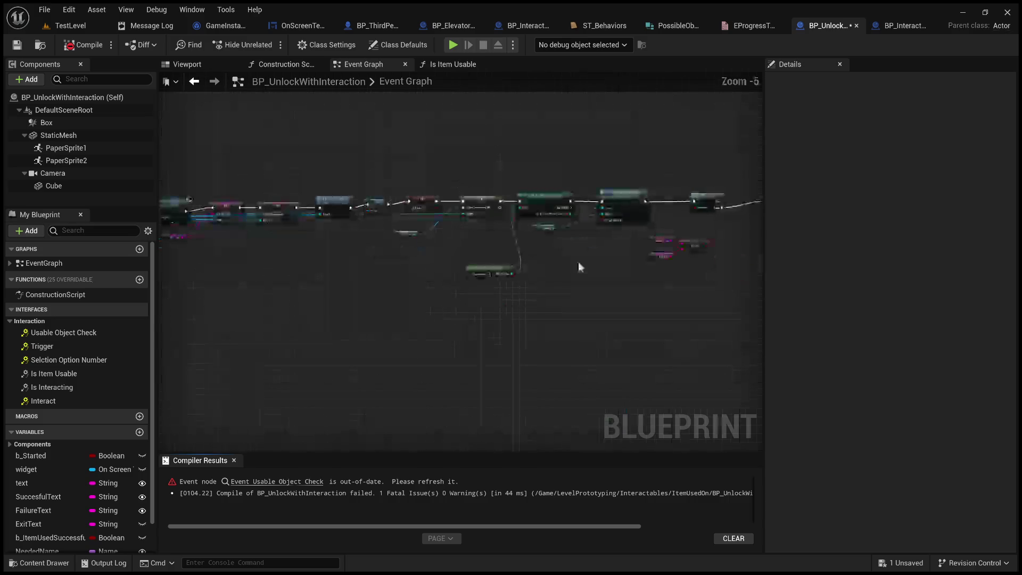
# Add the interface's Event Usable Object Check, placed above the outdated one.
pyautogui.click(294, 481)
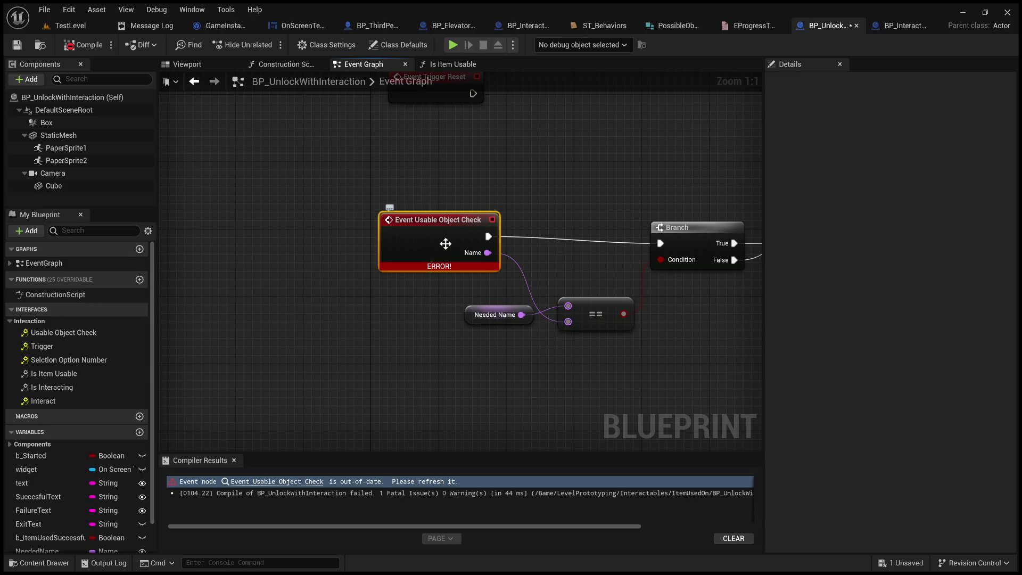
pyautogui.doubleClick(88, 330)
pyautogui.scroll(-1, 509, 330)
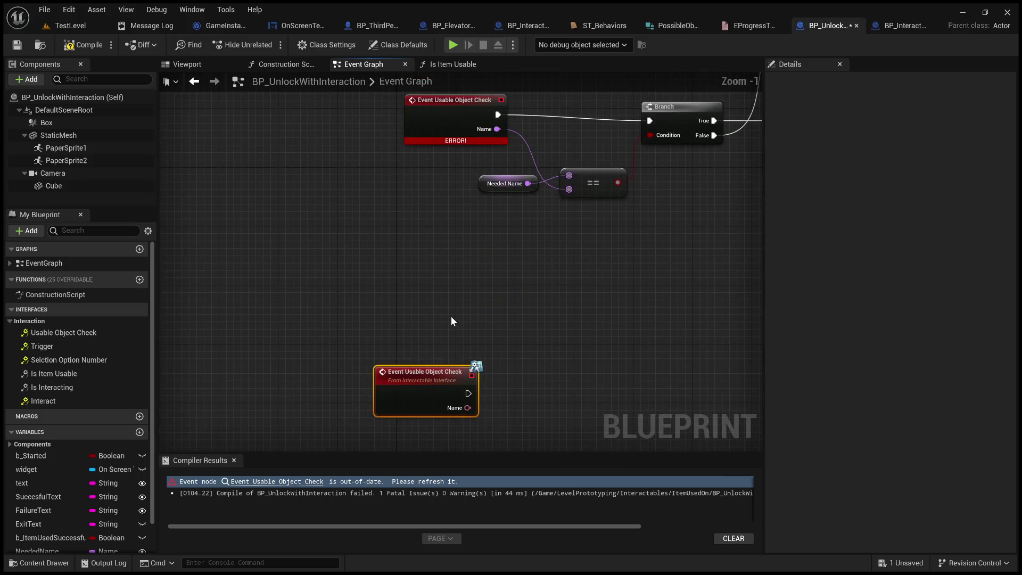
pyautogui.moveTo(437, 432); pyautogui.dragTo(467, 104)
pyautogui.moveTo(454, 245)
pyautogui.mouseDown()
pyautogui.moveTo(531, 353)
pyautogui.moveTo(510, 381)
pyautogui.mouseUp()
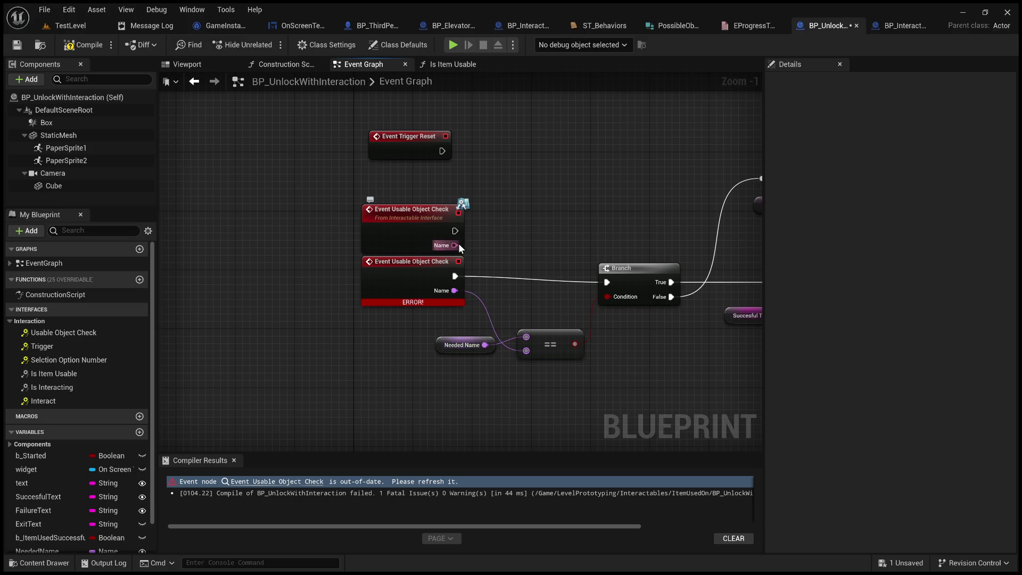
pyautogui.moveTo(458, 244); pyautogui.dragTo(502, 254)
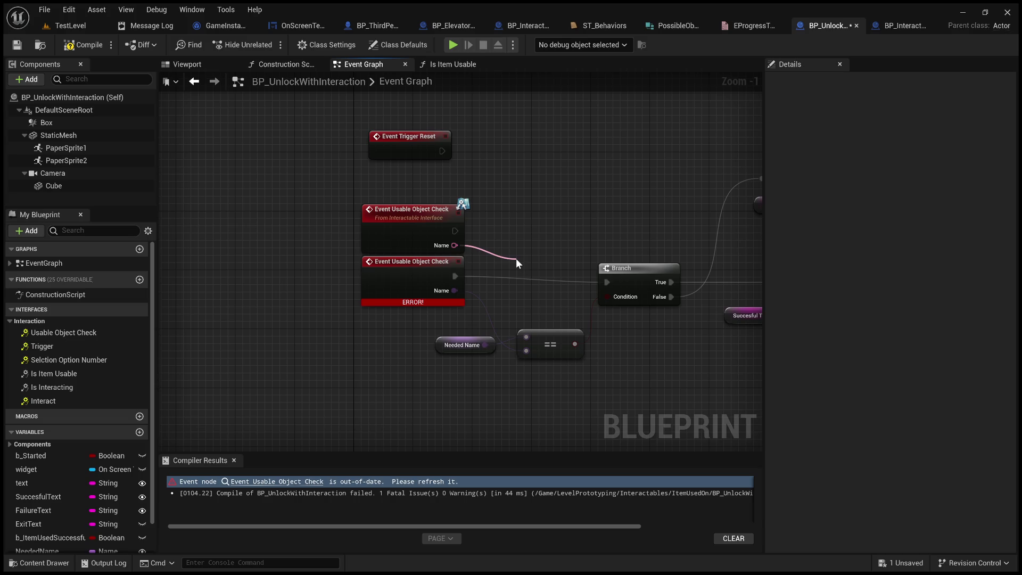
# Add an equality node fed by the new event's Name and delete the unused extra equality nodes.
pyautogui.click(554, 311)
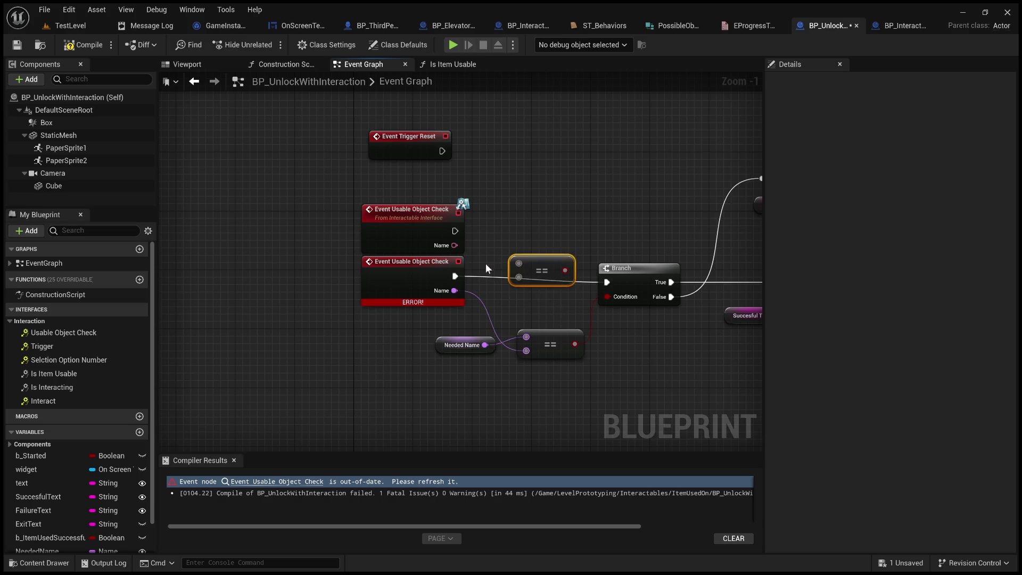
pyautogui.moveTo(490, 261)
pyautogui.mouseDown()
pyautogui.moveTo(516, 264)
pyautogui.moveTo(519, 223)
pyautogui.mouseUp()
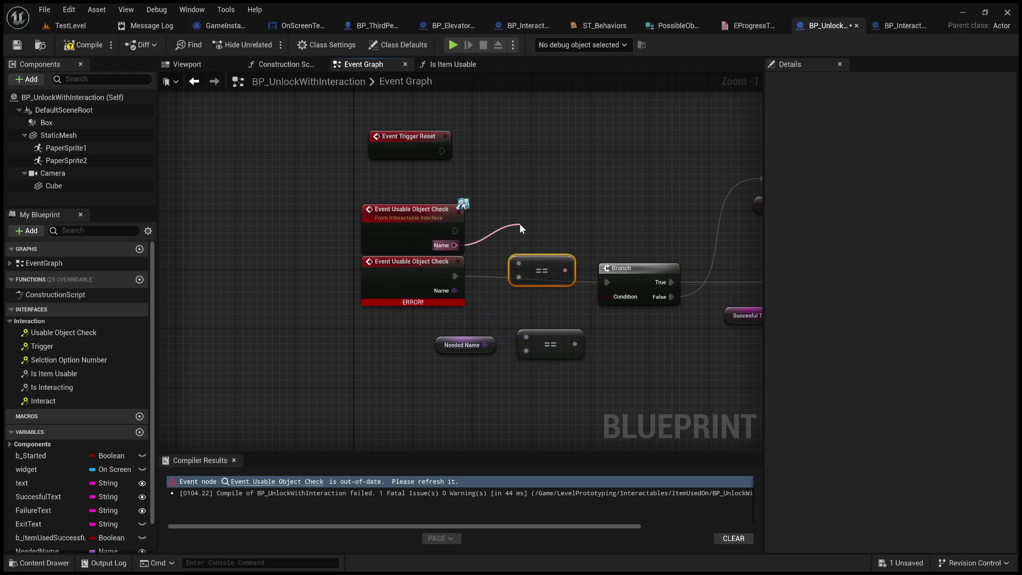
pyautogui.hotkey('ctrl', 'd')
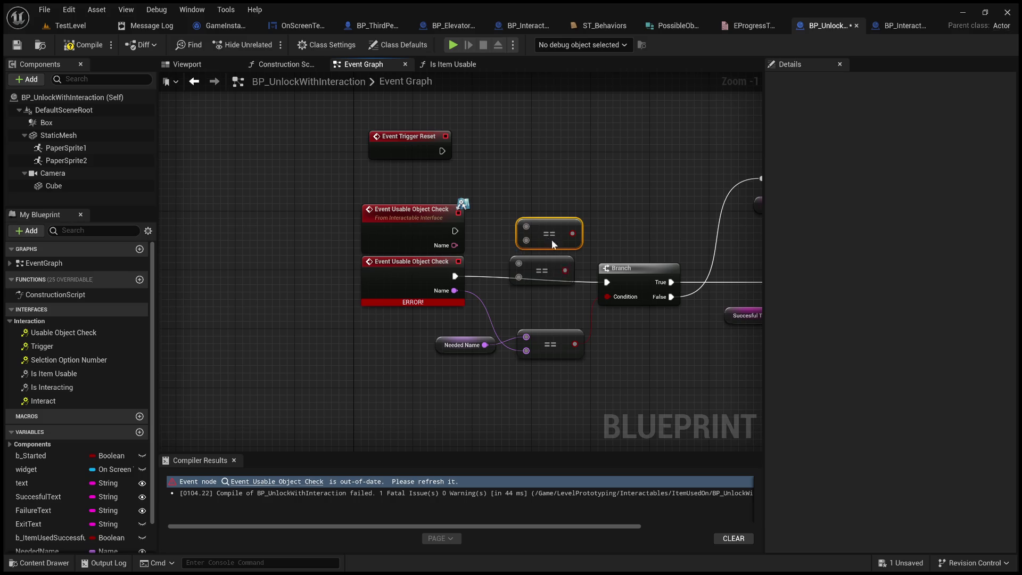
pyautogui.press('Delete')
pyautogui.click(549, 266)
pyautogui.press('Delete')
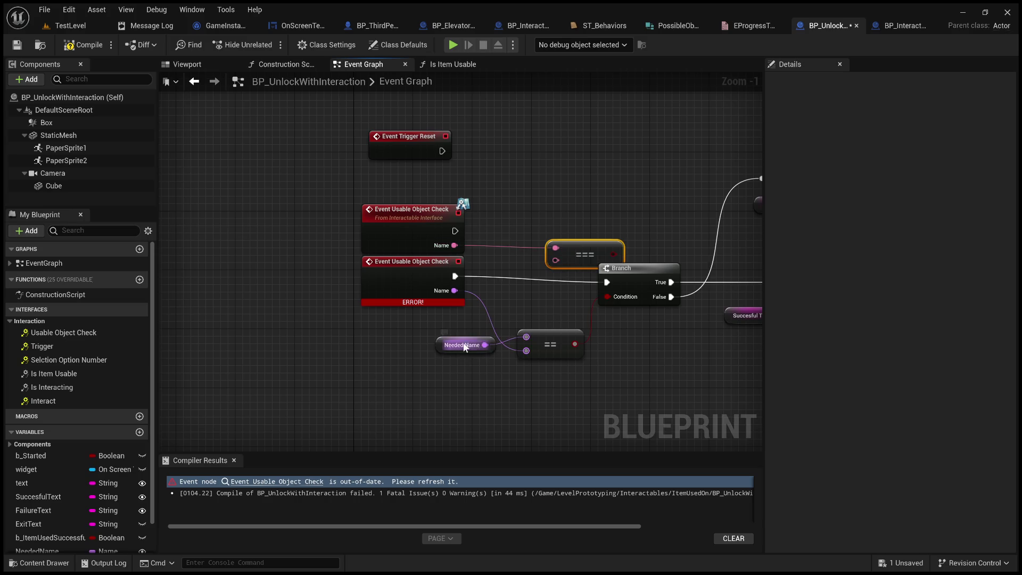
# Delete the old == comparison node and recompile to check the remaining errors.
pyautogui.scroll(-2, 40, 513)
pyautogui.click(46, 516)
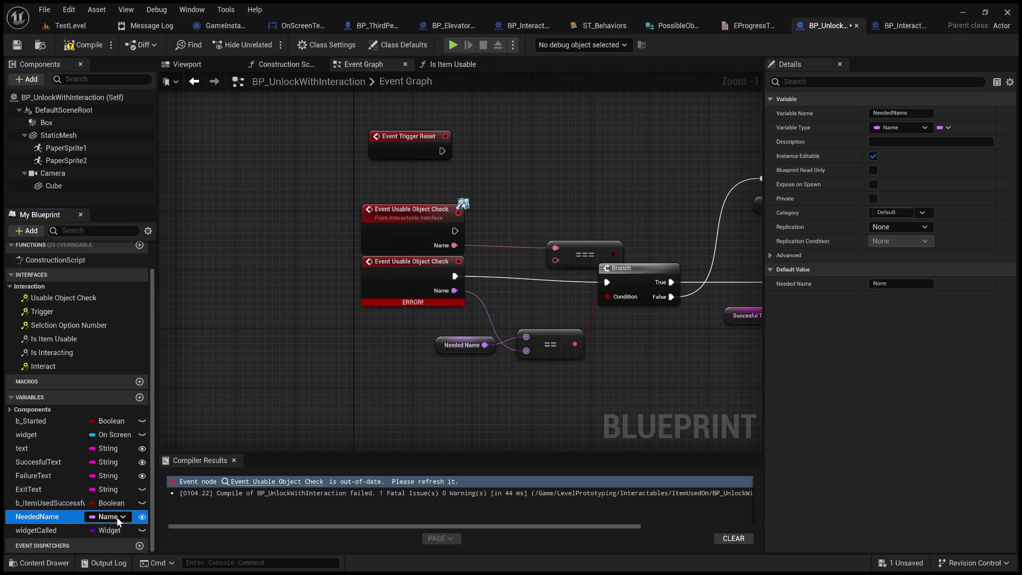
pyautogui.scroll(-2, 596, 387)
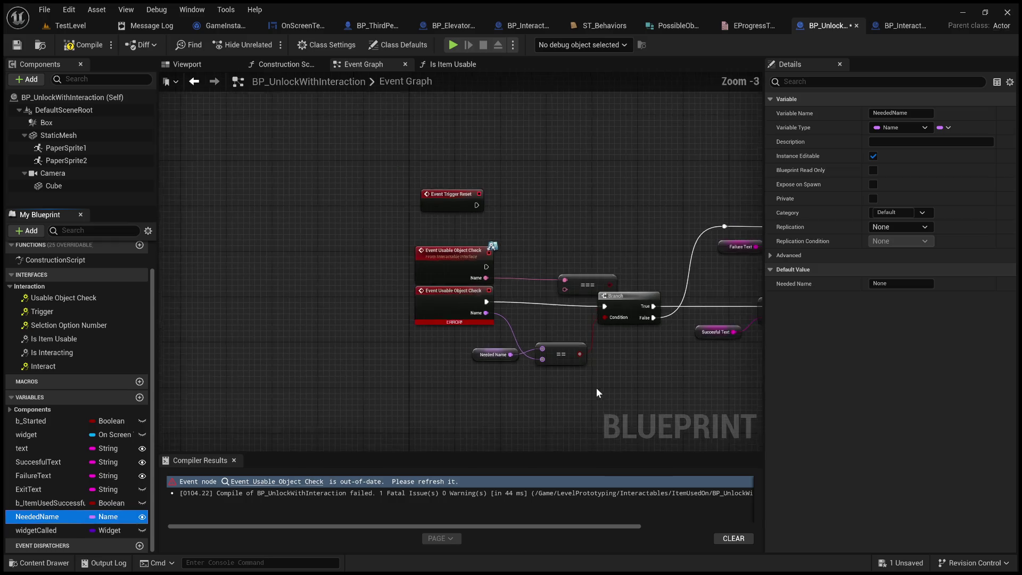
pyautogui.moveTo(596, 387); pyautogui.dragTo(247, 354)
pyautogui.moveTo(492, 360)
pyautogui.mouseDown()
pyautogui.moveTo(138, 357)
pyautogui.moveTo(532, 335)
pyautogui.mouseUp()
pyautogui.moveTo(319, 256); pyautogui.dragTo(598, 276)
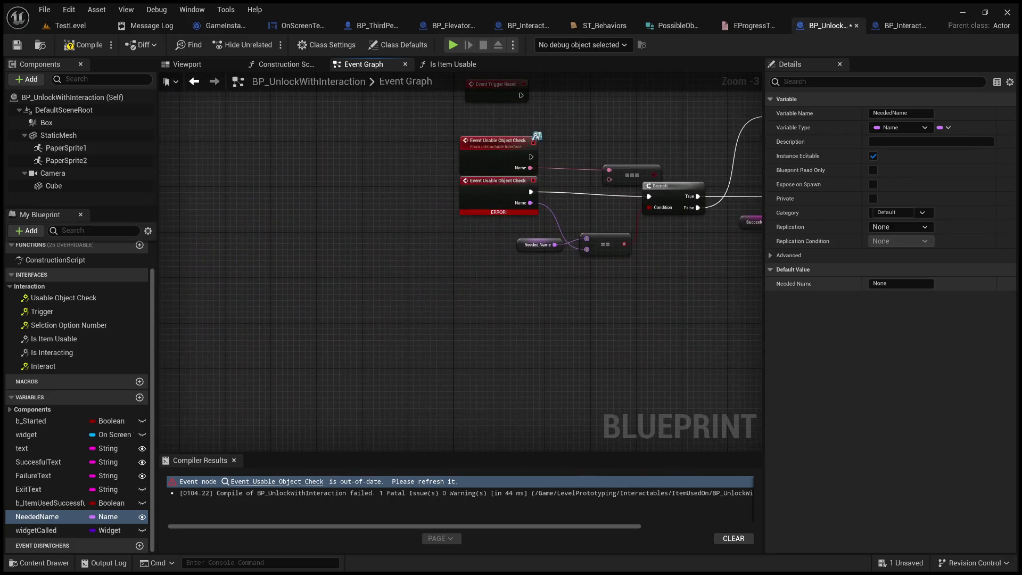
pyautogui.click(605, 244)
pyautogui.press('Delete')
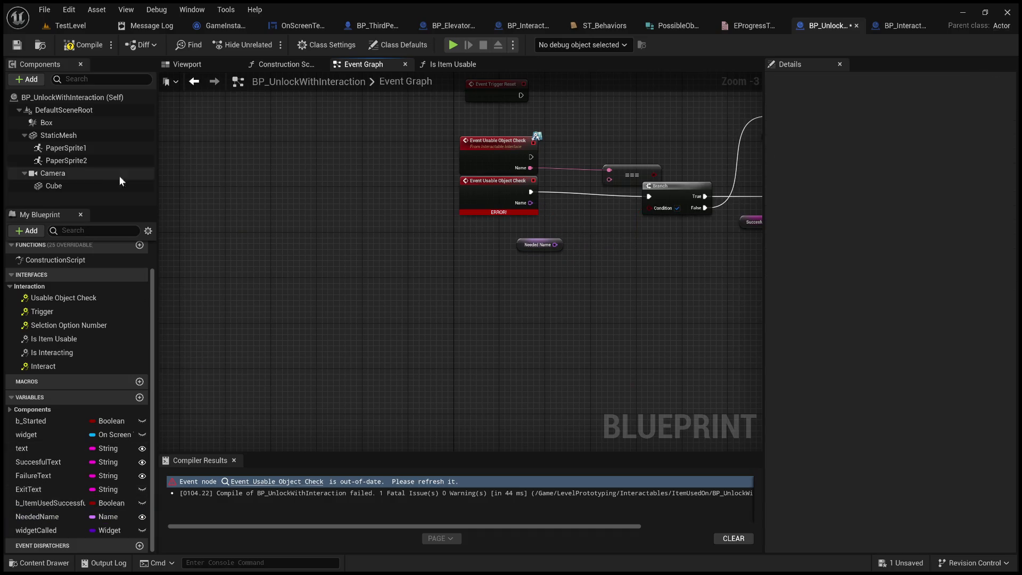
pyautogui.click(79, 46)
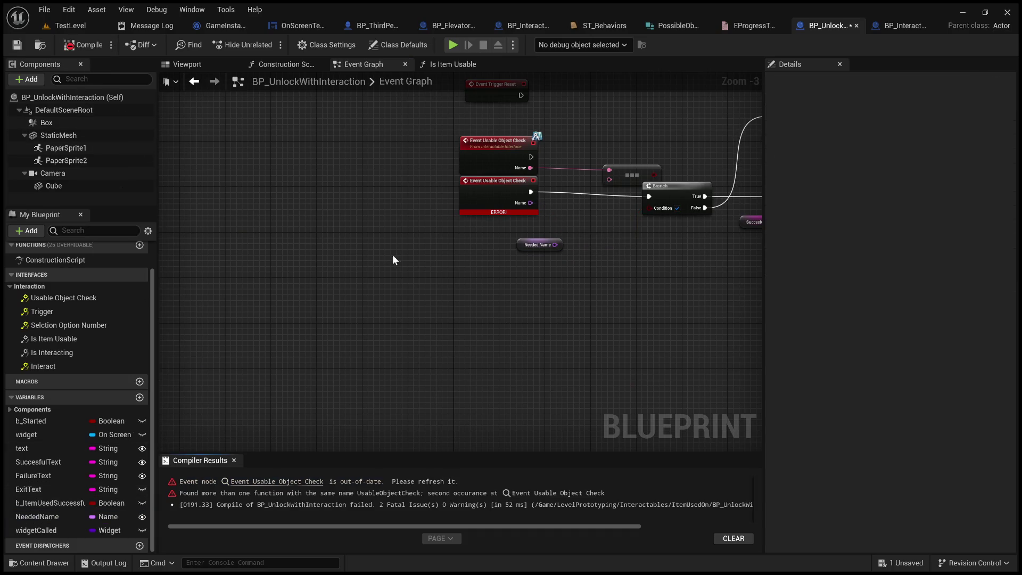
# Find NeededName's references, delete its old getter node, and recompile.
pyautogui.click(72, 516)
pyautogui.hotkey('alt', 'shift', 'f')
pyautogui.click(251, 505)
pyautogui.click(457, 261)
pyautogui.press('Delete')
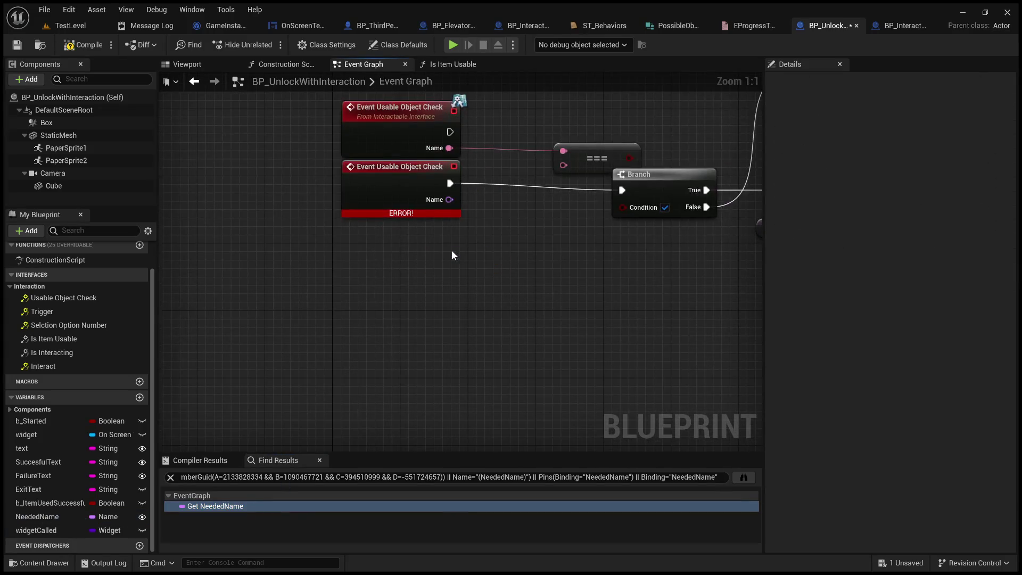
pyautogui.click(77, 44)
pyautogui.moveTo(326, 227); pyautogui.dragTo(301, 351)
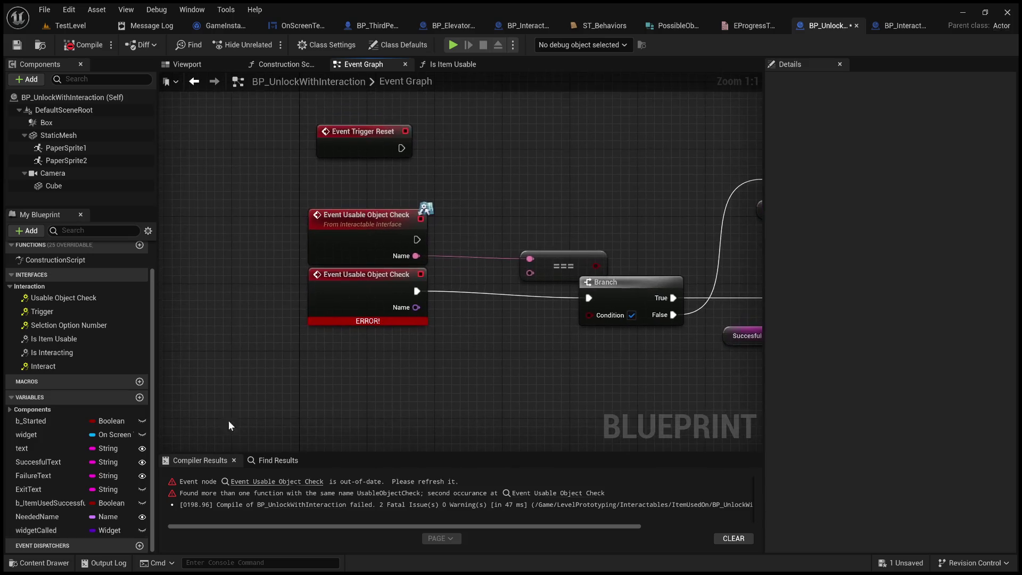
# Change NeededName's variable type to Text and place a Needed Name getter below the event.
pyautogui.click(103, 517)
pyautogui.click(102, 517)
pyautogui.click(120, 383)
pyautogui.moveTo(437, 327); pyautogui.dragTo(368, 311)
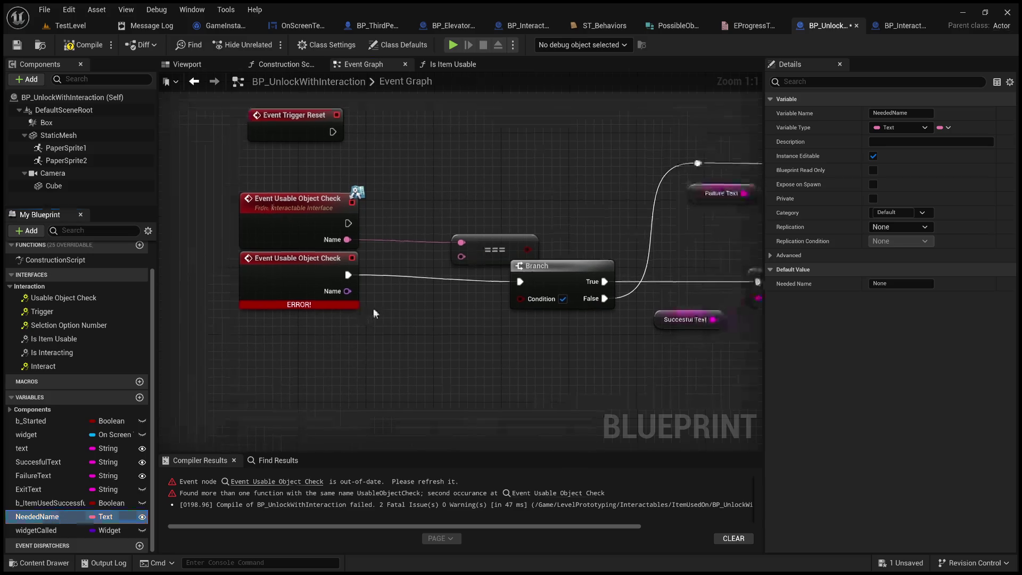
pyautogui.moveTo(37, 518)
pyautogui.mouseDown()
pyautogui.moveTo(340, 321)
pyautogui.moveTo(283, 381)
pyautogui.moveTo(388, 335)
pyautogui.moveTo(461, 257)
pyautogui.moveTo(448, 264)
pyautogui.moveTo(534, 302)
pyautogui.mouseUp()
# Delete the duplicate ERROR event, wire the new event into Branch, then compile and save.
pyautogui.click(320, 264)
pyautogui.press('Delete')
pyautogui.moveTo(444, 254); pyautogui.dragTo(409, 330)
pyautogui.moveTo(348, 223)
pyautogui.mouseDown()
pyautogui.moveTo(520, 281)
pyautogui.moveTo(344, 242)
pyautogui.moveTo(341, 284)
pyautogui.mouseUp()
pyautogui.click(92, 48)
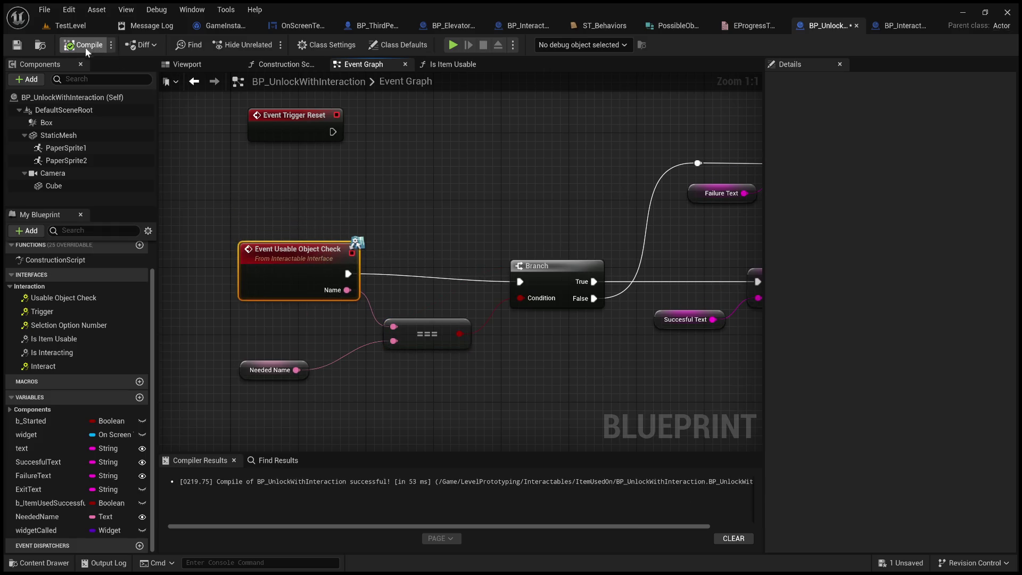
pyautogui.click(21, 47)
# Nudge the Event Usable Object Check and === nodes into neater positions.
pyautogui.moveTo(319, 249); pyautogui.dragTo(324, 258)
pyautogui.click(320, 189)
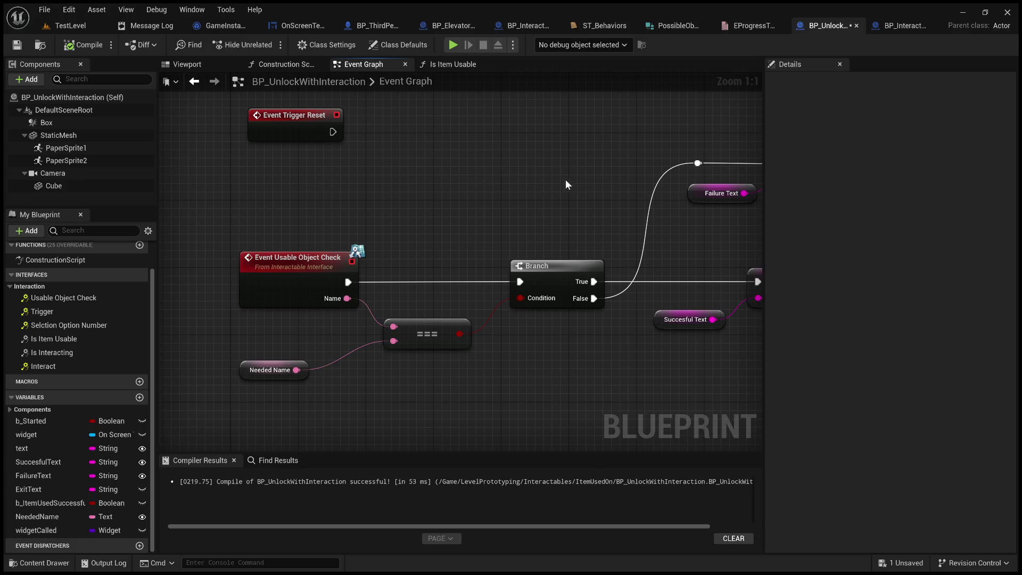
pyautogui.moveTo(394, 163)
pyautogui.mouseDown()
pyautogui.moveTo(472, 266)
pyautogui.moveTo(473, 299)
pyautogui.moveTo(474, 289)
pyautogui.mouseUp()
pyautogui.moveTo(438, 319); pyautogui.dragTo(457, 320)
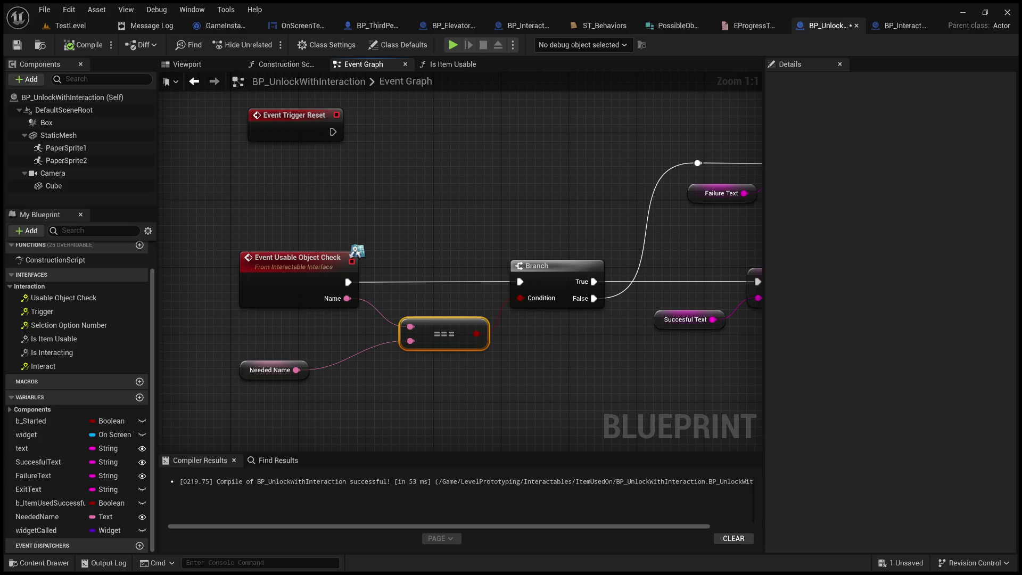
pyautogui.scroll(6, 646, 289)
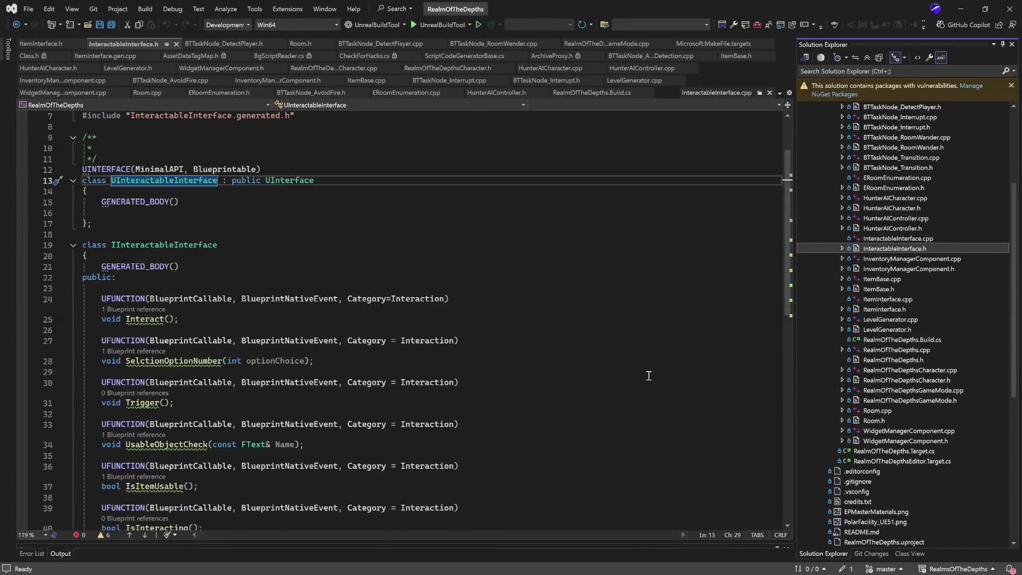
# Open BTTaskNode_AudioDetection.cpp and scroll through its code.
pyautogui.scroll(5, 854, 320)
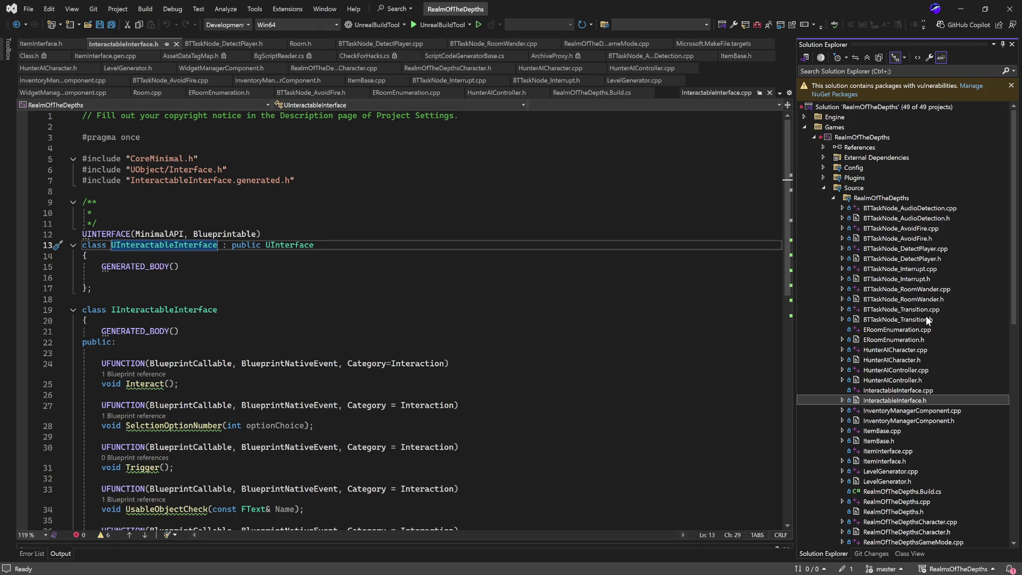
pyautogui.doubleClick(913, 209)
pyautogui.scroll(-15, 508, 299)
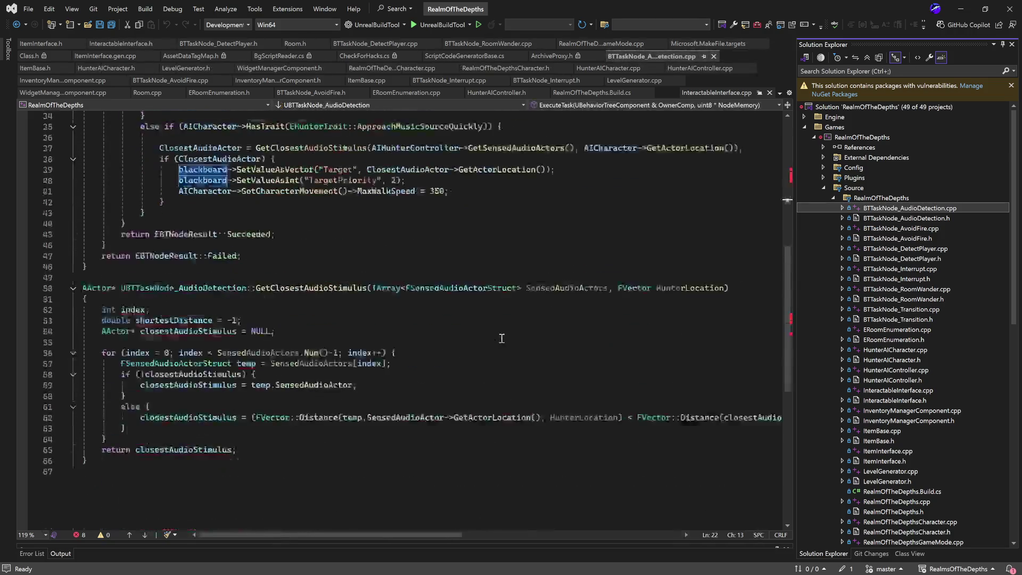
pyautogui.scroll(8, 502, 339)
pyautogui.scroll(8, 502, 338)
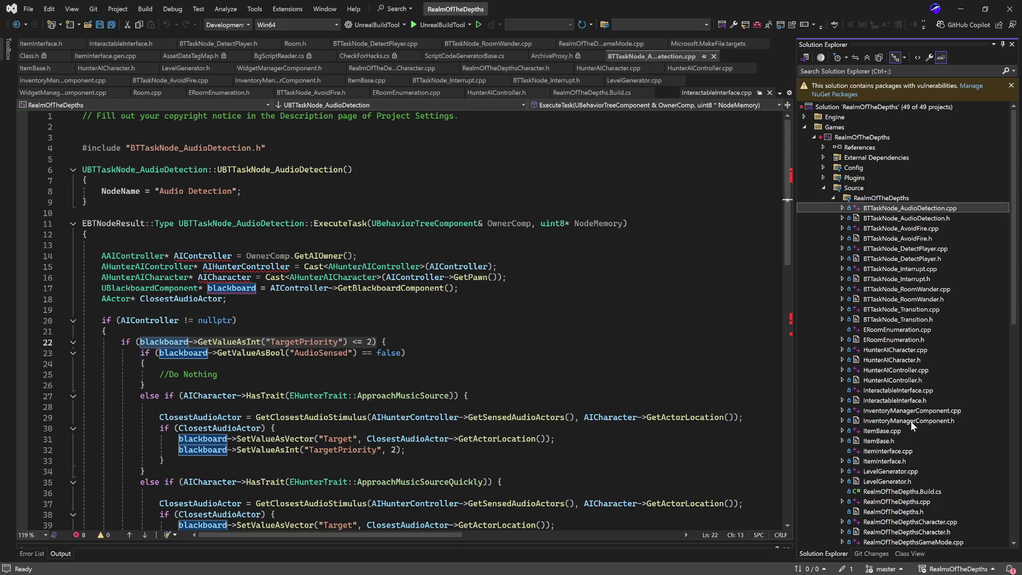
pyautogui.scroll(-4, 923, 424)
# Review RealmOfTheDepthsCharacter.cpp, then minimize Visual Studio.
pyautogui.doubleClick(920, 400)
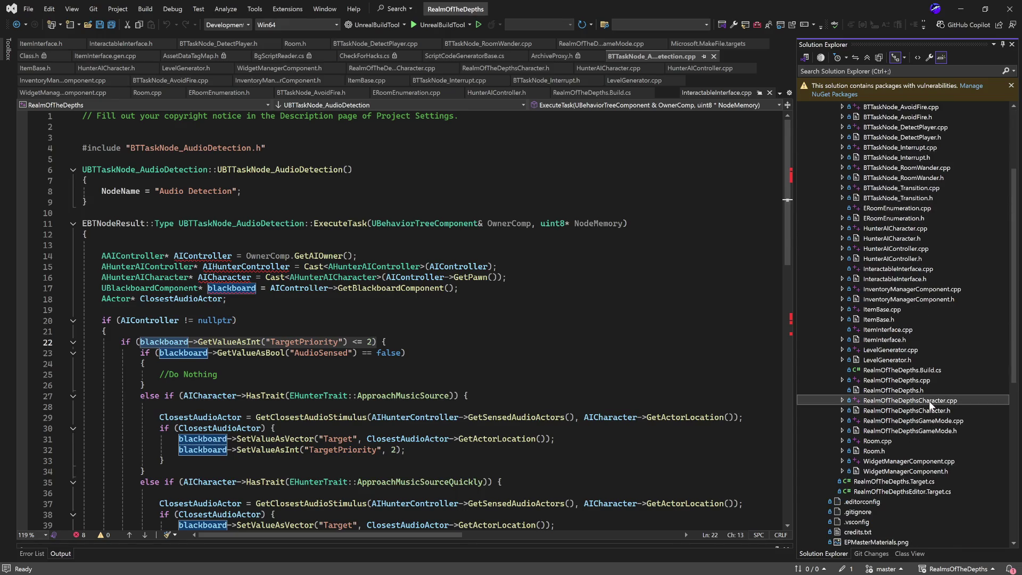
pyautogui.scroll(-8, 448, 351)
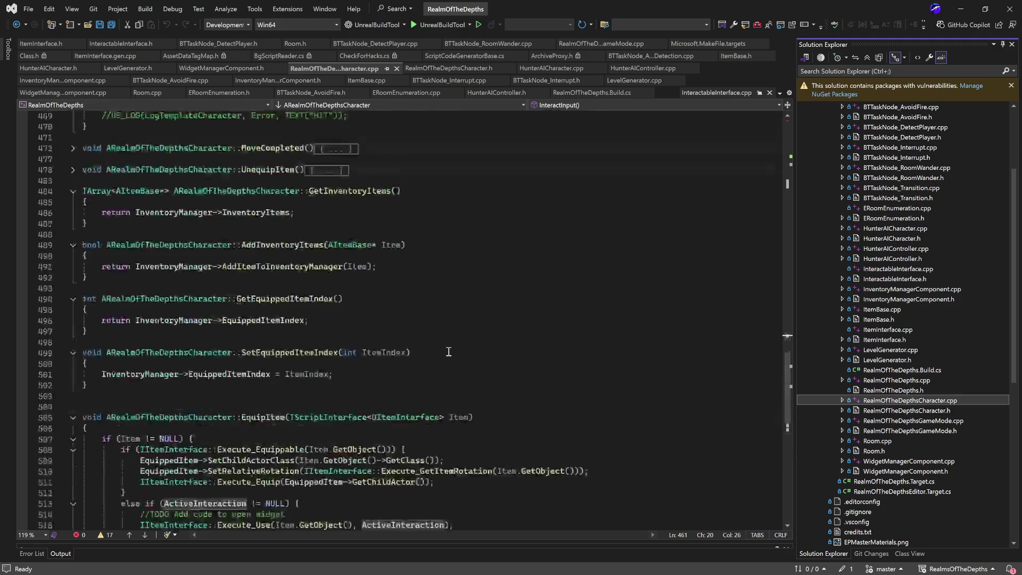
pyautogui.scroll(10, 449, 351)
pyautogui.scroll(11, 449, 351)
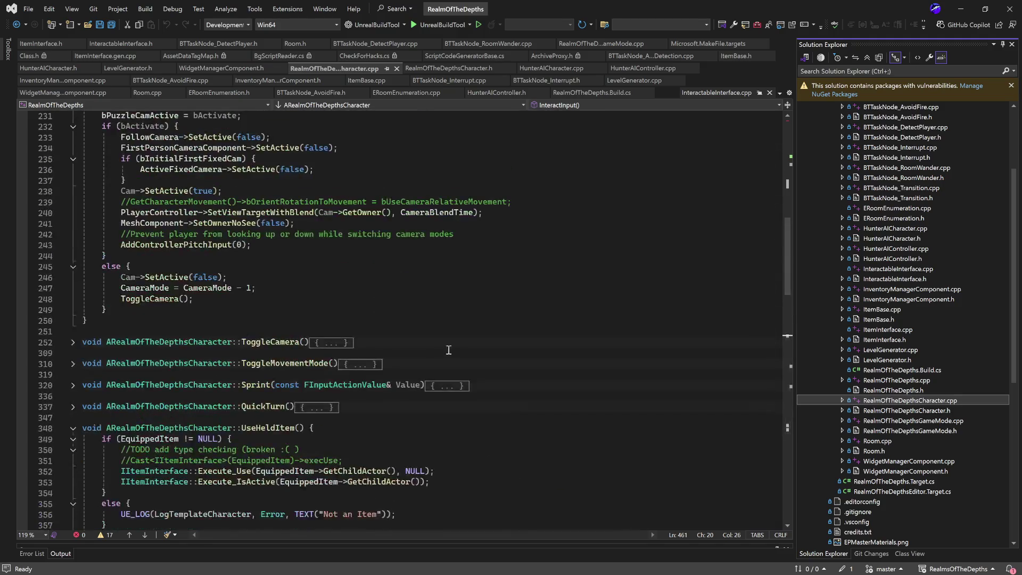
pyautogui.click(961, 13)
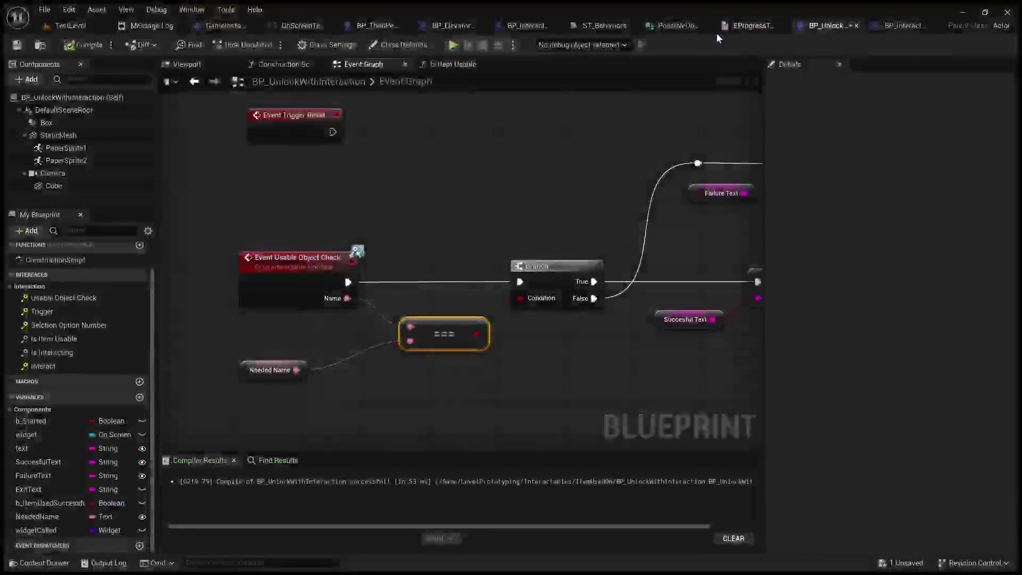
pyautogui.click(373, 26)
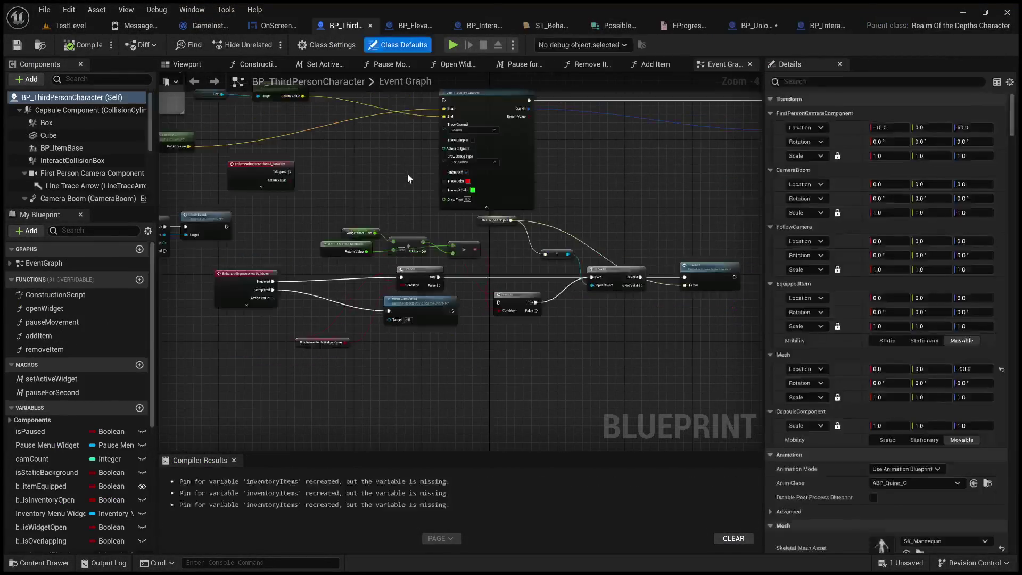
pyautogui.scroll(-5, 407, 173)
pyautogui.moveTo(297, 387); pyautogui.dragTo(351, 518)
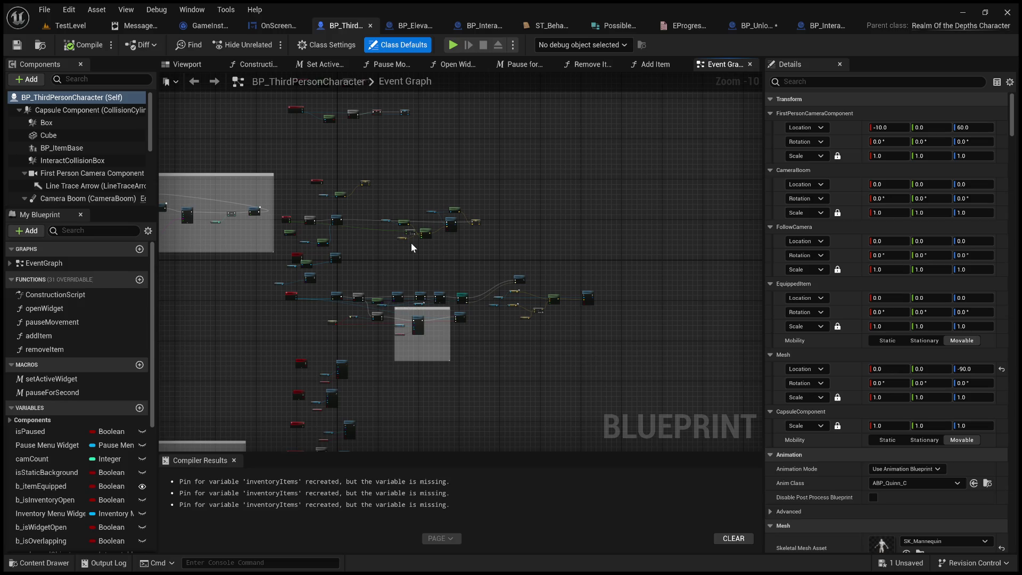
pyautogui.moveTo(390, 264); pyautogui.dragTo(448, 268)
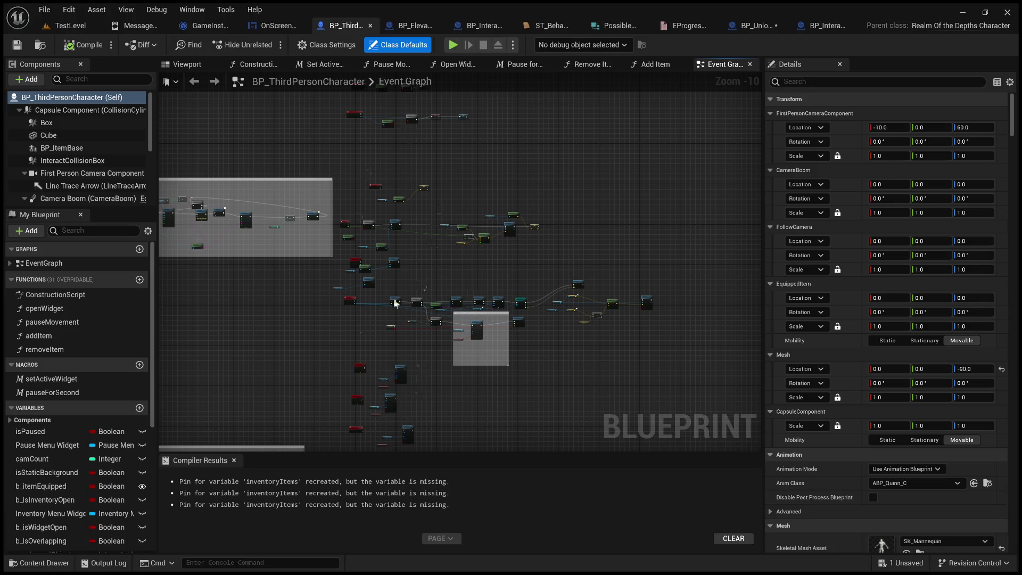
pyautogui.scroll(-2, 387, 326)
pyautogui.moveTo(388, 327)
pyautogui.mouseDown()
pyautogui.moveTo(434, 258)
pyautogui.moveTo(520, 195)
pyautogui.moveTo(482, 222)
pyautogui.moveTo(474, 244)
pyautogui.mouseUp()
pyautogui.scroll(7, 463, 258)
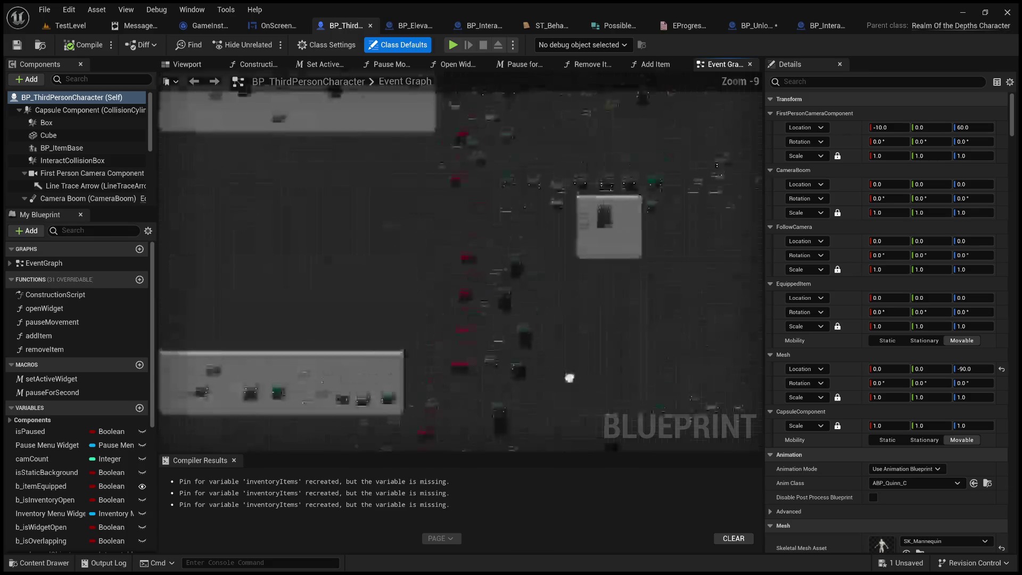
pyautogui.scroll(5, 372, 231)
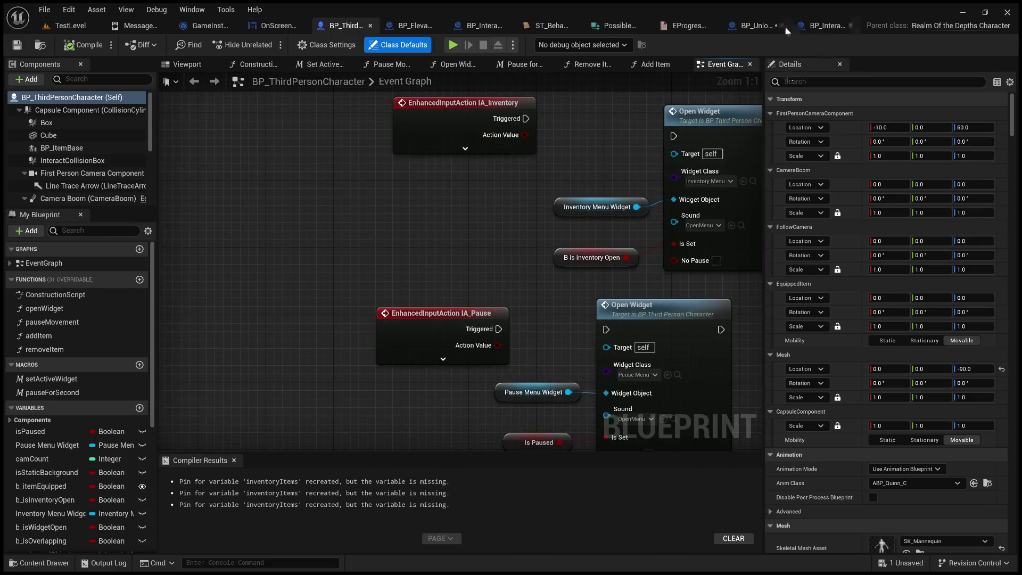
pyautogui.click(759, 26)
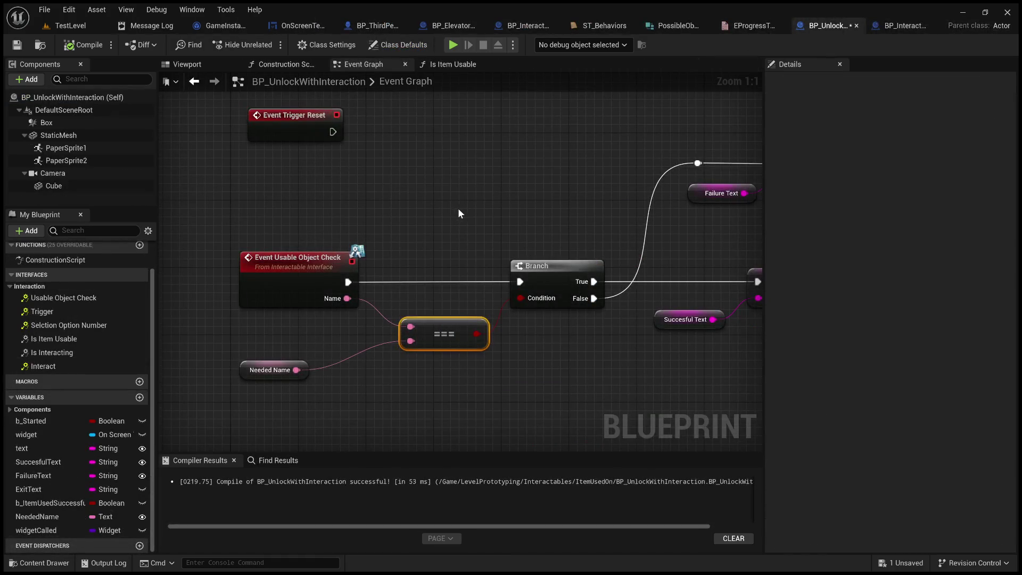
# Save BP_UnlockWithInteraction with Ctrl+S and minimize the Unreal Editor window.
pyautogui.hotkey('ctrl', 's')
pyautogui.click(961, 13)
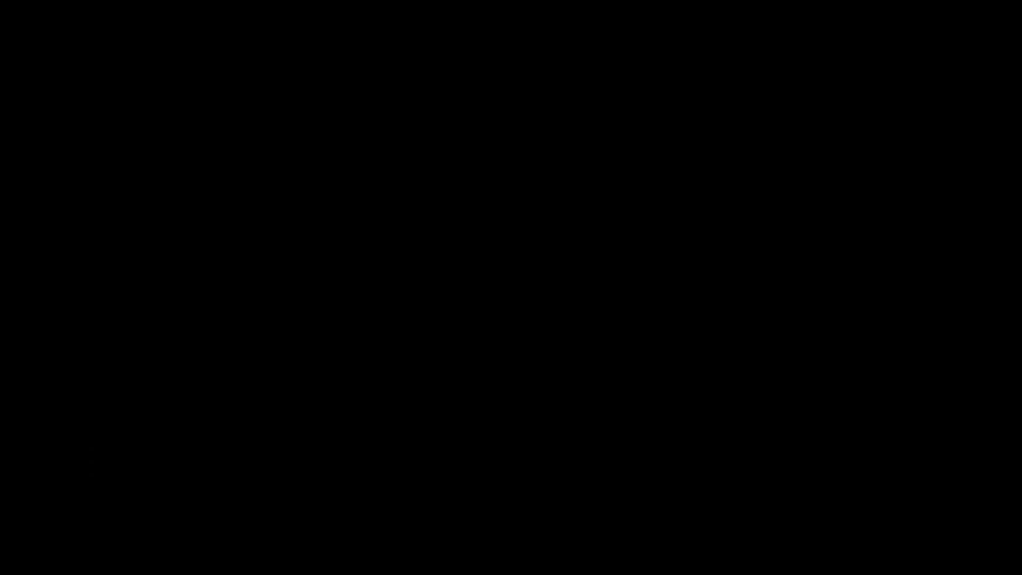
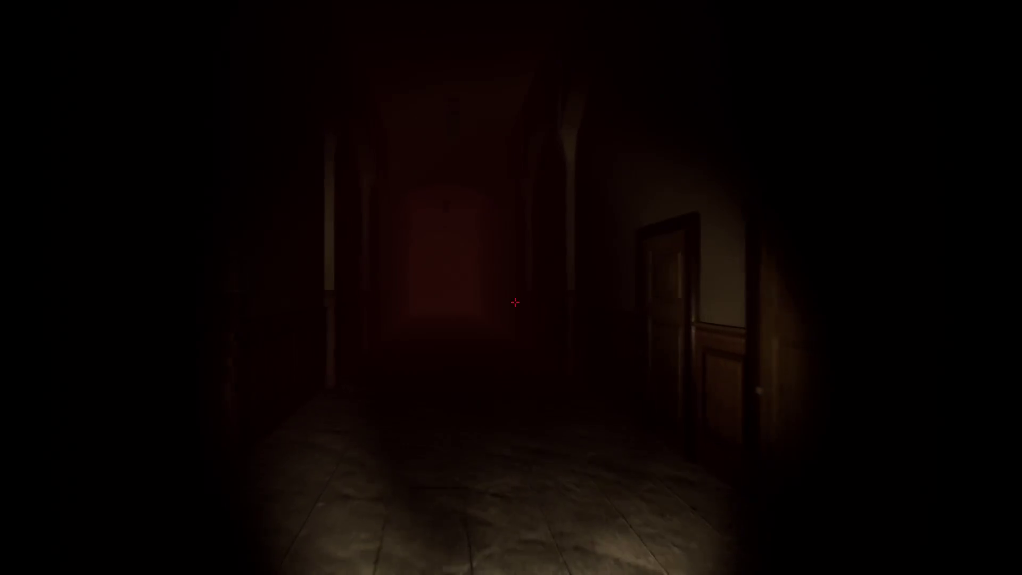
# Walk down the dark corridor past the pillar and open the door at its end.
pyautogui.press('w')
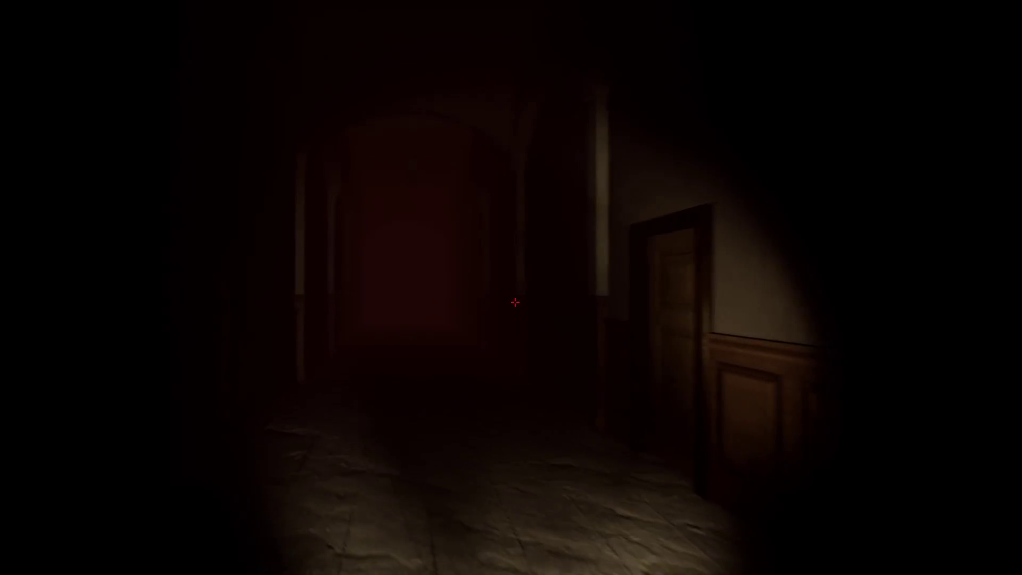
pyautogui.press('w')
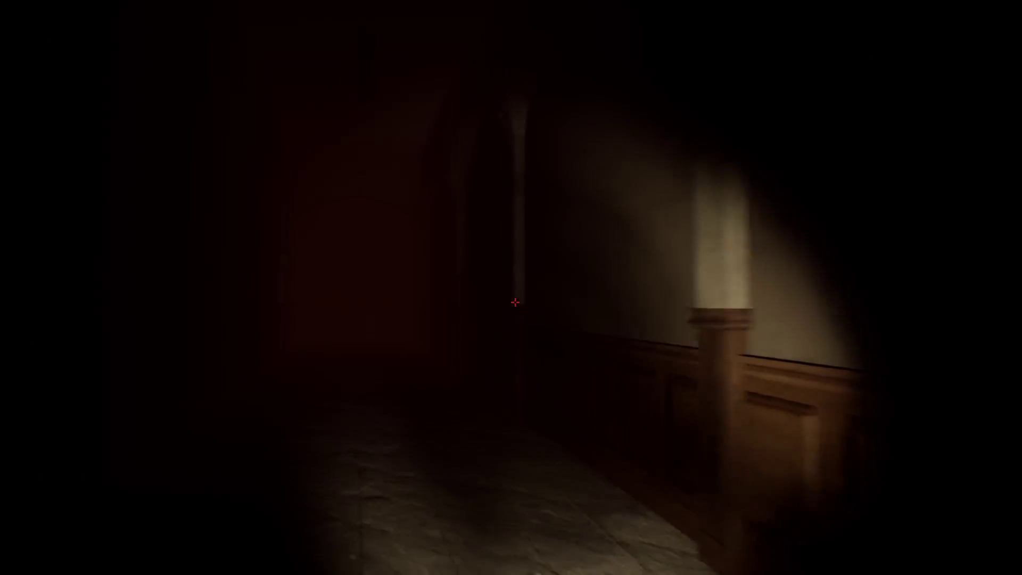
pyautogui.press('w')
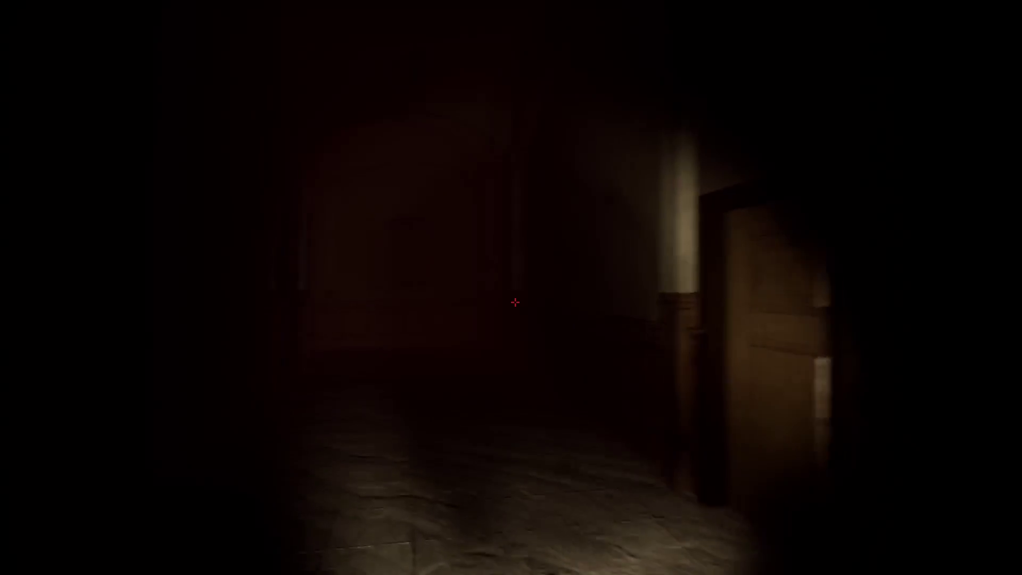
pyautogui.press('w')
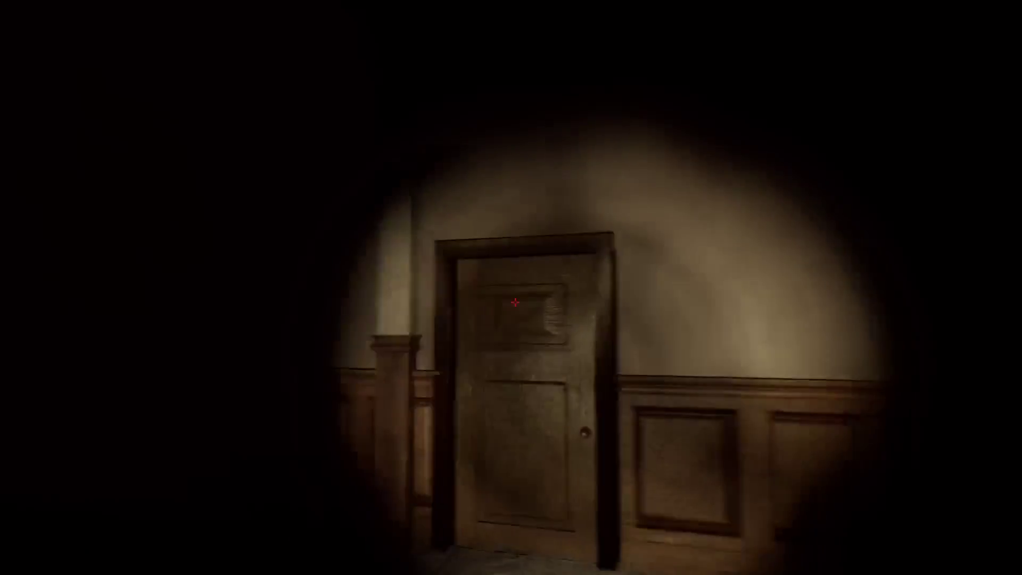
pyautogui.click(514, 302)
# Enter the shelf room, look over the shelves, desks and cabinets, then pause the game.
pyautogui.press('w')
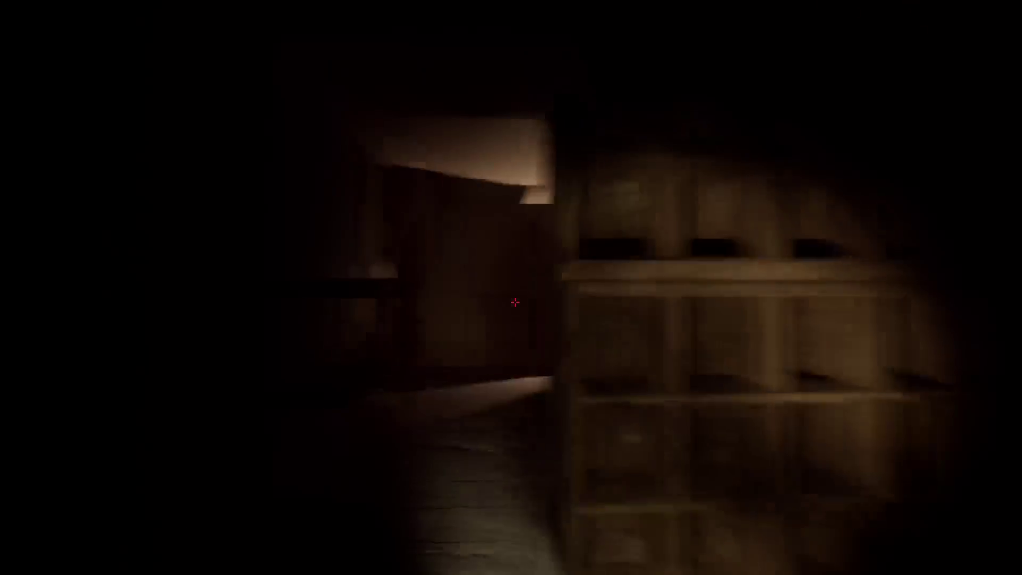
pyautogui.press('w')
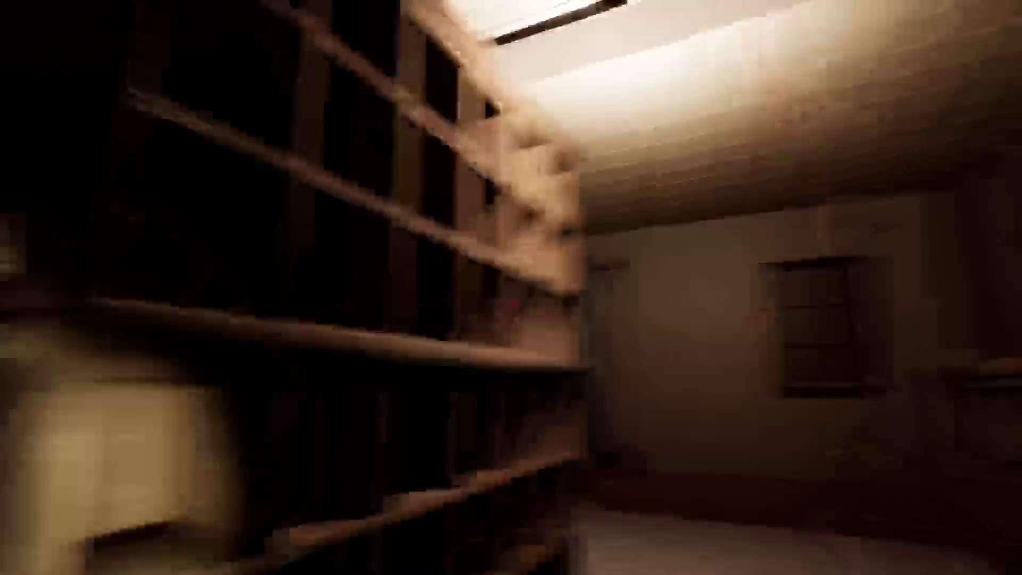
pyautogui.press('w')
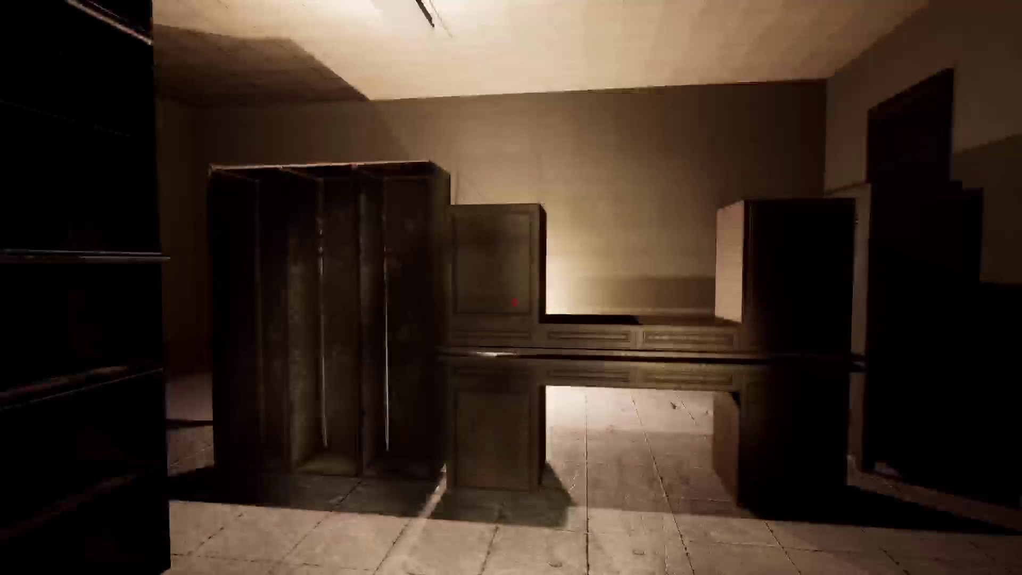
pyautogui.press('Escape')
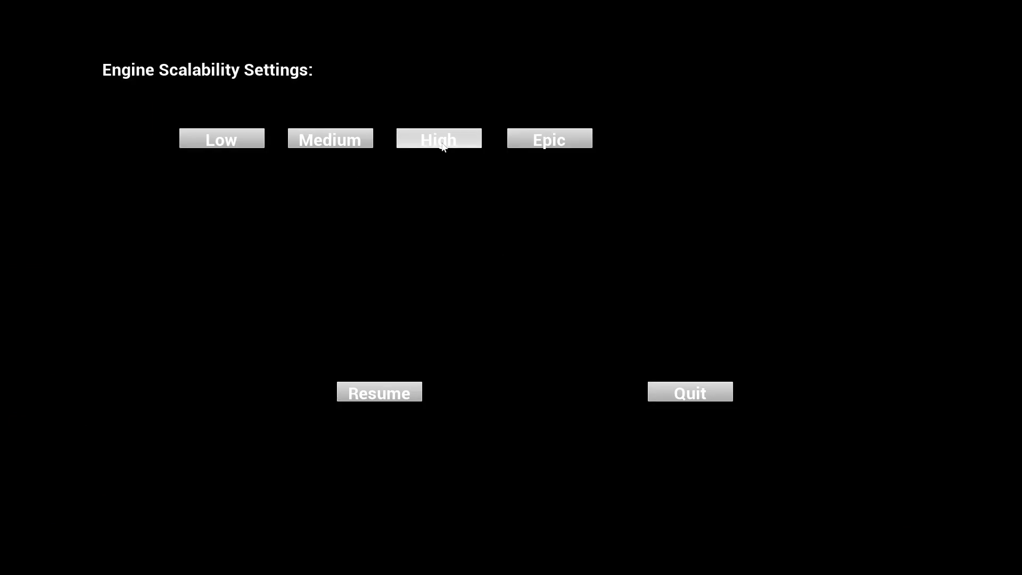
# Resume play and walk past the bulletin board into the locker room.
pyautogui.click(409, 386)
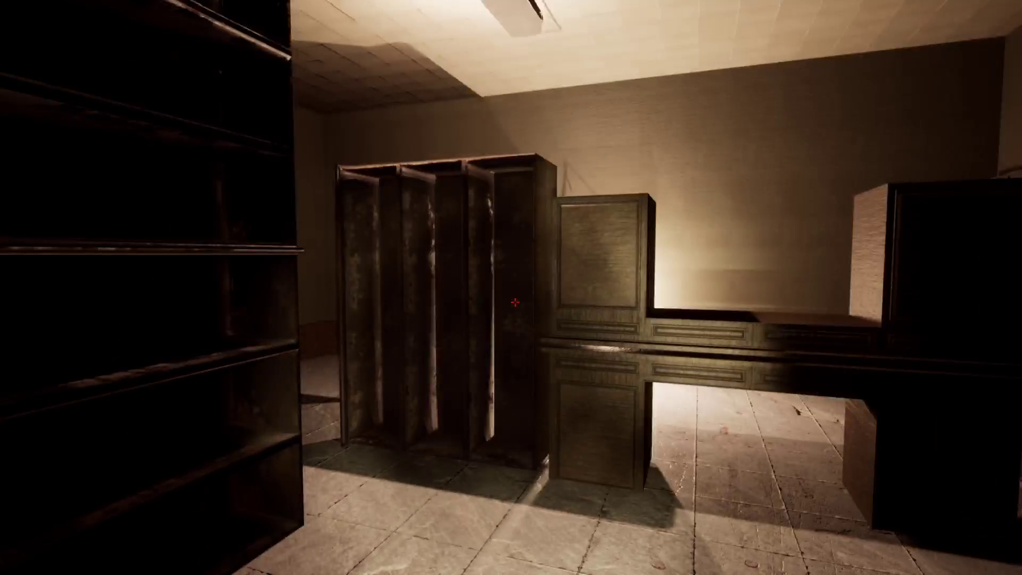
pyautogui.press('Escape')
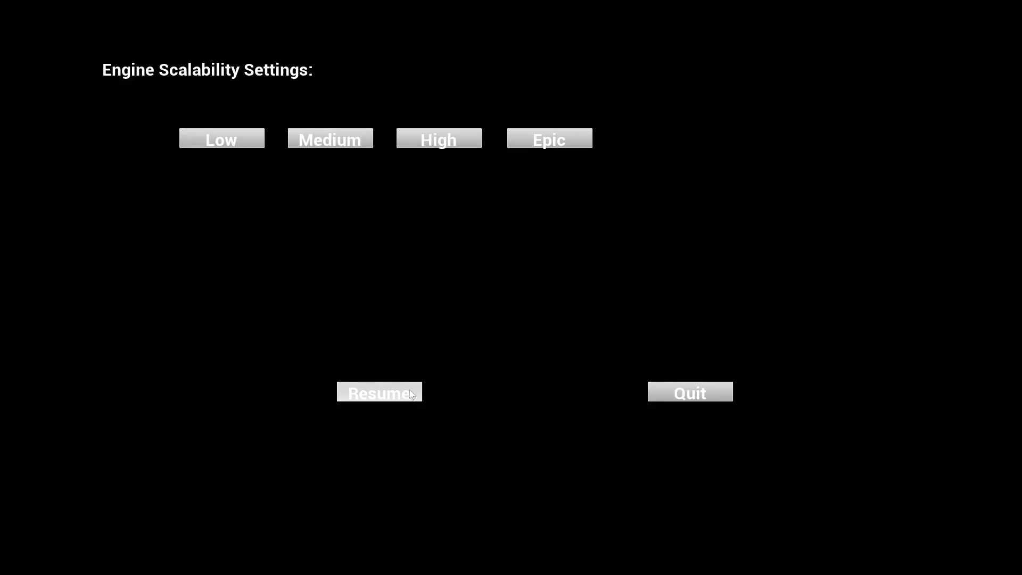
pyautogui.click(378, 393)
pyautogui.press('w')
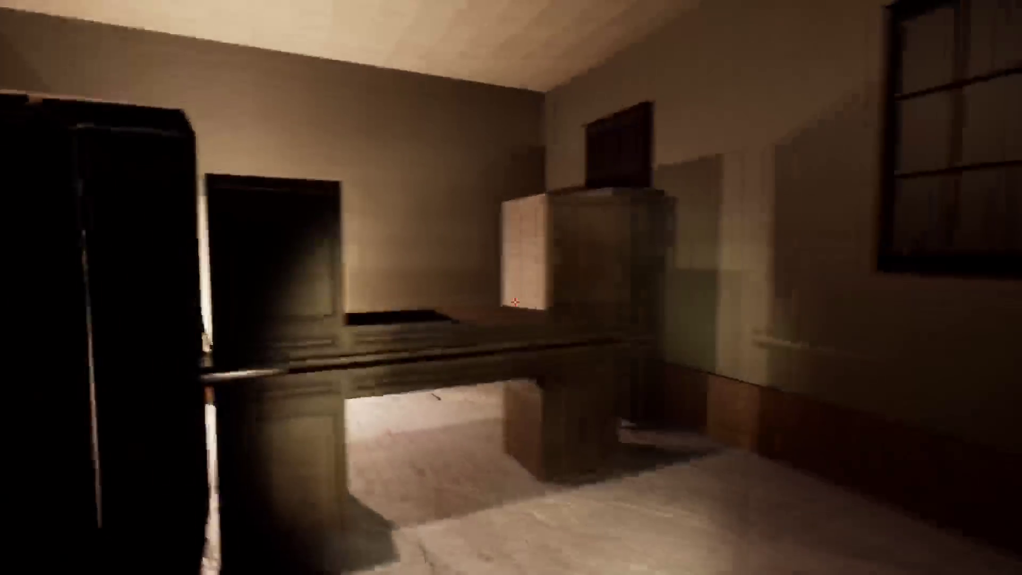
pyautogui.press('w')
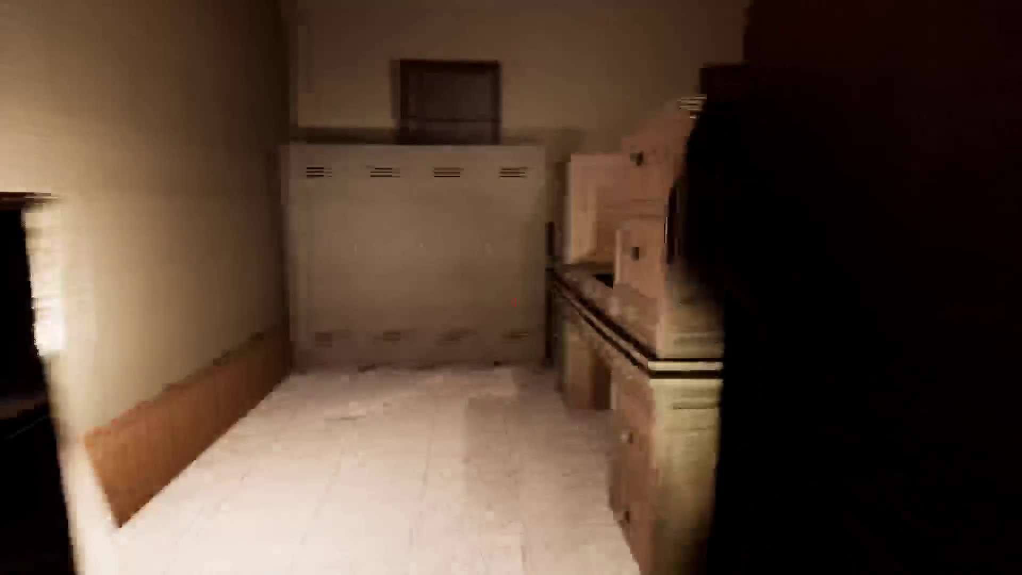
pyautogui.press('s')
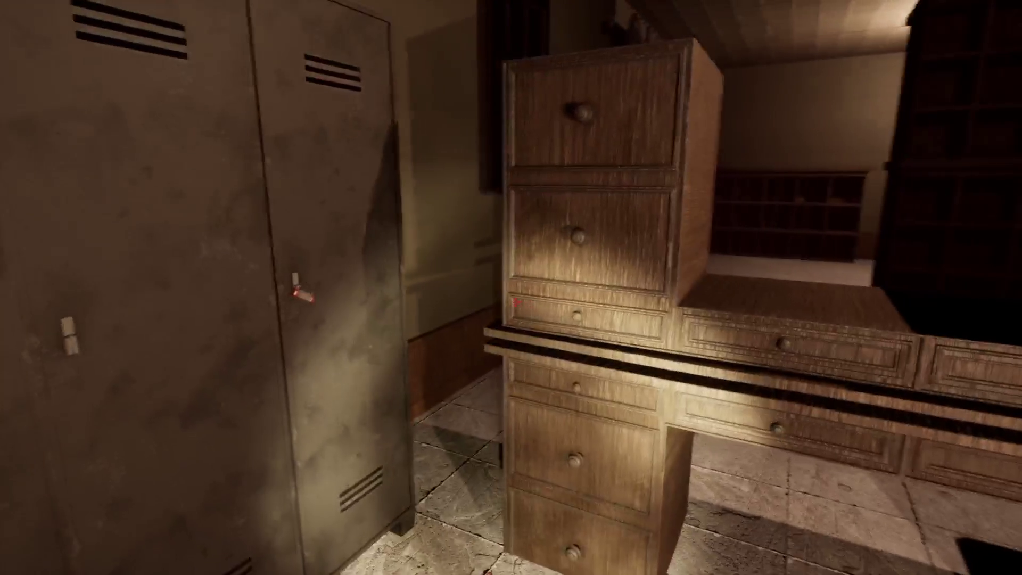
# Pause and resume the game three times, leaving scalability at Low.
pyautogui.press('Escape')
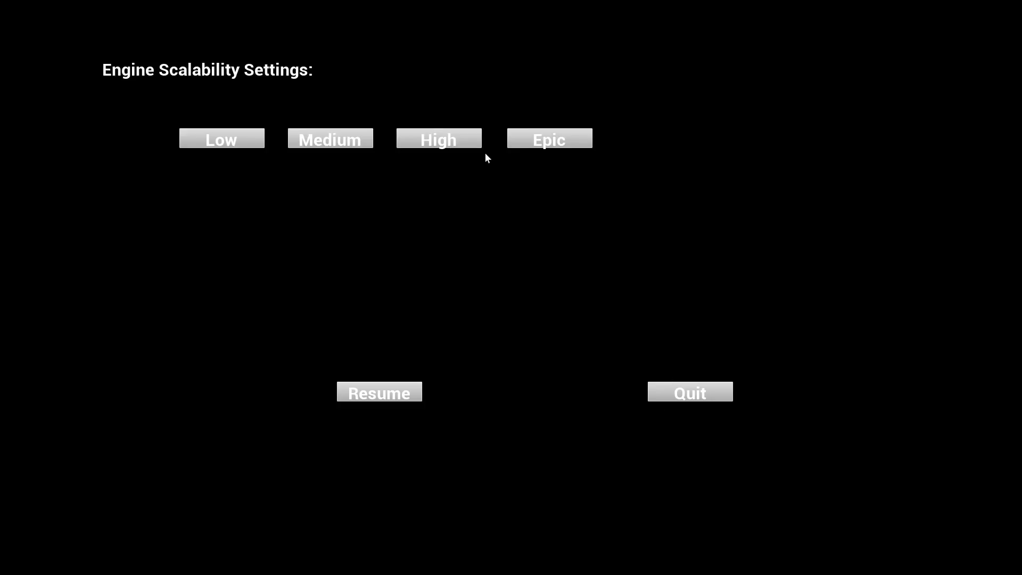
pyautogui.click(406, 397)
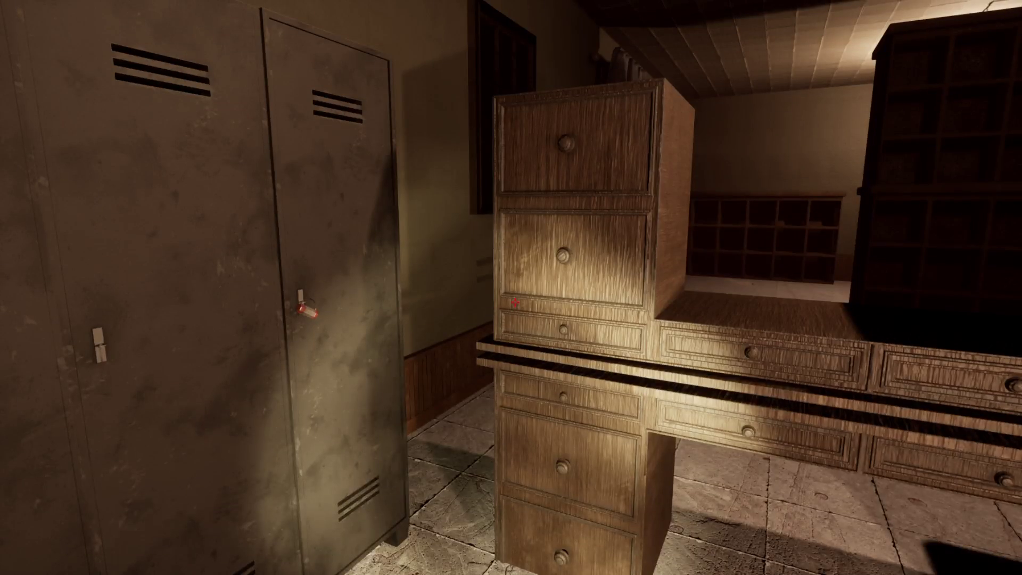
pyautogui.press('Escape')
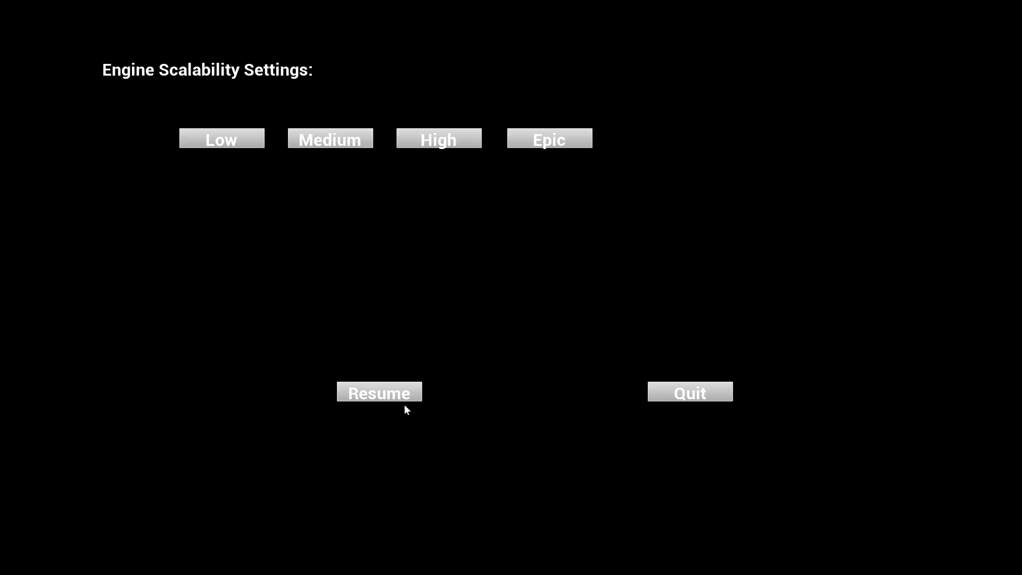
pyautogui.click(403, 396)
pyautogui.press('Escape')
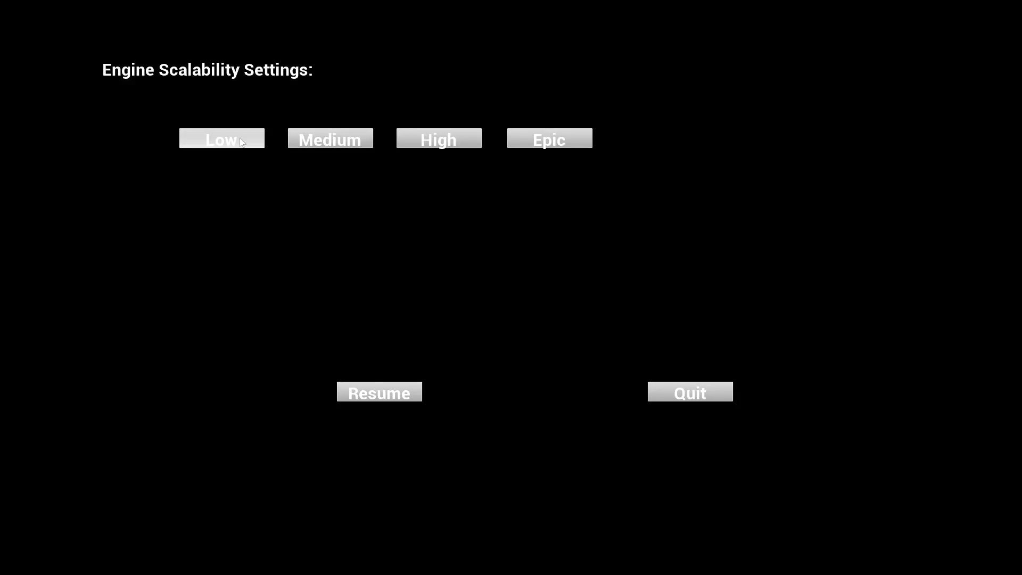
pyautogui.click(388, 396)
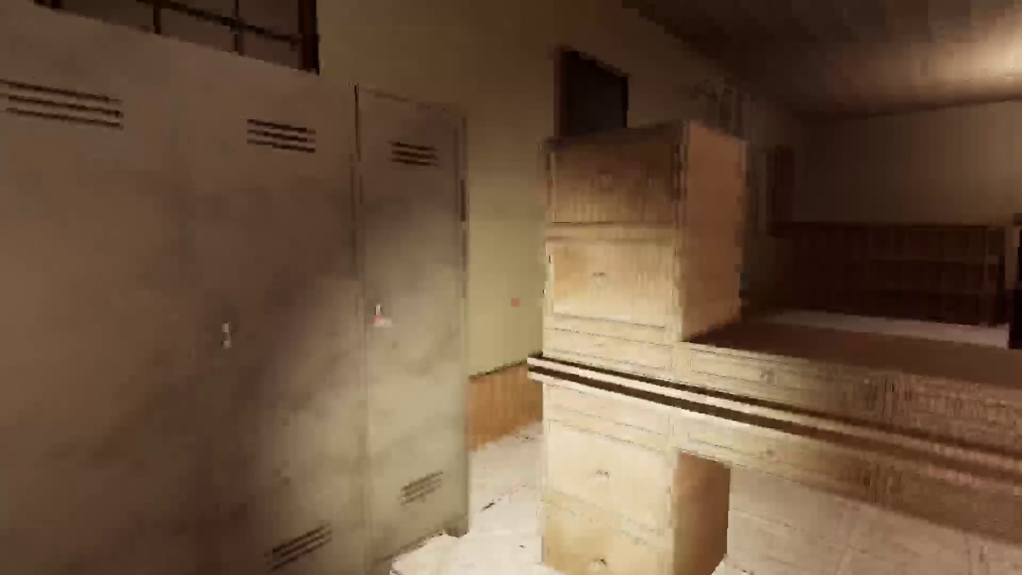
# Circle the wooden drawers and lockers, glance into the side room, then pause the game.
pyautogui.press('w')
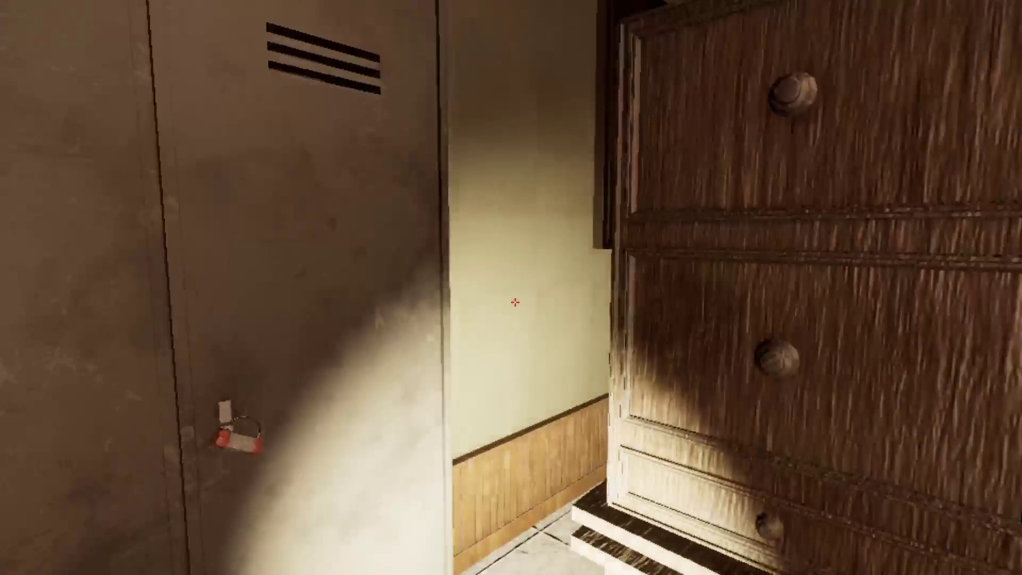
pyautogui.press('w')
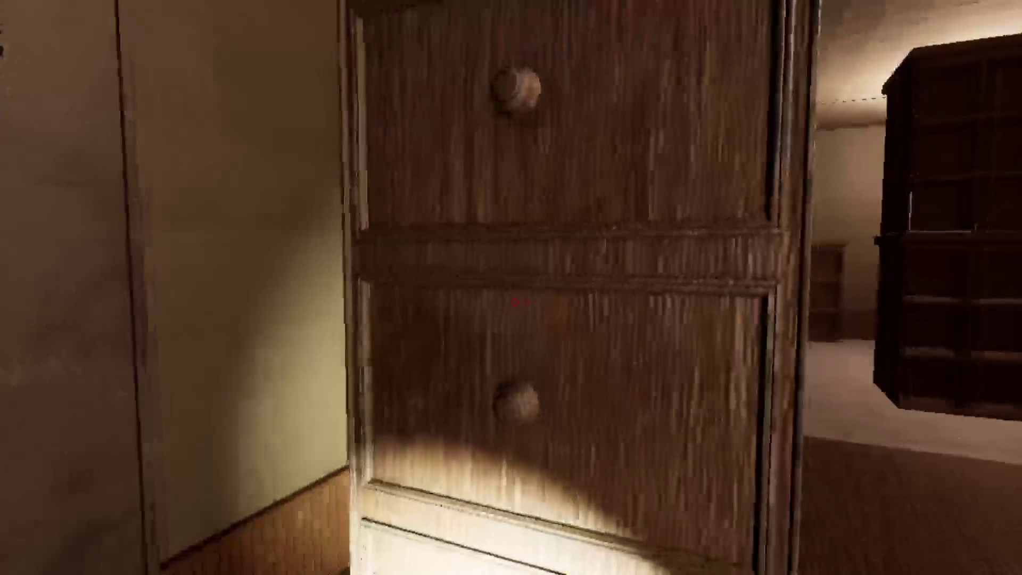
pyautogui.press('s')
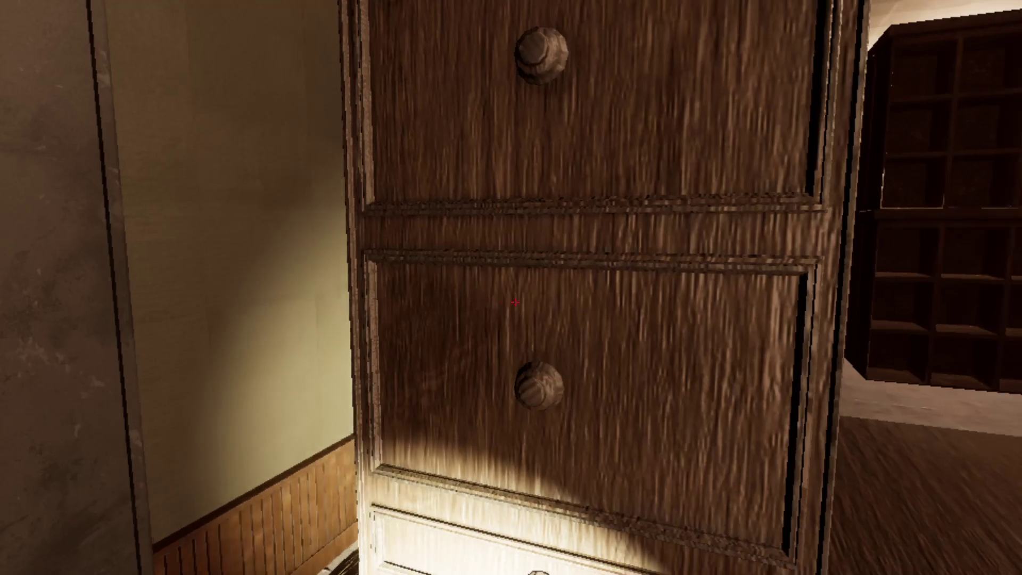
pyautogui.press('w')
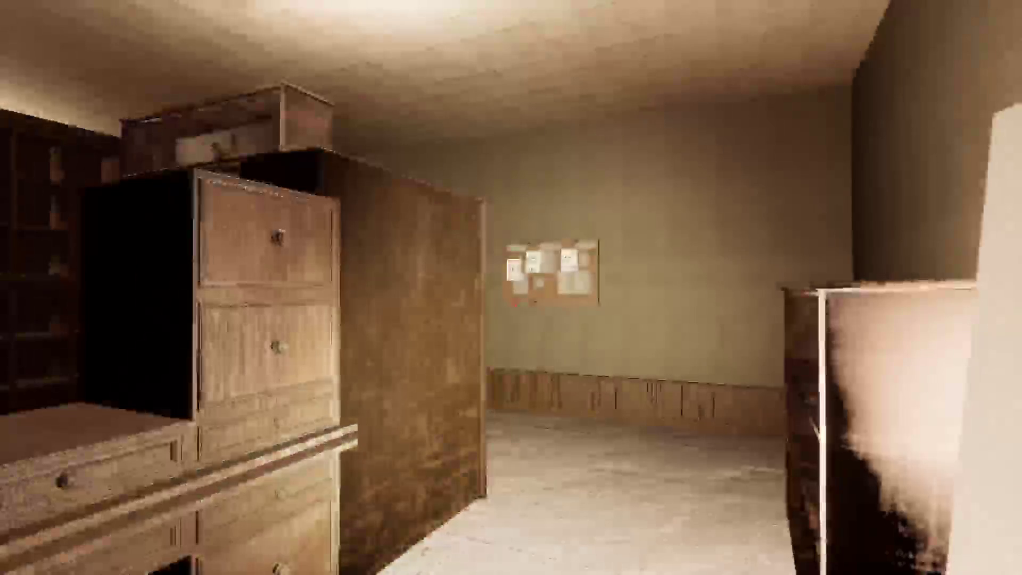
pyautogui.press('w')
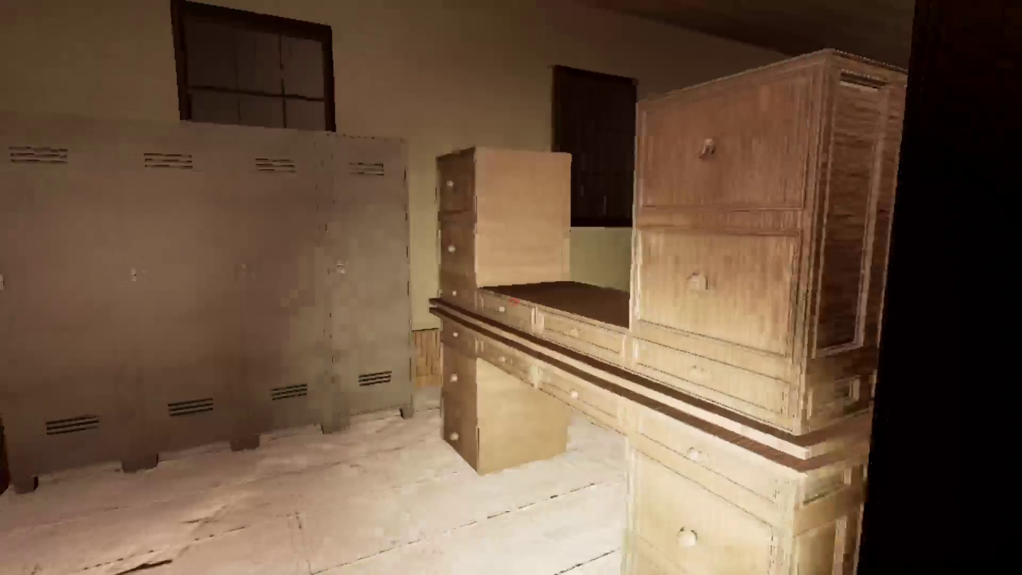
pyautogui.press('w')
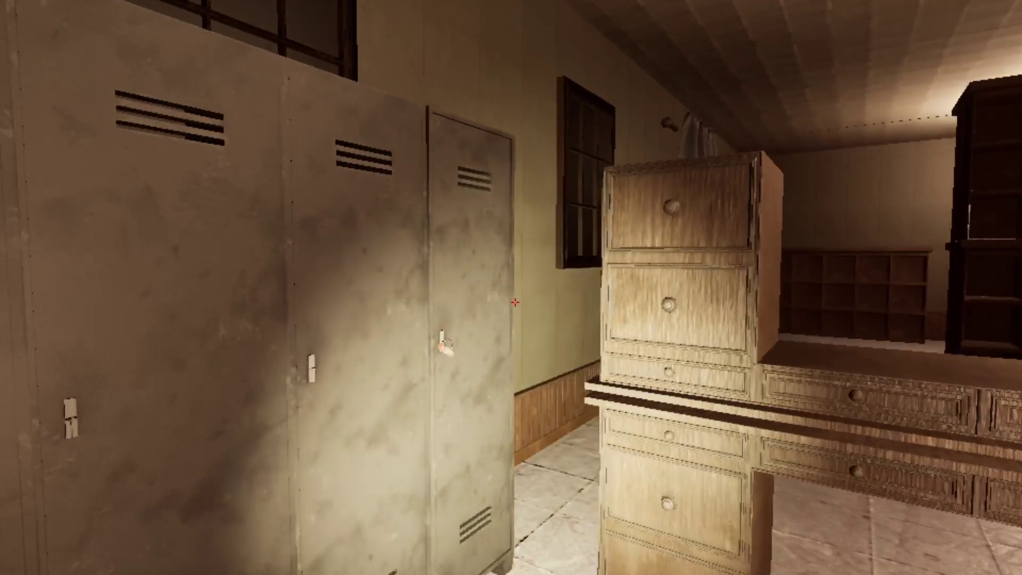
pyautogui.press('w')
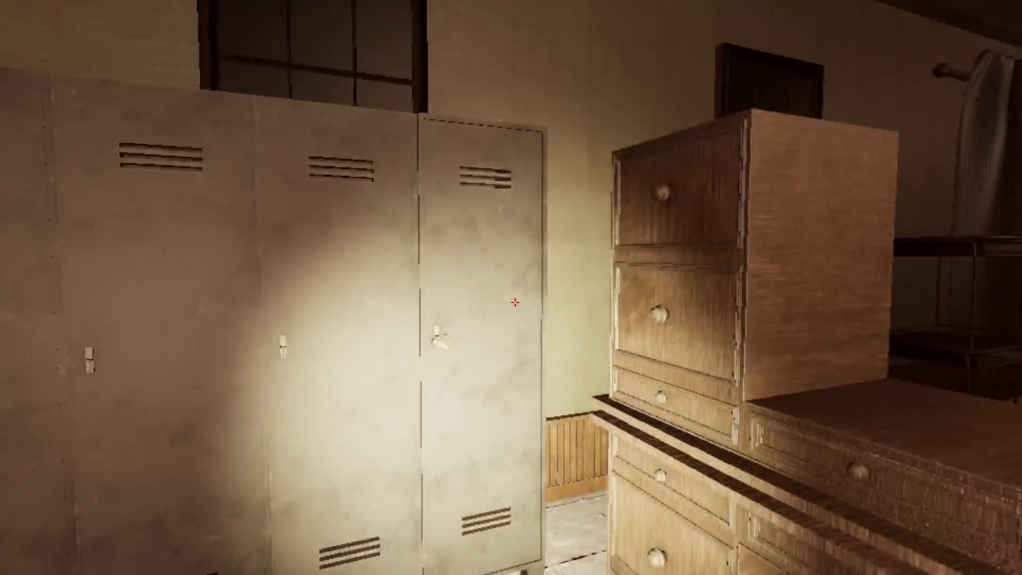
pyautogui.press('Escape')
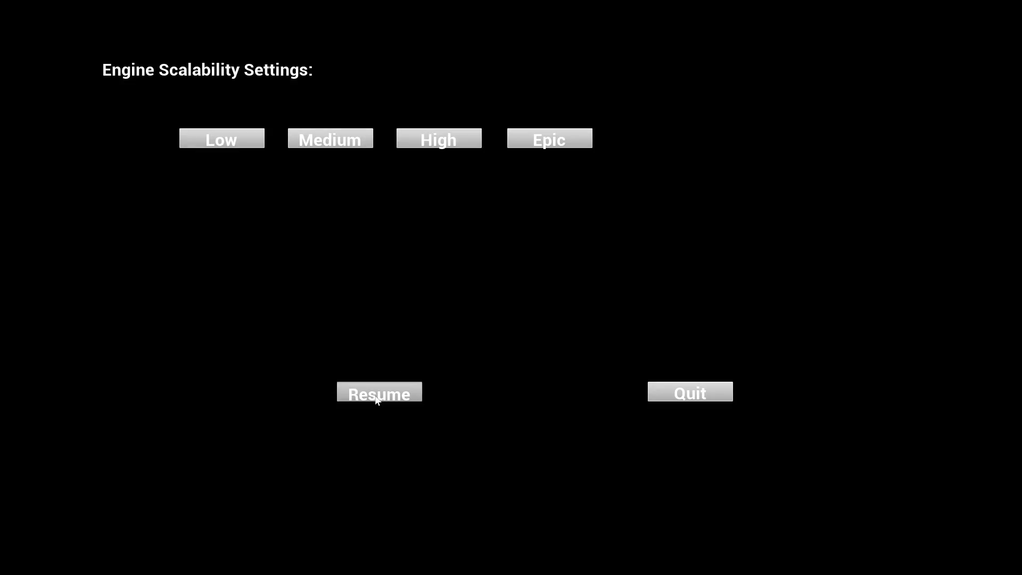
# Resume play and walk between the drawer desk, dark cabinets and lockers.
pyautogui.click(377, 397)
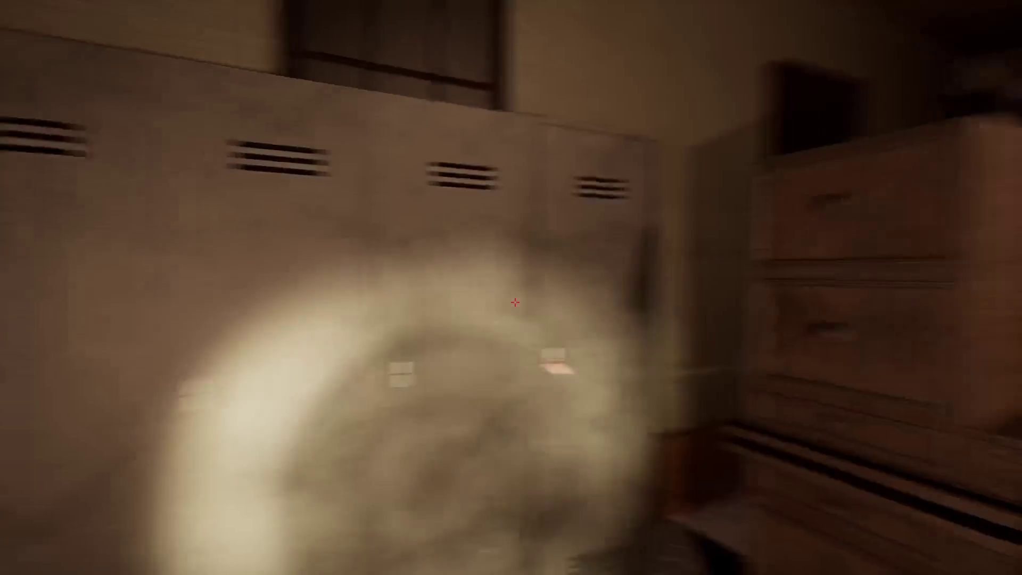
pyautogui.press('w')
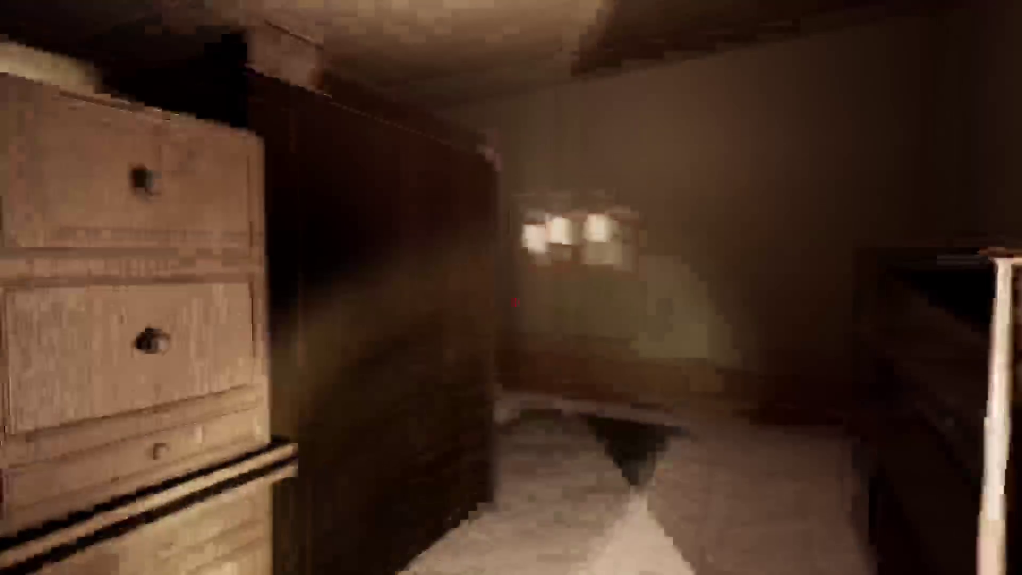
pyautogui.press('w')
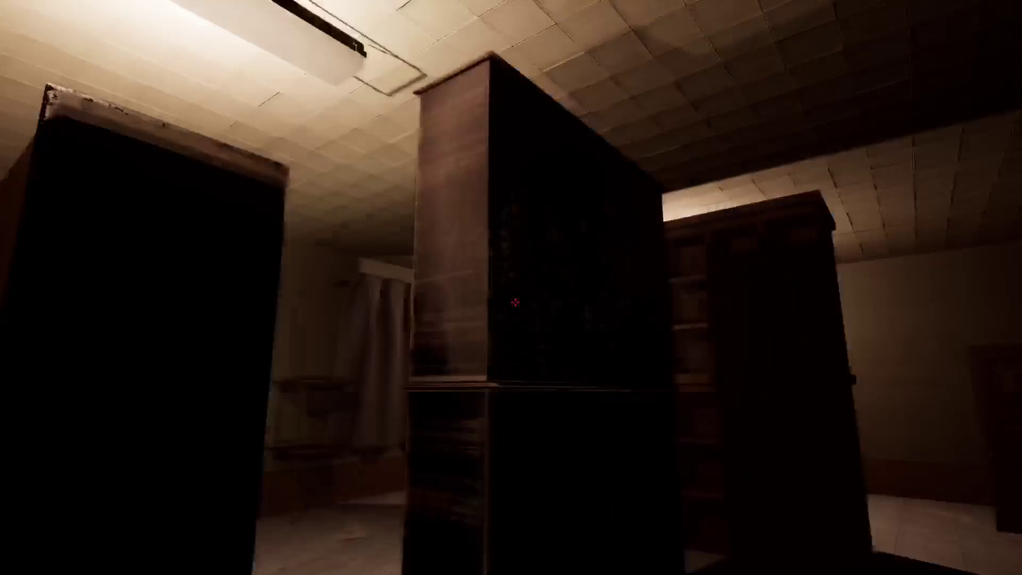
pyautogui.press('w')
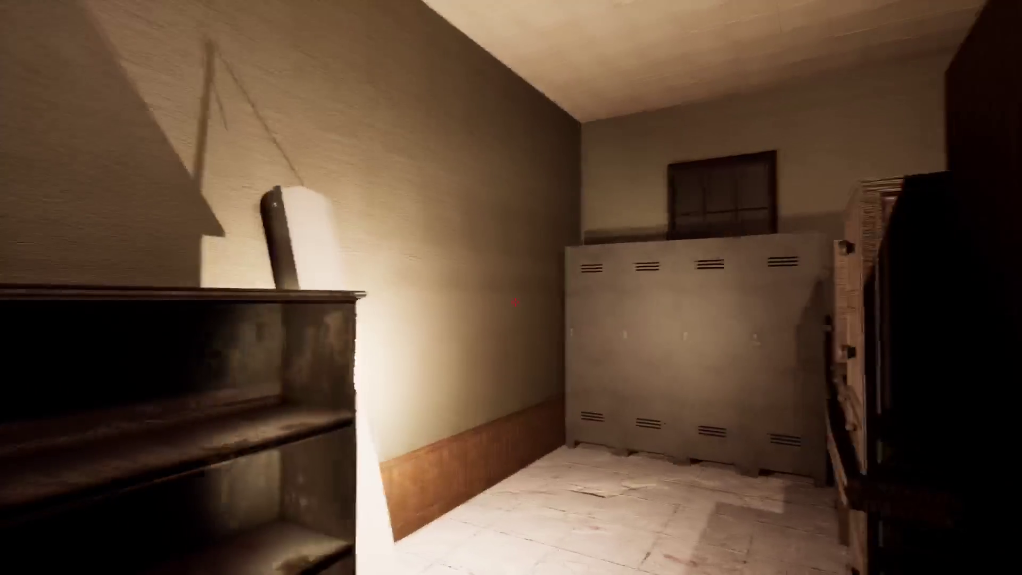
pyautogui.press('w')
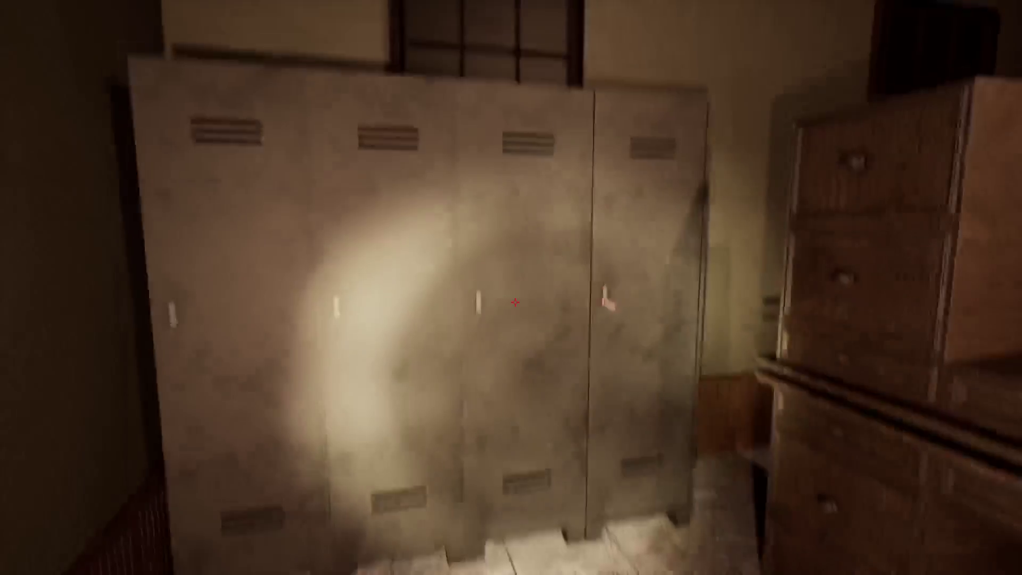
pyautogui.press('w')
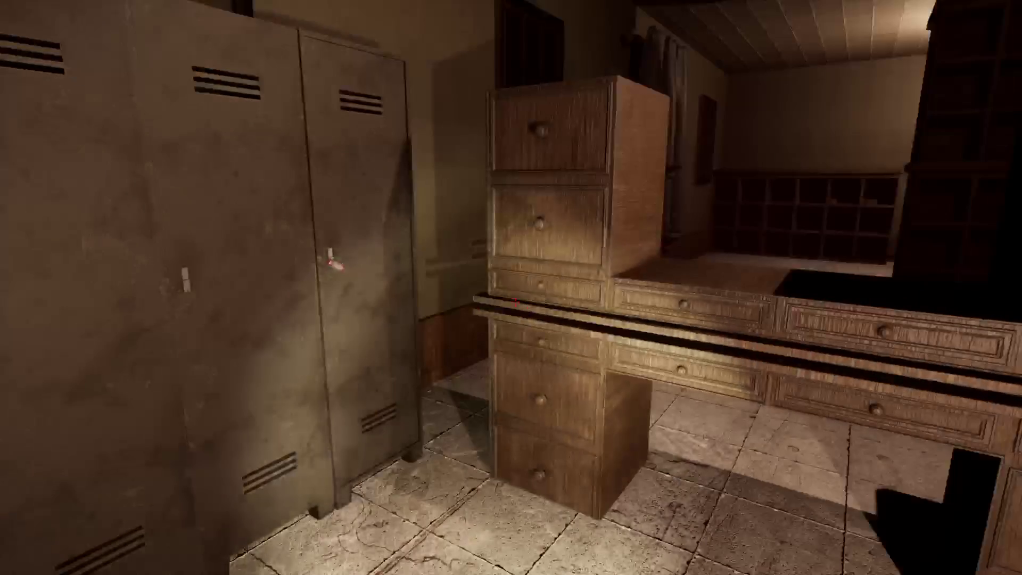
pyautogui.press('w')
pyautogui.press('w')
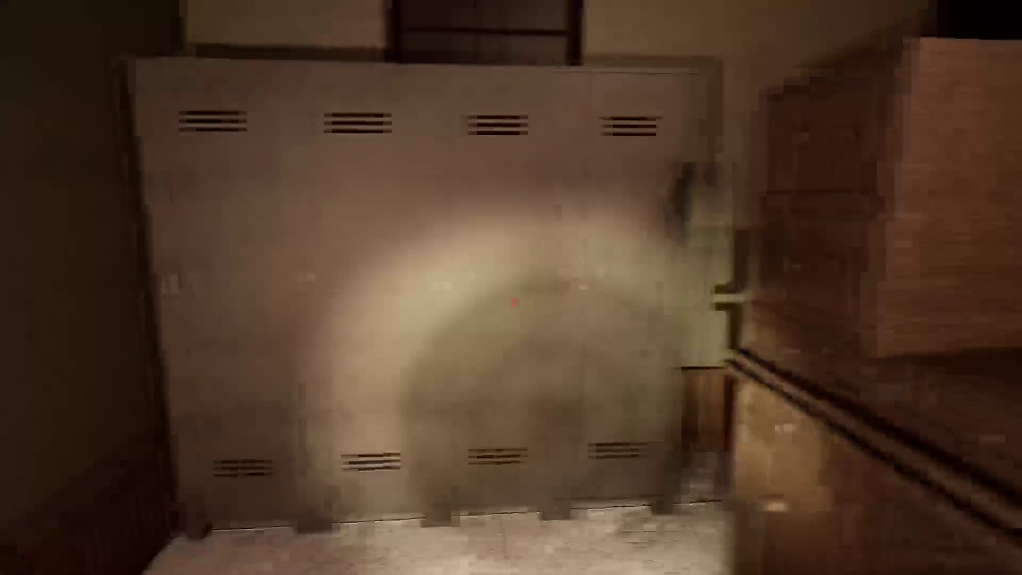
pyautogui.press('s')
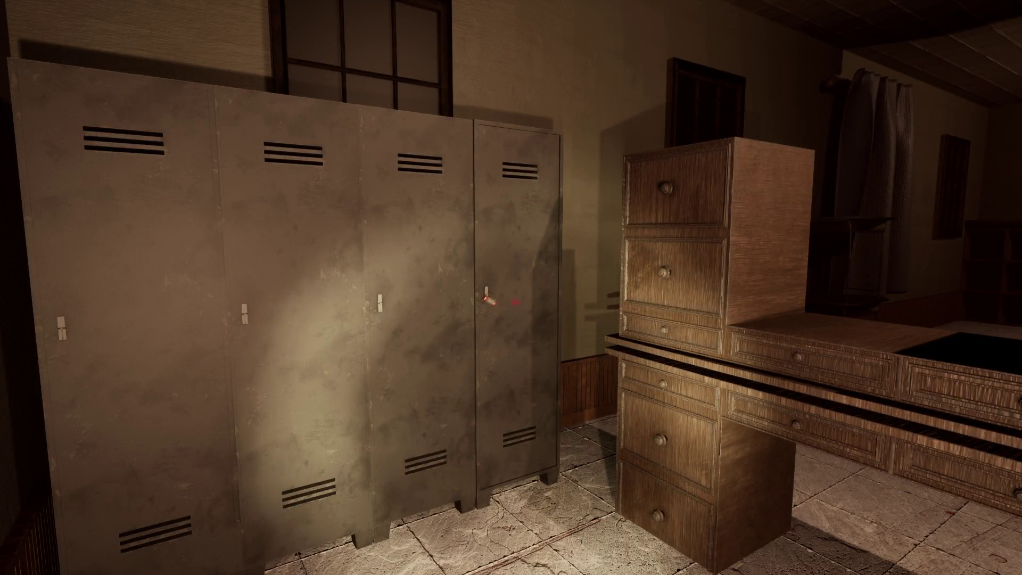
# Inspect the rightmost locker, its vents and the window above, then turn toward the drawers.
pyautogui.press('w')
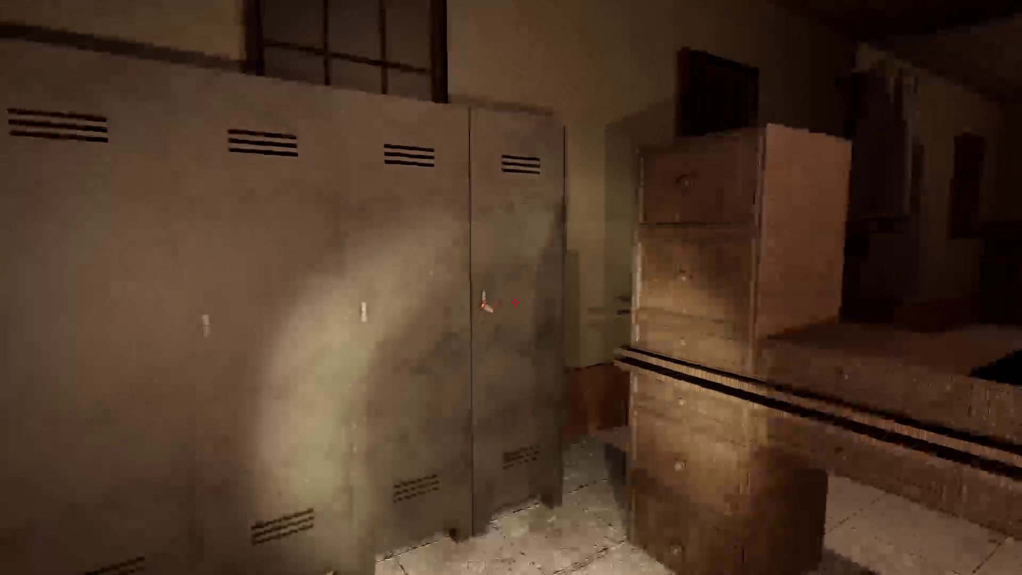
pyautogui.press('w')
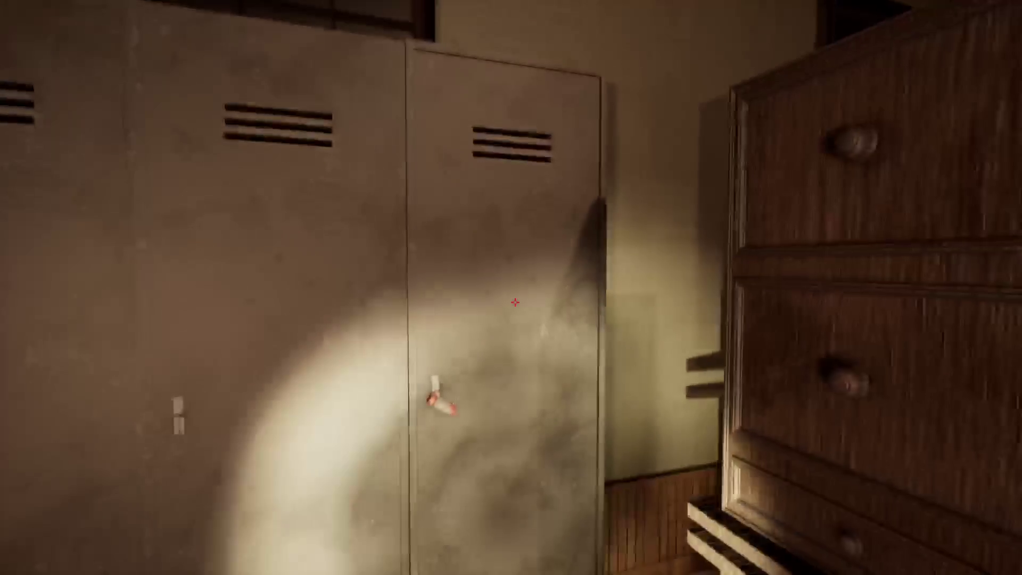
pyautogui.press('s')
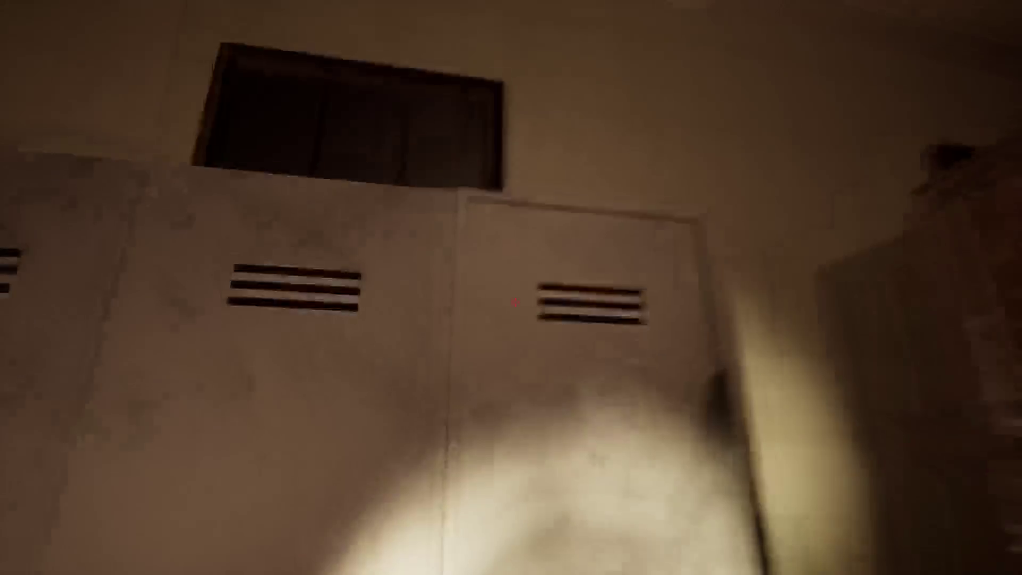
pyautogui.press('w')
pyautogui.press('s')
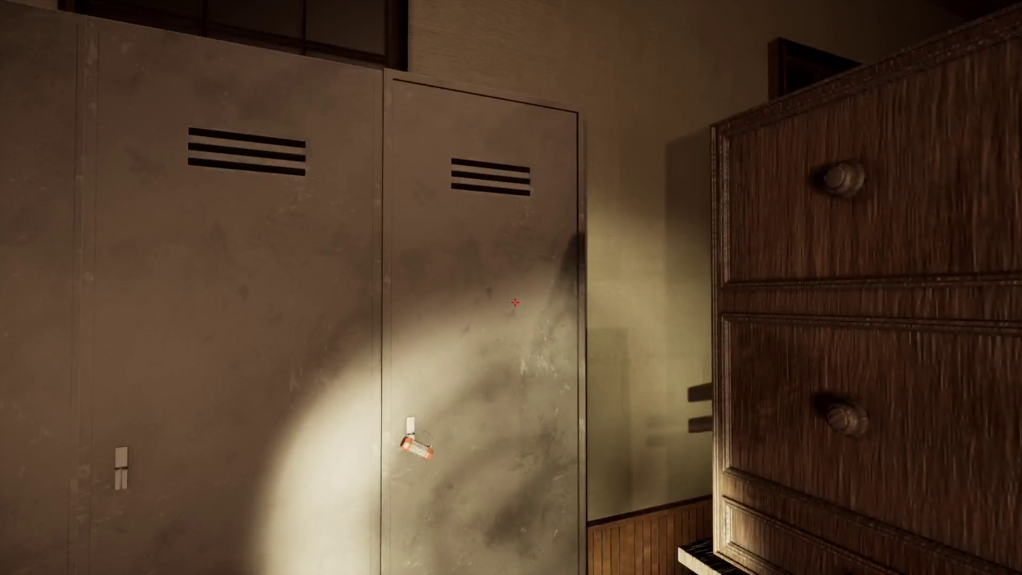
pyautogui.press('s')
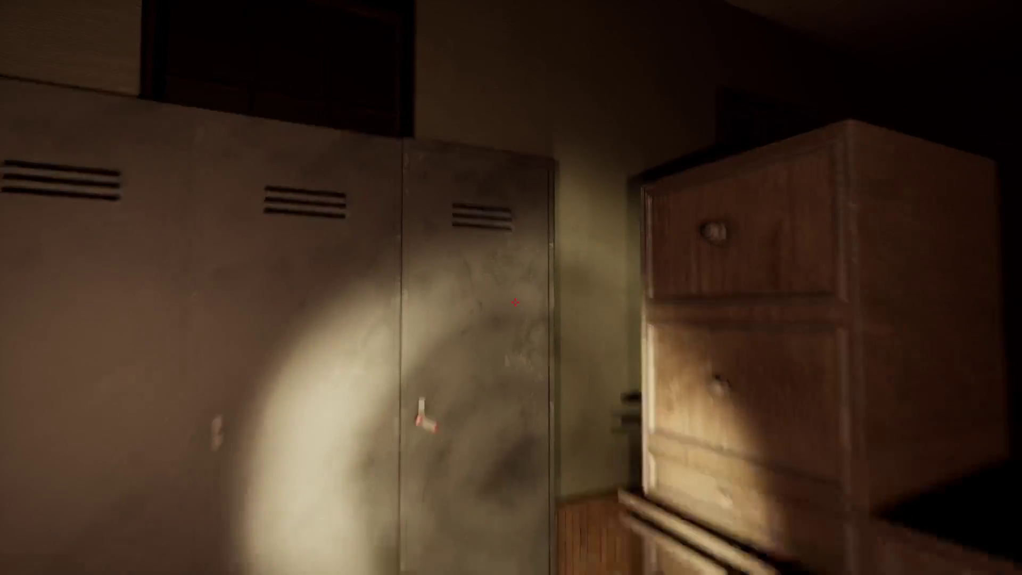
pyautogui.press('w')
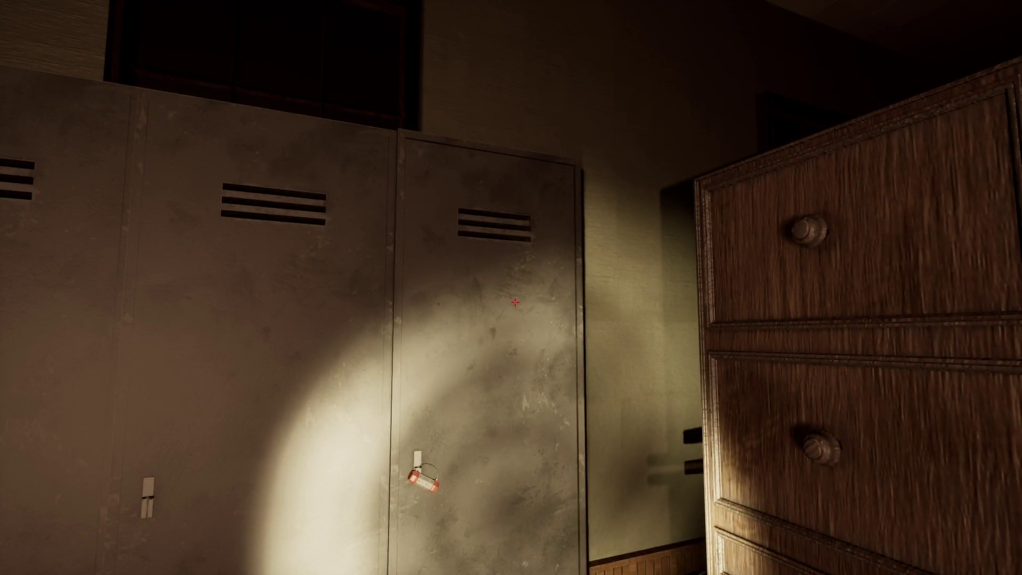
pyautogui.press('s')
pyautogui.press('w')
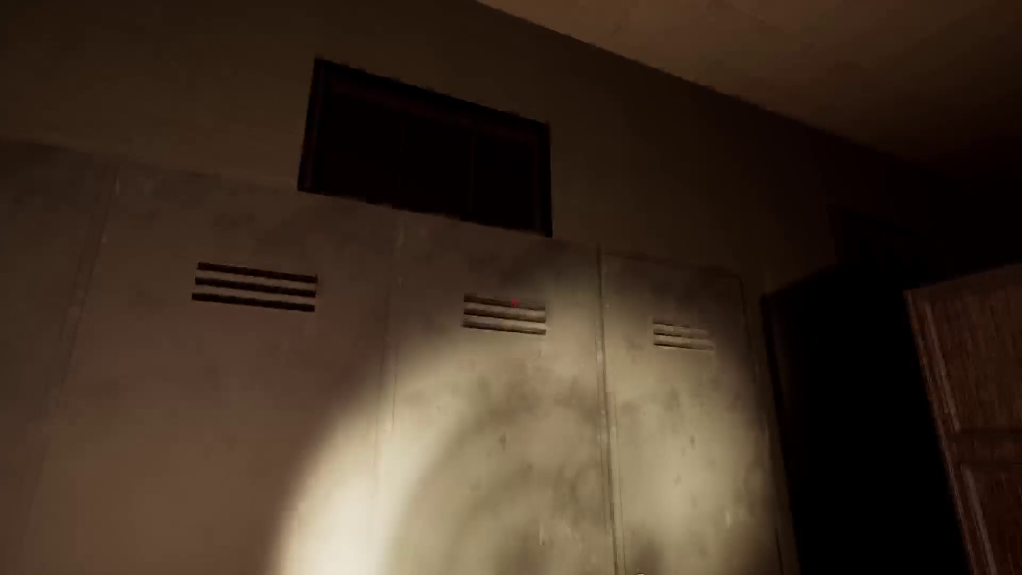
pyautogui.press('s')
pyautogui.press('w')
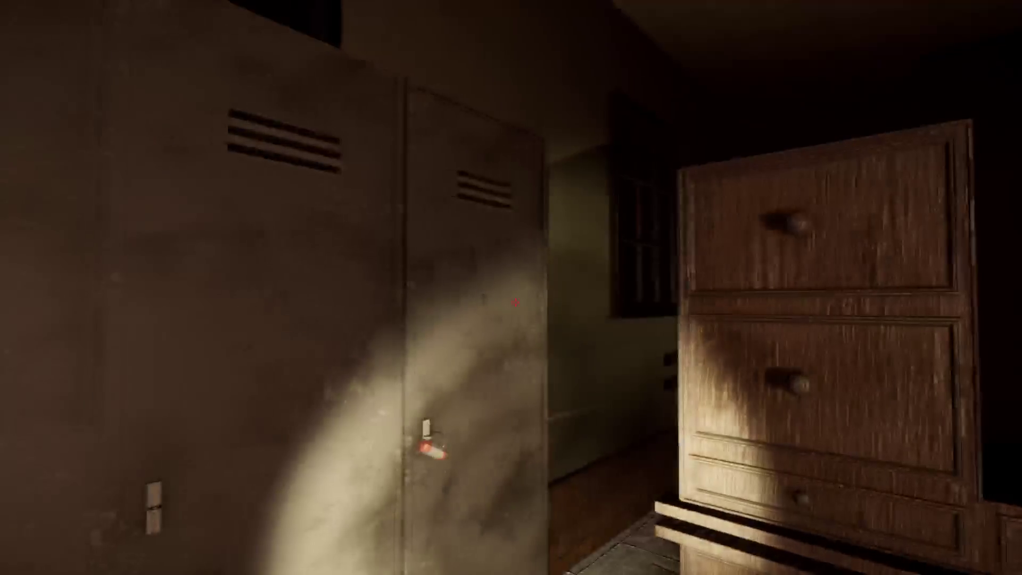
# Look down the tiled corridor and back at the lockers, then quit the game.
pyautogui.press('s')
pyautogui.press('w')
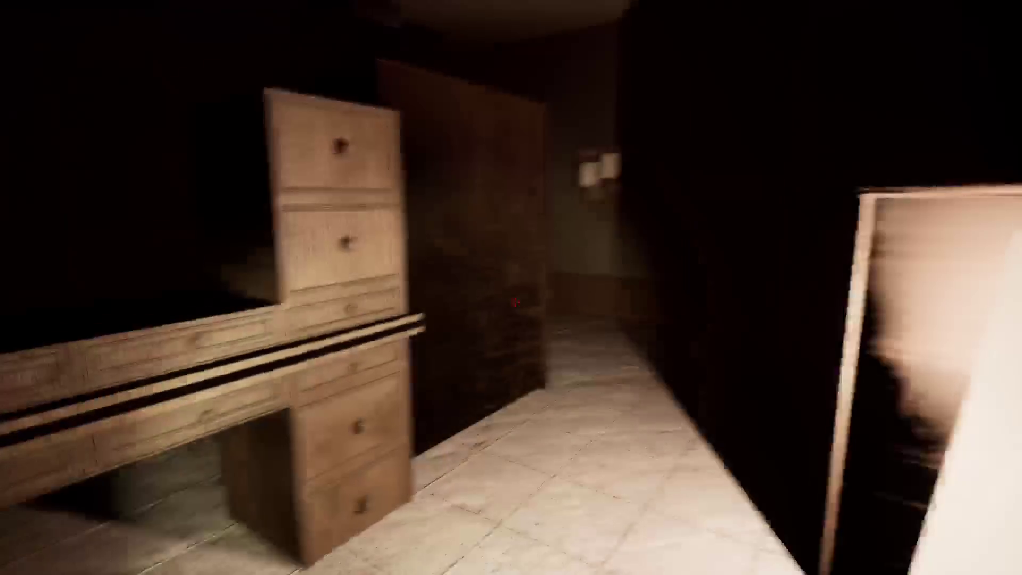
pyautogui.press('s')
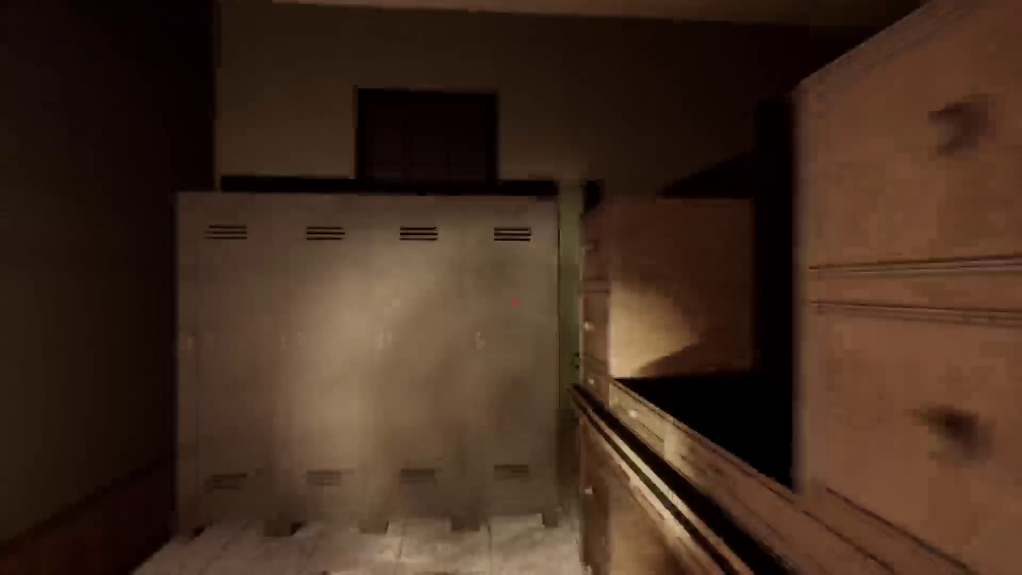
pyautogui.press('w')
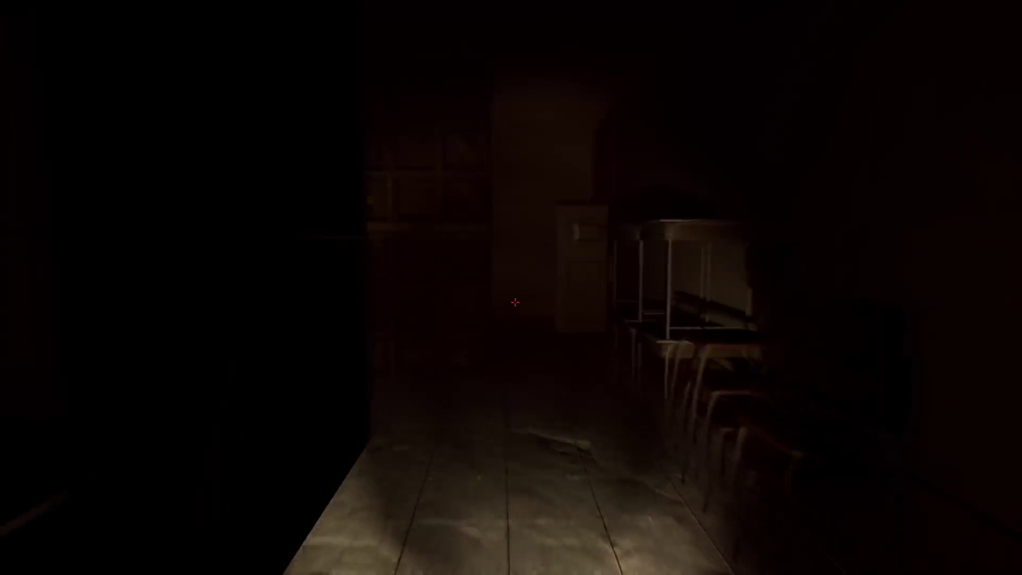
pyautogui.press('Escape')
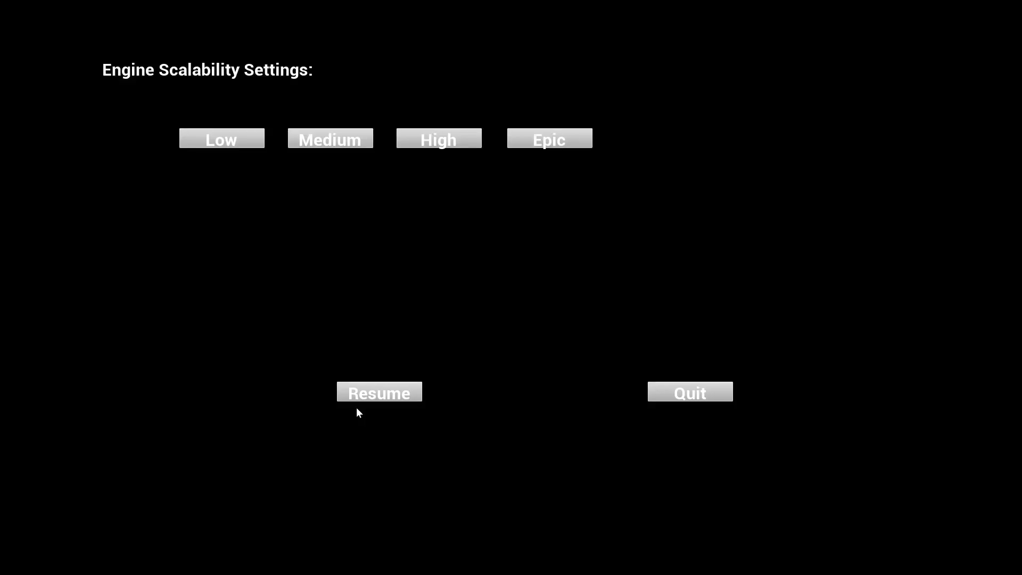
pyautogui.click(701, 395)
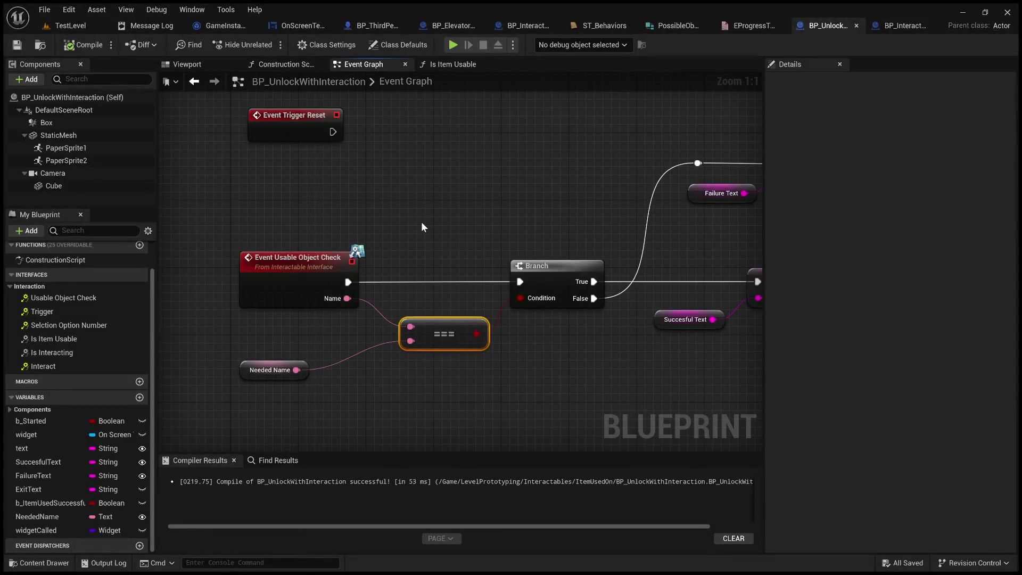
# Pan the Event Graph over the SET nodes and Usable Object Check event, then expand Interfaces.
pyautogui.moveTo(439, 237)
pyautogui.mouseDown()
pyautogui.moveTo(479, 205)
pyautogui.moveTo(276, 234)
pyautogui.mouseUp()
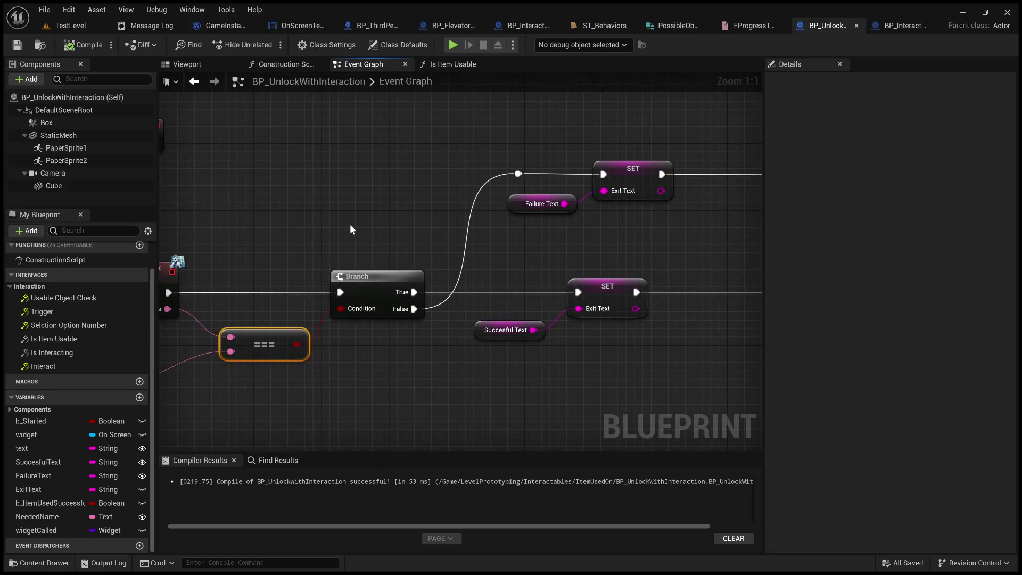
pyautogui.moveTo(342, 219)
pyautogui.mouseDown()
pyautogui.moveTo(176, 213)
pyautogui.moveTo(385, 224)
pyautogui.mouseUp()
pyautogui.scroll(-1, 279, 223)
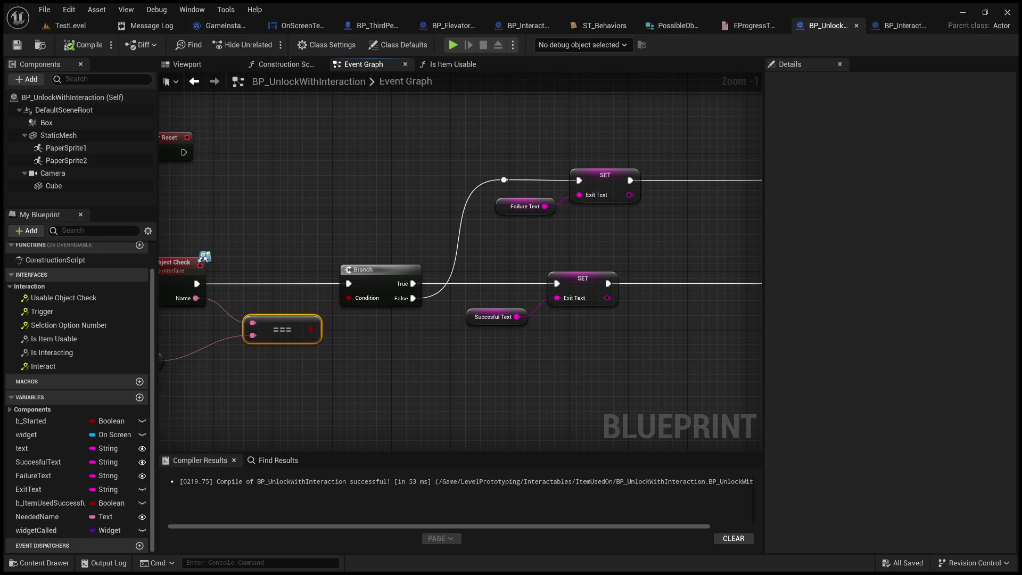
pyautogui.moveTo(372, 131); pyautogui.dragTo(441, 127)
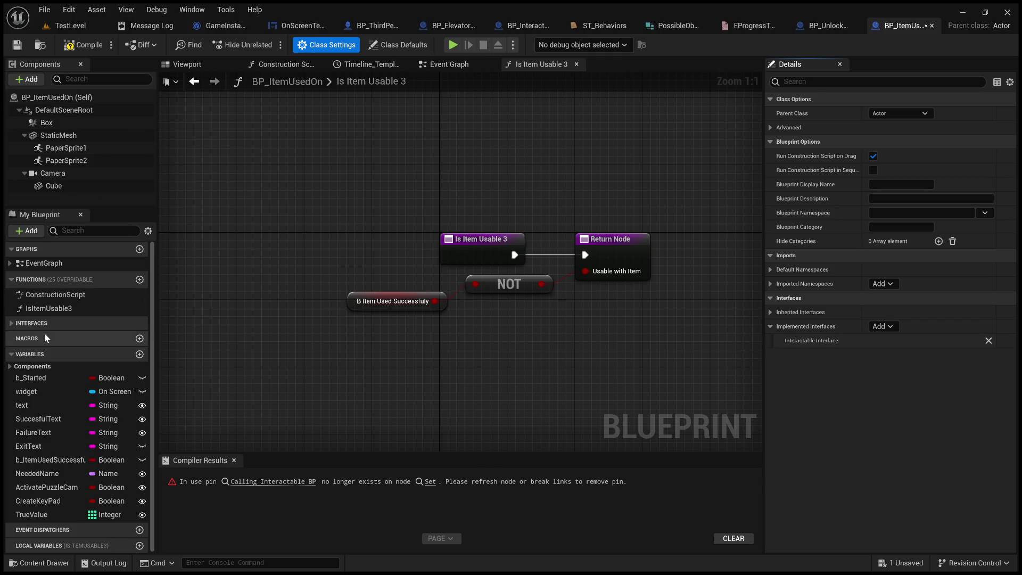
pyautogui.click(11, 323)
# Paste IsItemUsable3's NOT of B Item Used Successfully into Is Item Usable, wired to Return Value.
pyautogui.click(10, 334)
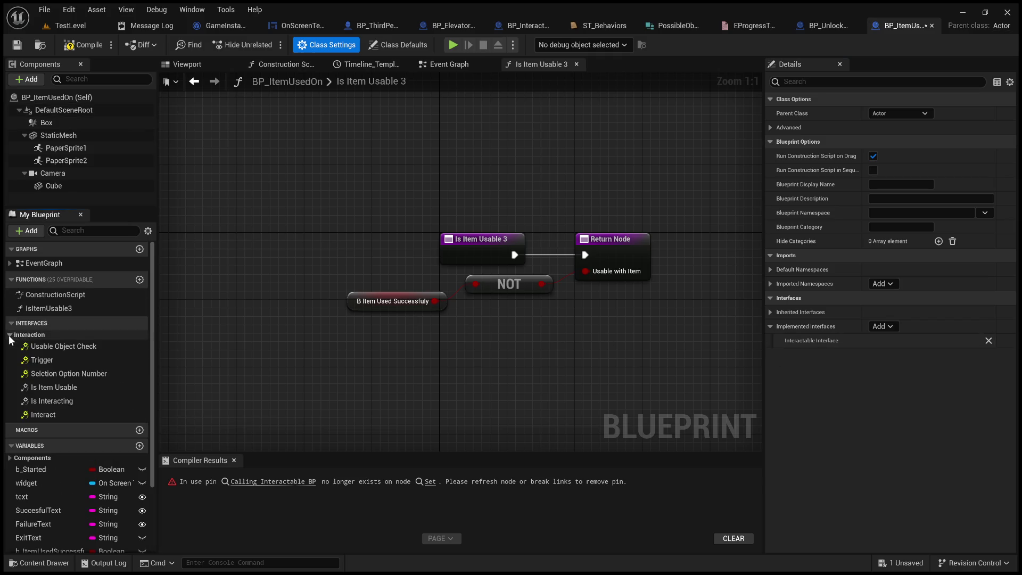
pyautogui.doubleClick(65, 387)
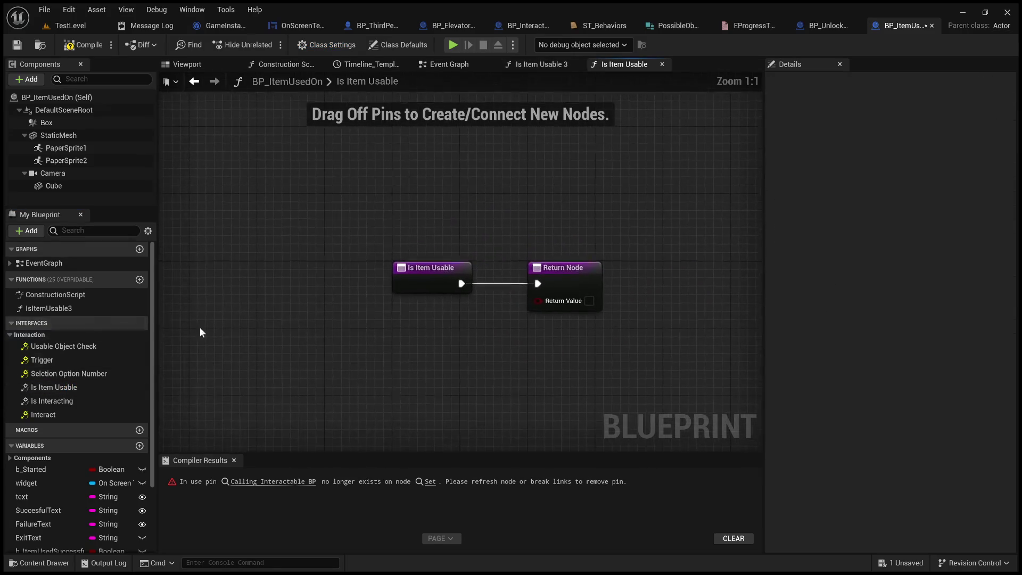
pyautogui.doubleClick(72, 308)
pyautogui.moveTo(520, 346); pyautogui.dragTo(386, 288)
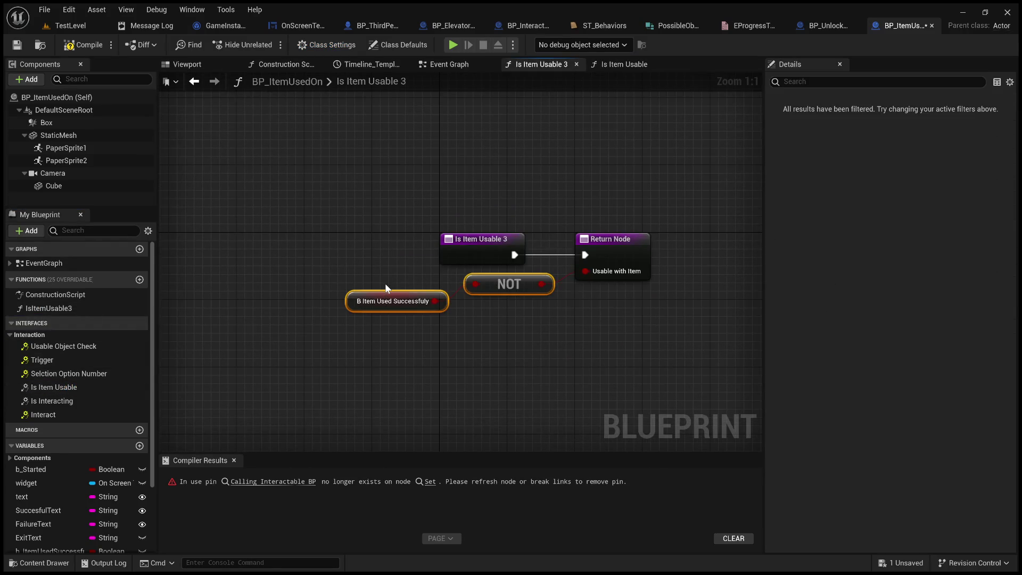
pyautogui.doubleClick(65, 388)
pyautogui.hotkey('ctrl', 'v')
pyautogui.moveTo(538, 349); pyautogui.dragTo(539, 301)
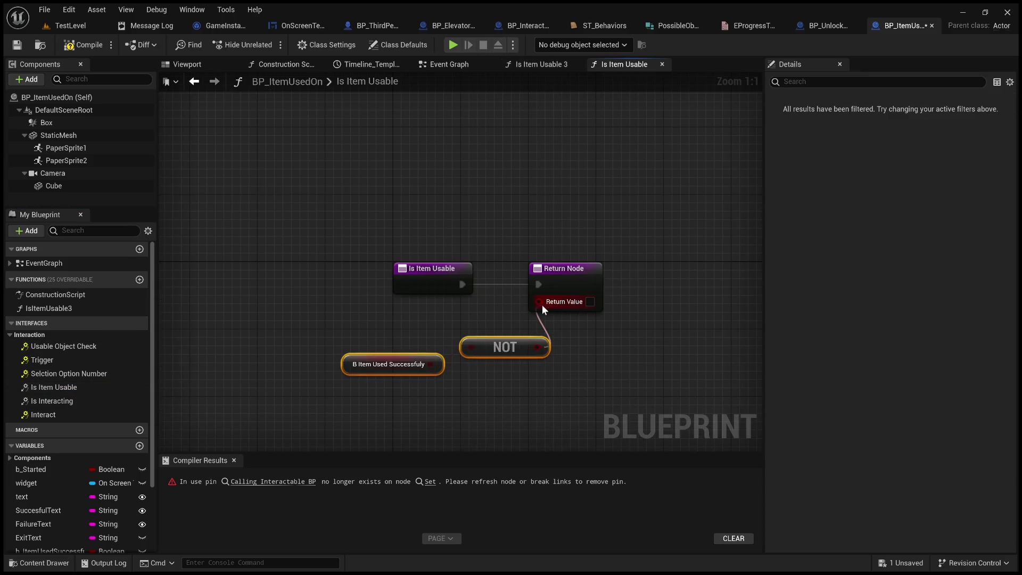
# Delete the IsItemUsable3 function and compile BP_ItemUsedOn.
pyautogui.click(85, 298)
pyautogui.click(75, 308)
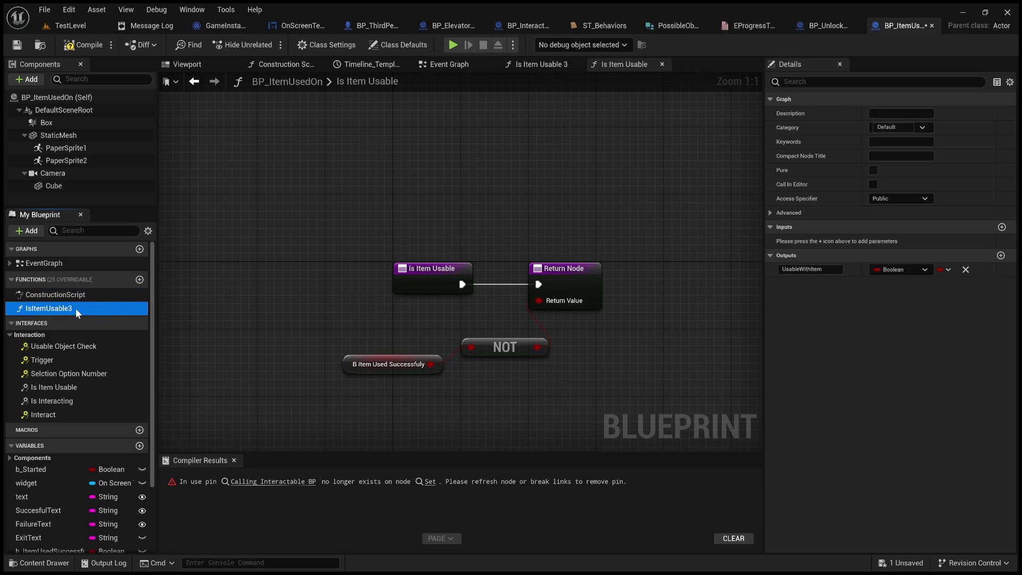
pyautogui.press('Delete')
pyautogui.click(62, 49)
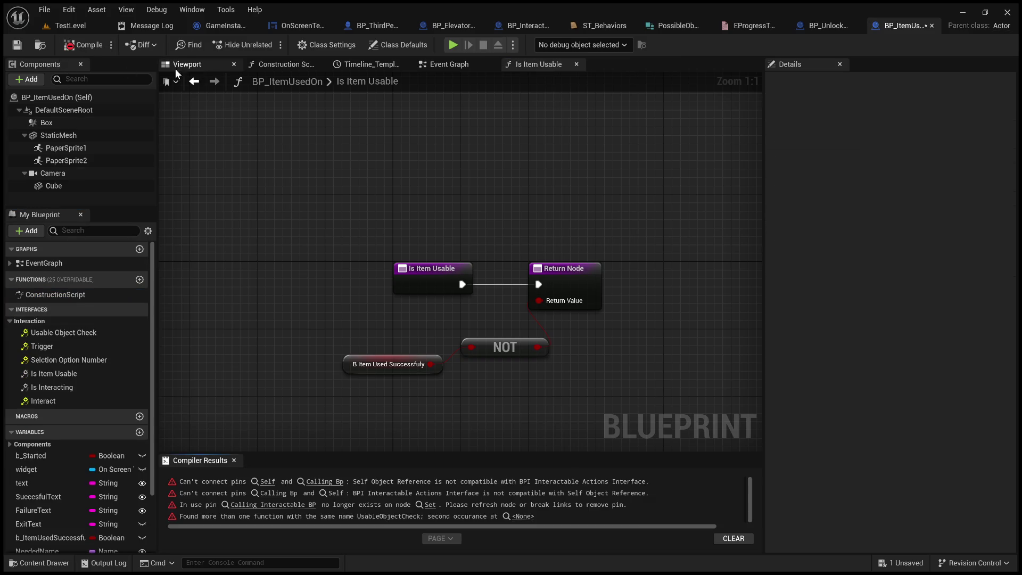
pyautogui.click(450, 64)
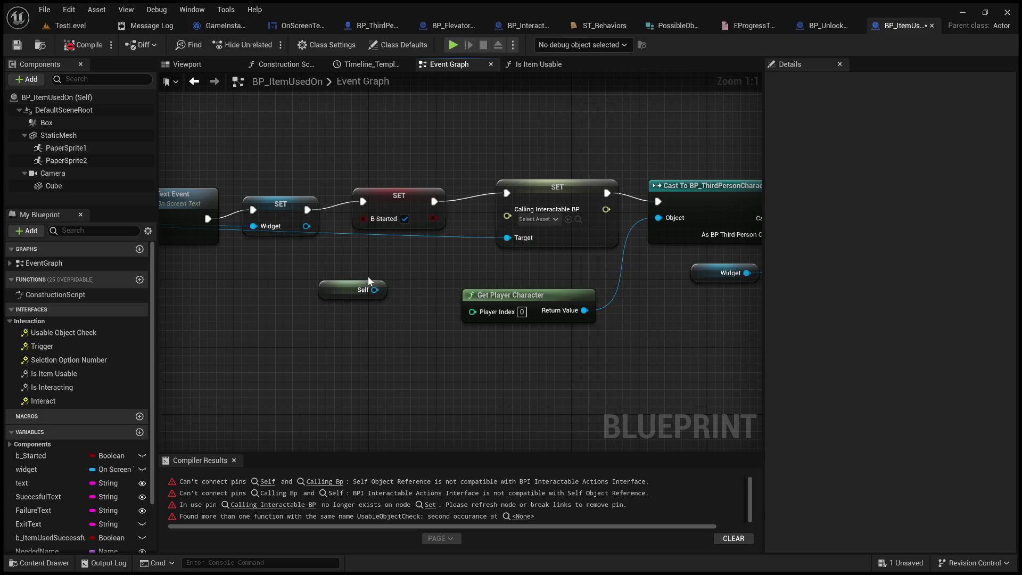
pyautogui.moveTo(375, 290); pyautogui.dragTo(507, 209)
pyautogui.click(86, 47)
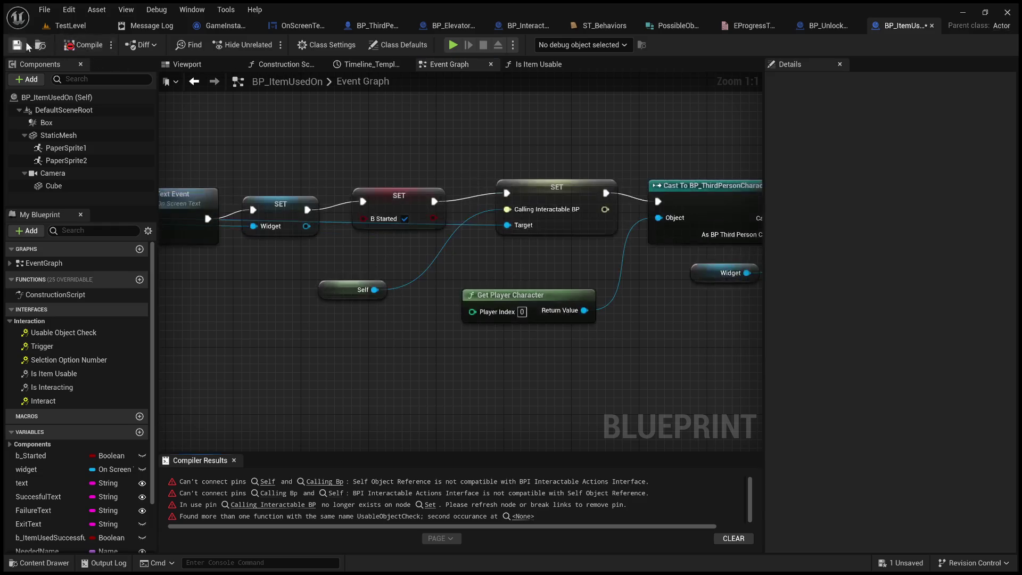
pyautogui.moveTo(514, 159)
pyautogui.mouseDown()
pyautogui.moveTo(676, 149)
pyautogui.moveTo(755, 297)
pyautogui.moveTo(575, 347)
pyautogui.moveTo(409, 350)
pyautogui.mouseUp()
pyautogui.scroll(-2, 409, 350)
pyautogui.moveTo(741, 321); pyautogui.dragTo(759, 266)
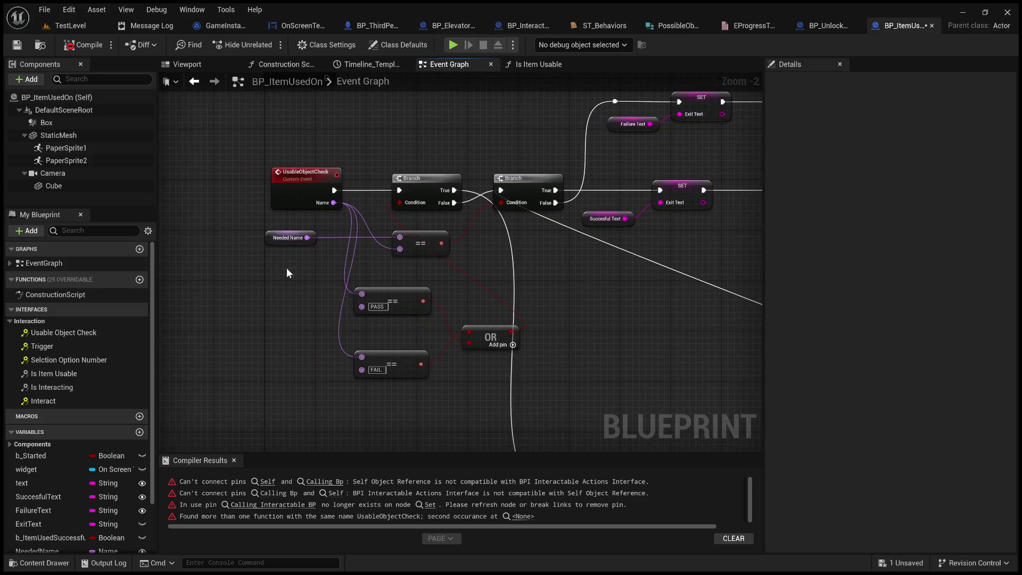
pyautogui.scroll(2, 305, 277)
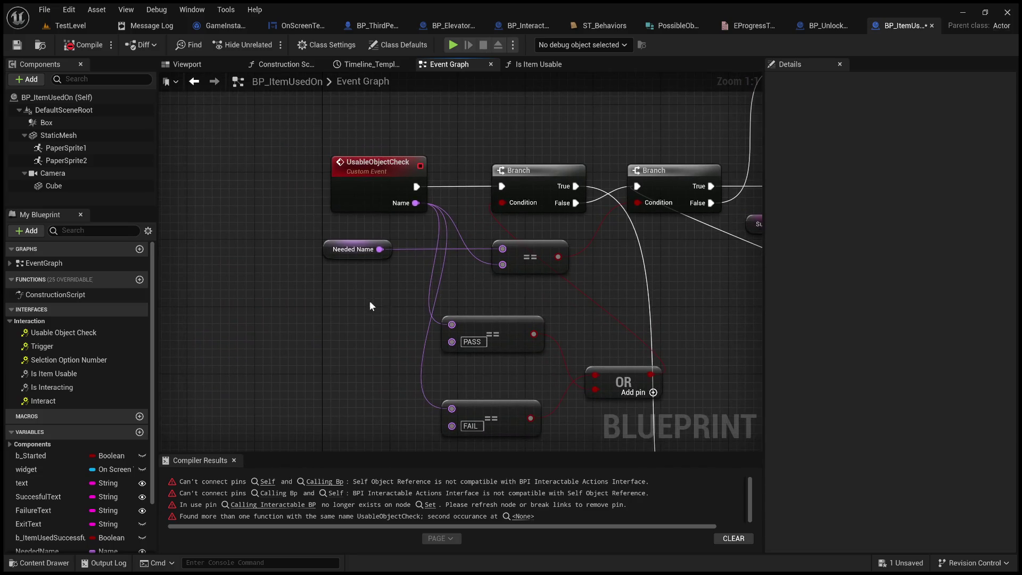
pyautogui.moveTo(379, 297); pyautogui.dragTo(298, 285)
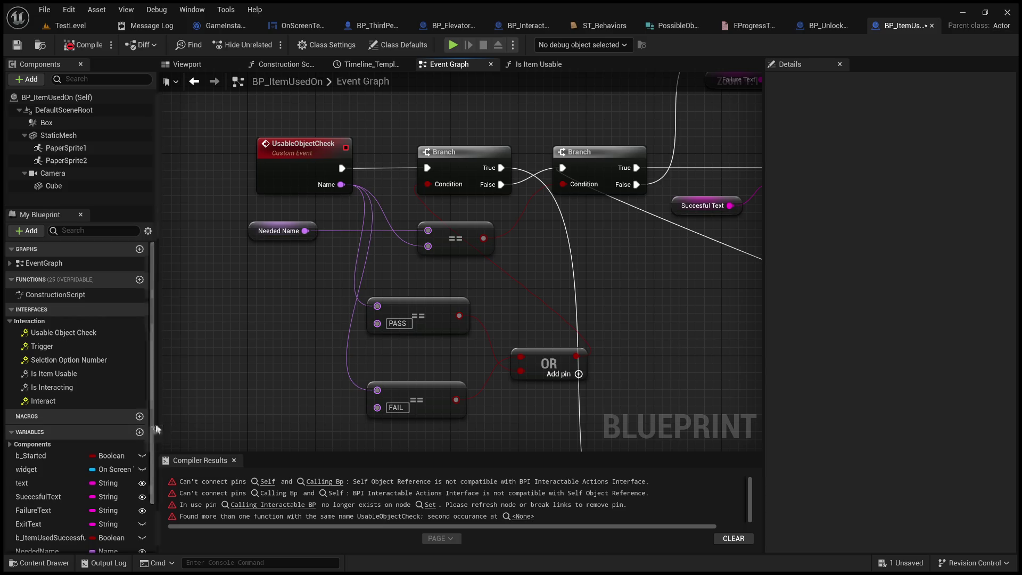
pyautogui.scroll(-2, 152, 441)
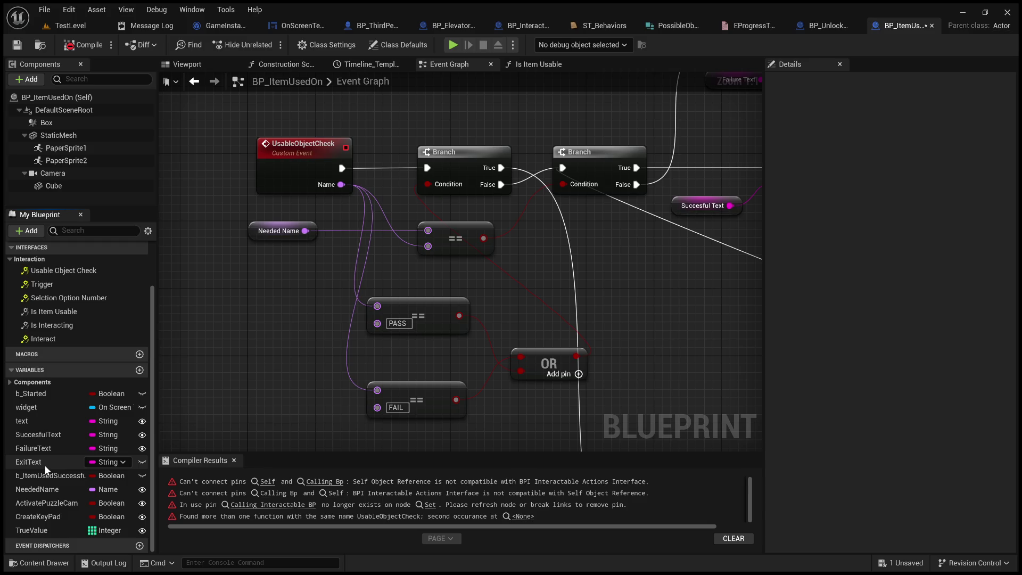
# Find references to NeededName and jump to its Get NeededName node.
pyautogui.click(49, 493)
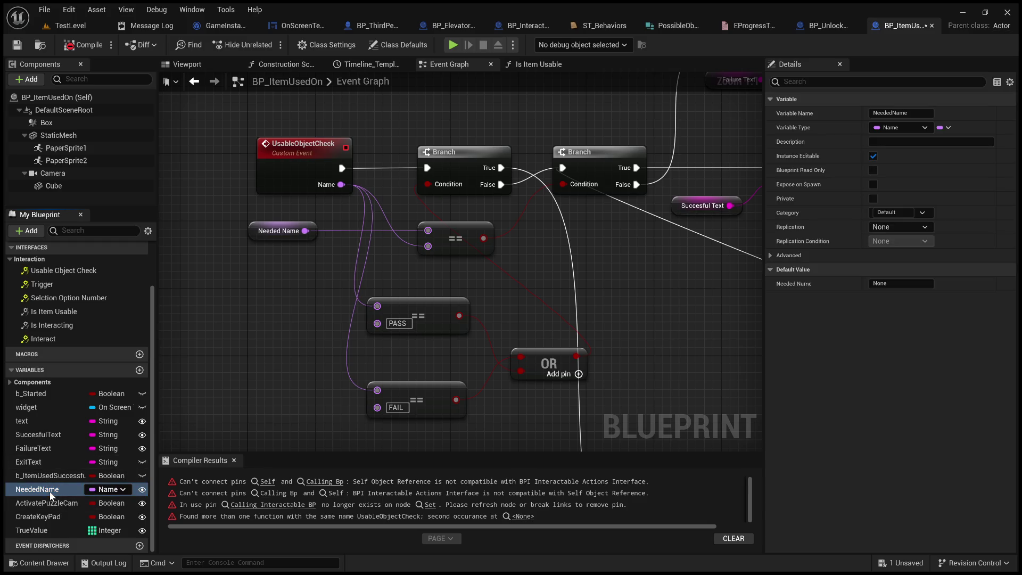
pyautogui.hotkey('shift', 'alt', 'f')
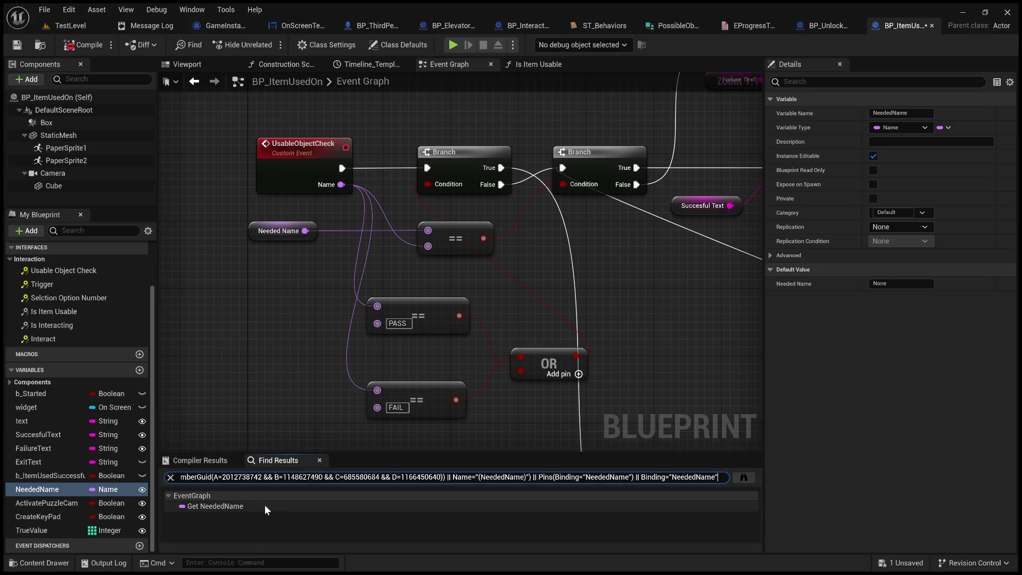
pyautogui.click(268, 505)
pyautogui.moveTo(352, 319)
pyautogui.mouseDown()
pyautogui.moveTo(268, 306)
pyautogui.moveTo(314, 324)
pyautogui.mouseUp()
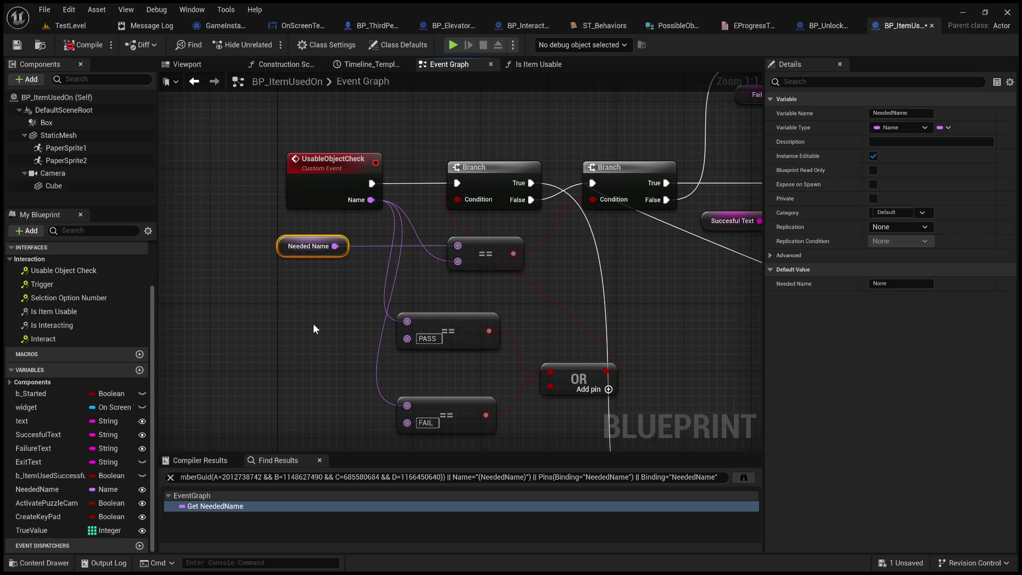
pyautogui.moveTo(306, 305); pyautogui.dragTo(280, 365)
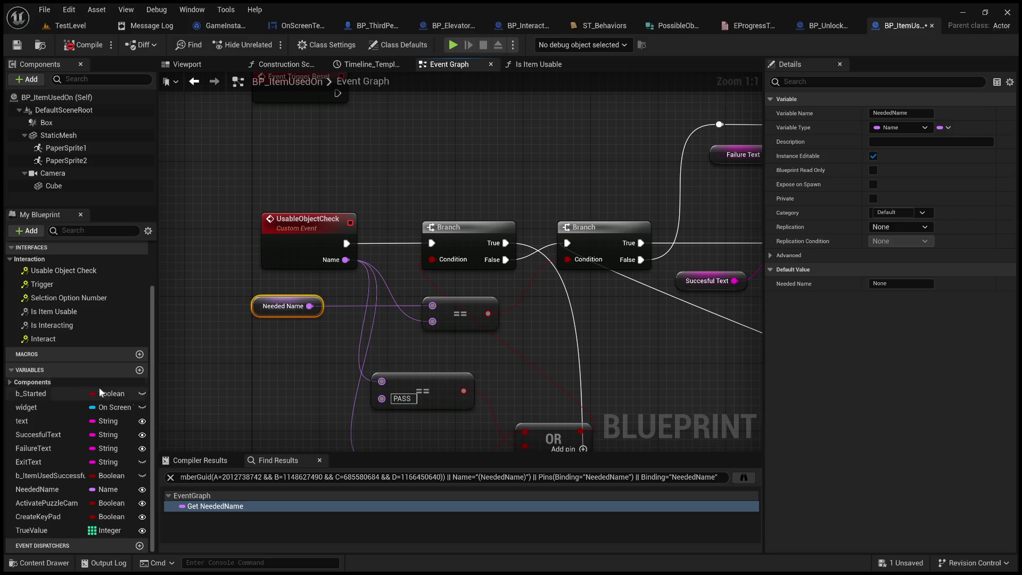
pyautogui.scroll(1, 71, 316)
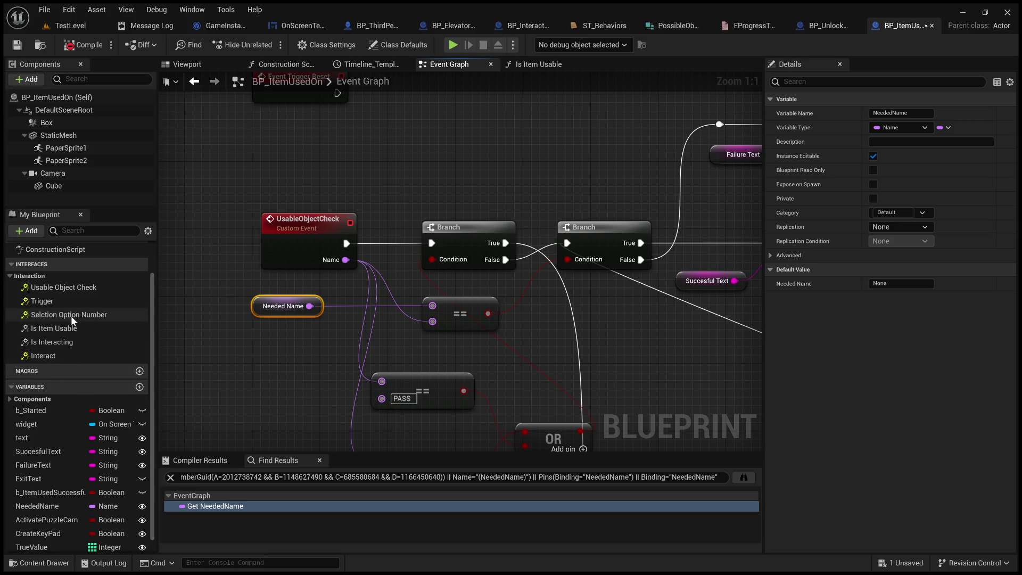
# Add the Interactable interface's Event Usable Object Check node to the graph.
pyautogui.doubleClick(84, 288)
pyautogui.scroll(-7, 350, 335)
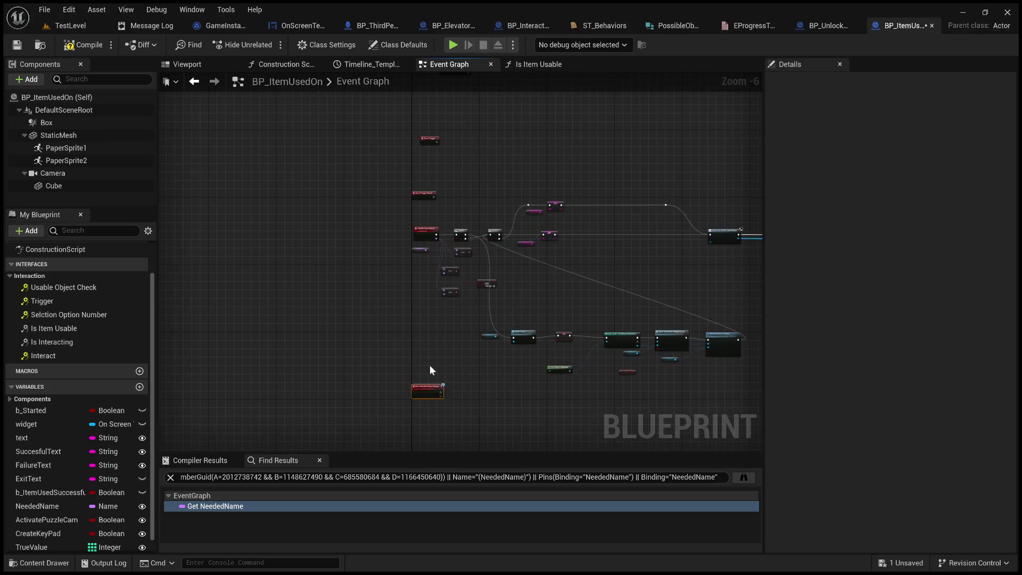
pyautogui.scroll(6, 412, 213)
# Feed the Usable Object Check event's Name into a new === node, deleting a stray == node.
pyautogui.moveTo(299, 206); pyautogui.dragTo(405, 192)
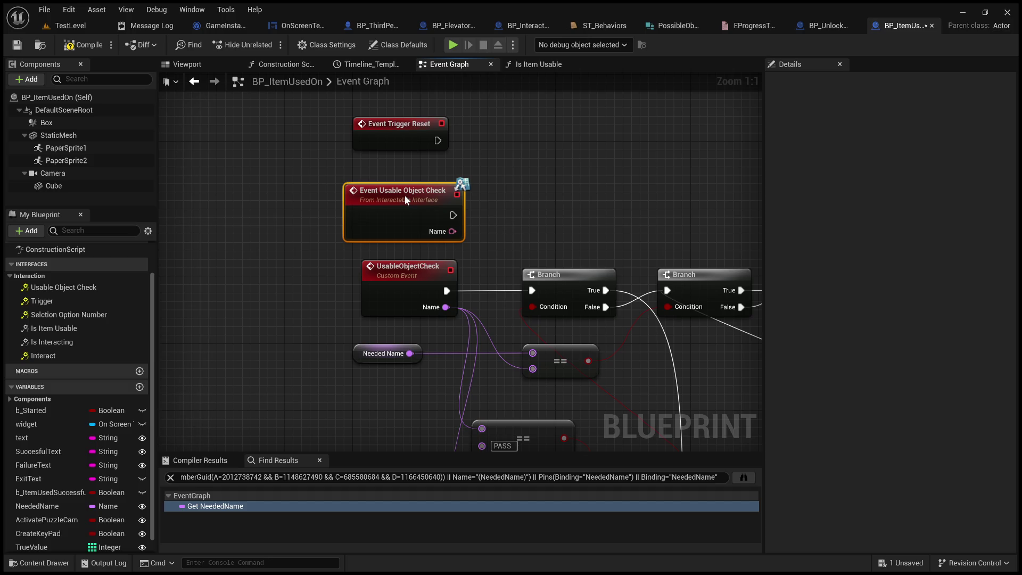
pyautogui.moveTo(454, 230); pyautogui.dragTo(565, 198)
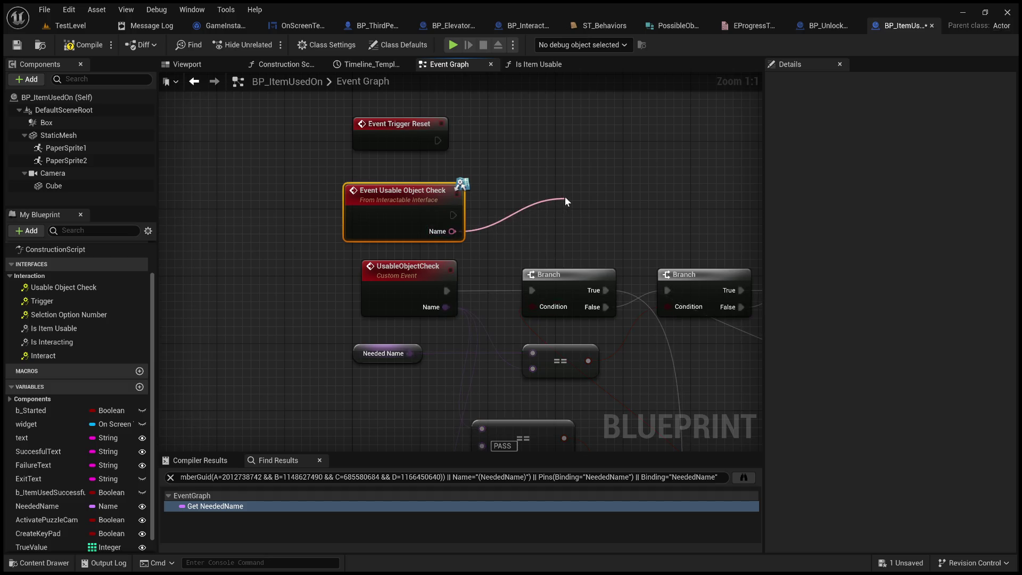
pyautogui.click(660, 319)
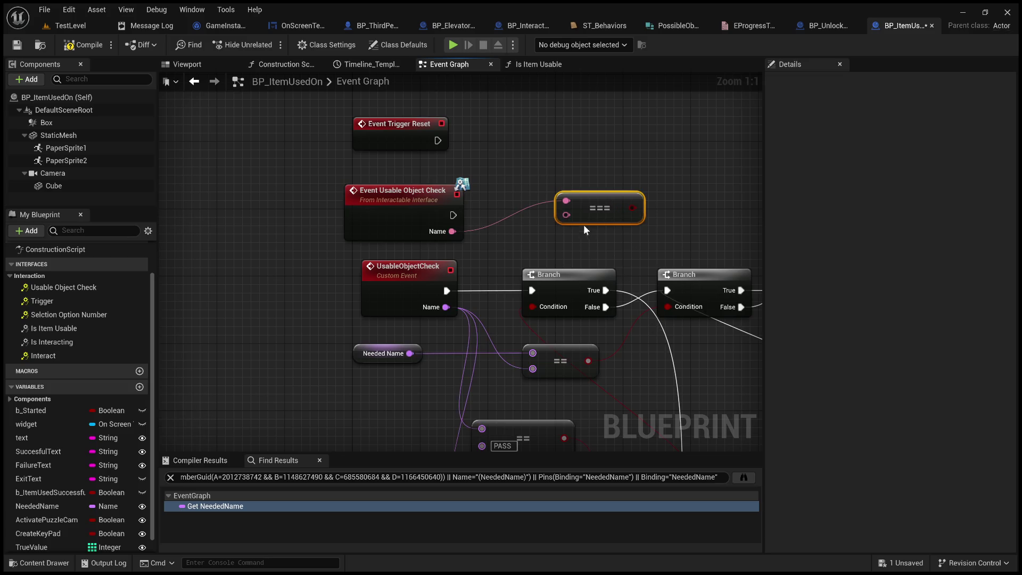
pyautogui.moveTo(569, 219)
pyautogui.mouseDown()
pyautogui.moveTo(522, 247)
pyautogui.moveTo(569, 409)
pyautogui.mouseUp()
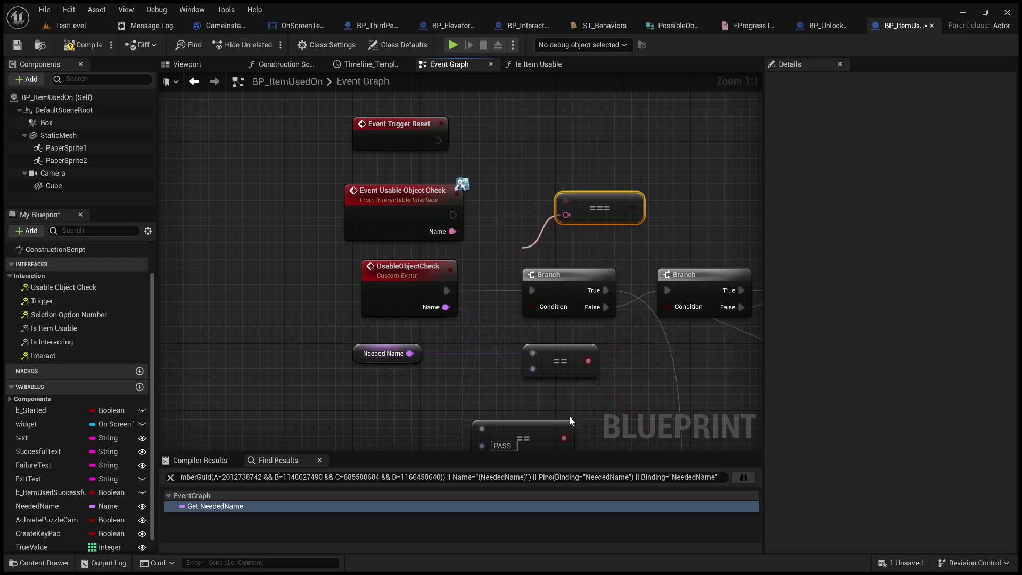
pyautogui.moveTo(571, 235)
pyautogui.mouseDown()
pyautogui.moveTo(594, 225)
pyautogui.moveTo(527, 247)
pyautogui.mouseUp()
pyautogui.moveTo(439, 211); pyautogui.dragTo(538, 142)
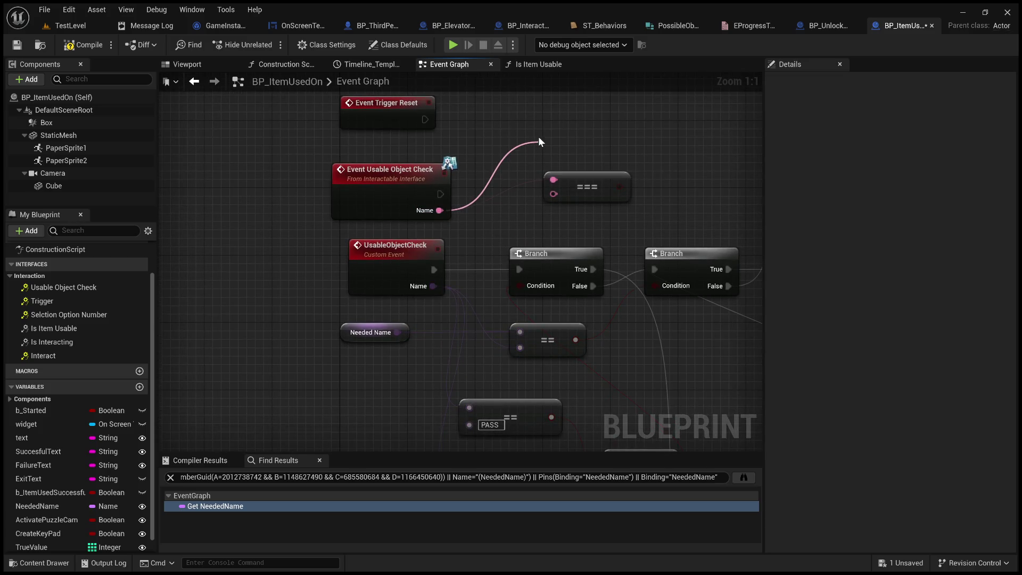
pyautogui.click(641, 271)
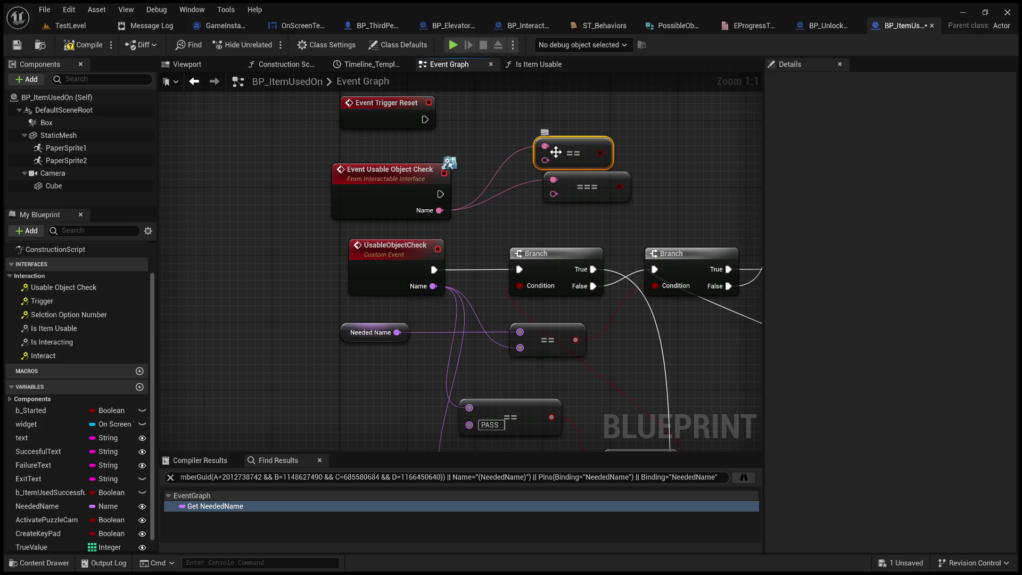
pyautogui.press('Delete')
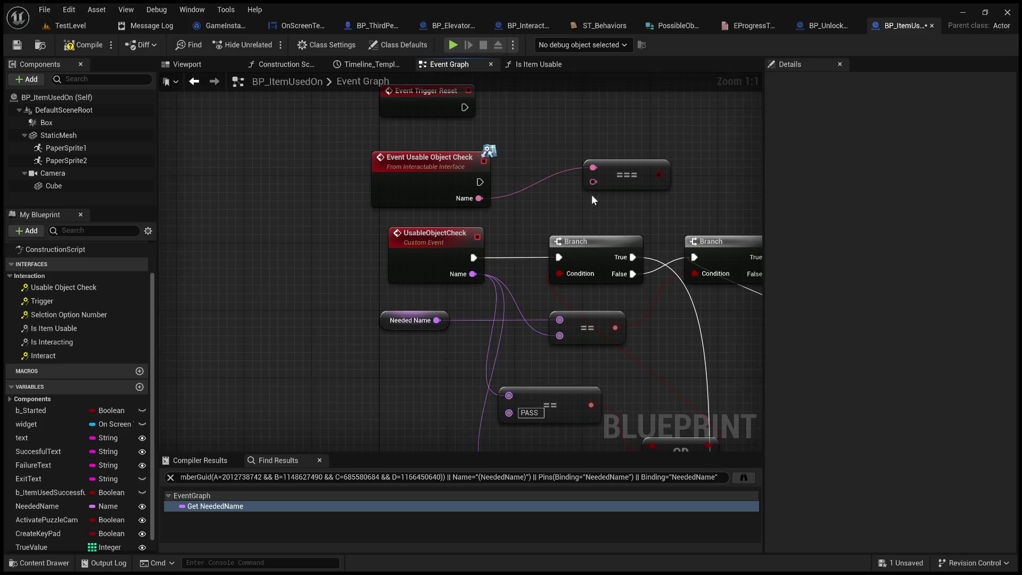
pyautogui.moveTo(585, 186)
pyautogui.mouseDown()
pyautogui.moveTo(561, 202)
pyautogui.moveTo(572, 204)
pyautogui.moveTo(590, 169)
pyautogui.moveTo(561, 201)
pyautogui.moveTo(637, 170)
pyautogui.moveTo(574, 196)
pyautogui.mouseUp()
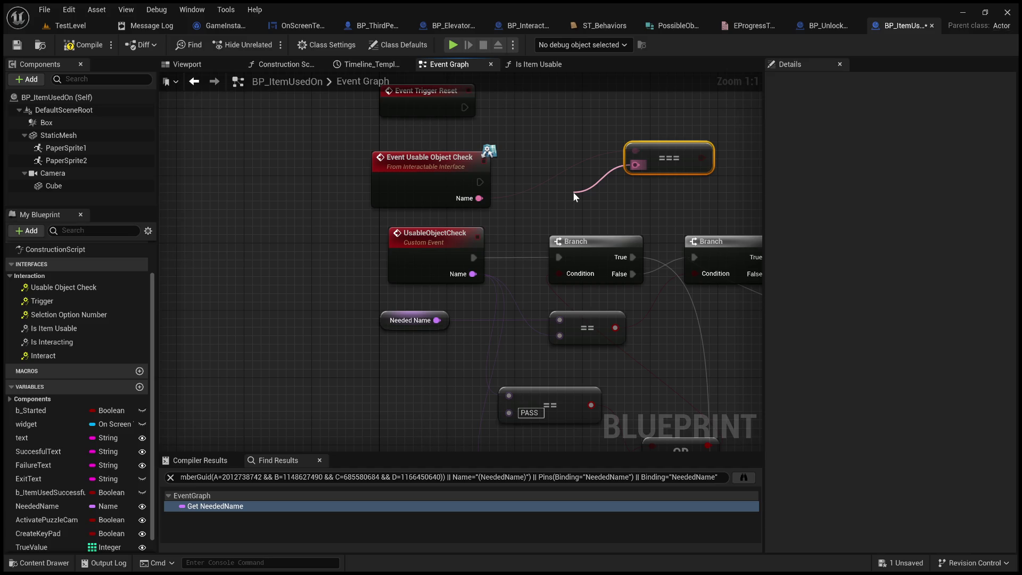
# Add a Make Literal Text node for the === comparison and move it left.
pyautogui.click(692, 258)
pyautogui.moveTo(632, 191)
pyautogui.mouseDown()
pyautogui.moveTo(327, 286)
pyautogui.moveTo(273, 277)
pyautogui.mouseUp()
pyautogui.moveTo(399, 422); pyautogui.dragTo(376, 376)
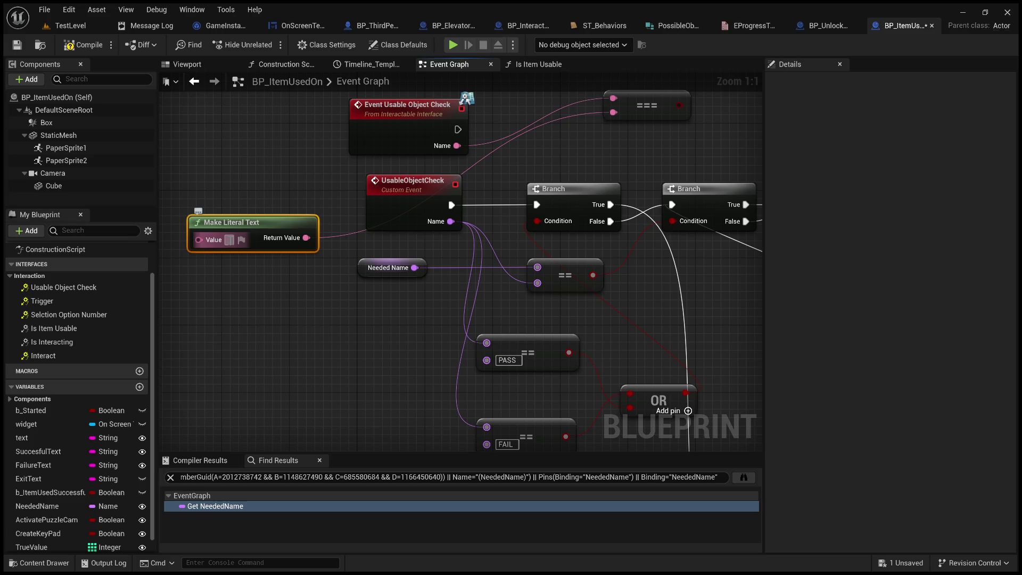
# Set the Make Literal Text value to PASS.
pyautogui.click(229, 239)
pyautogui.write('PASS')
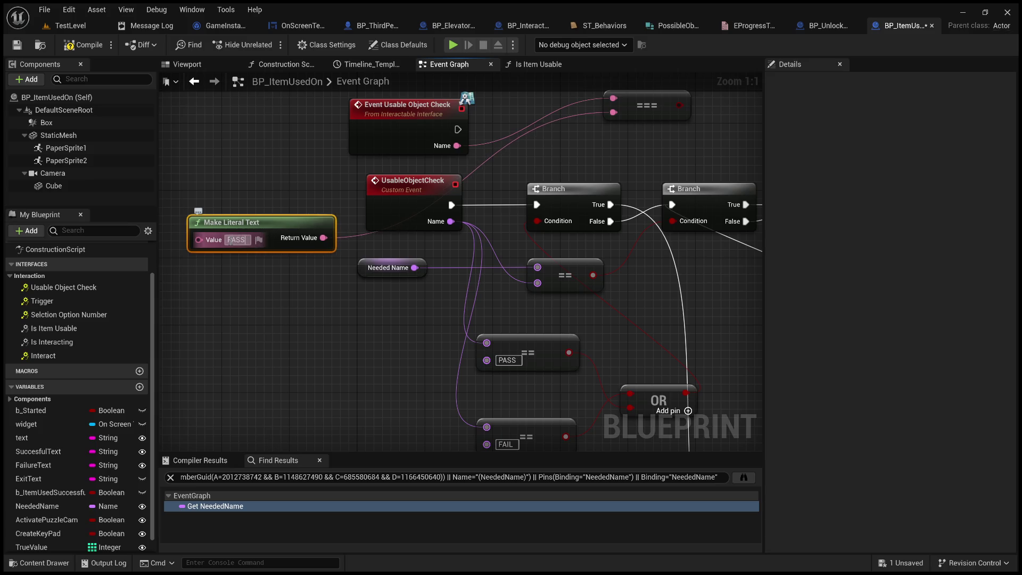
pyautogui.click(306, 352)
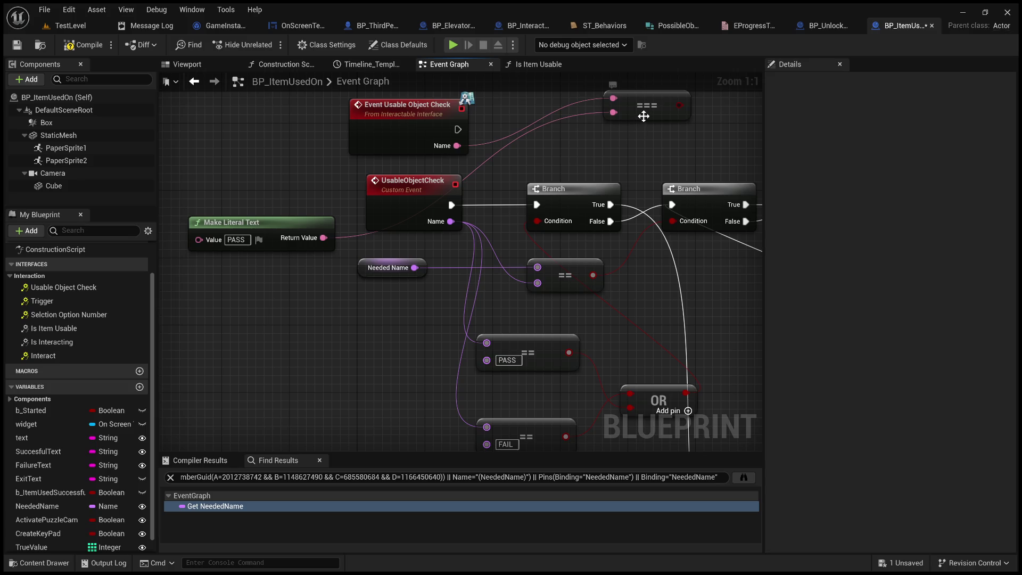
# Duplicate the PASS literal node and place the copy below the original.
pyautogui.click(270, 221)
pyautogui.hotkey('ctrl', 'c')
pyautogui.hotkey('ctrl', 'v')
pyautogui.moveTo(364, 258); pyautogui.dragTo(265, 319)
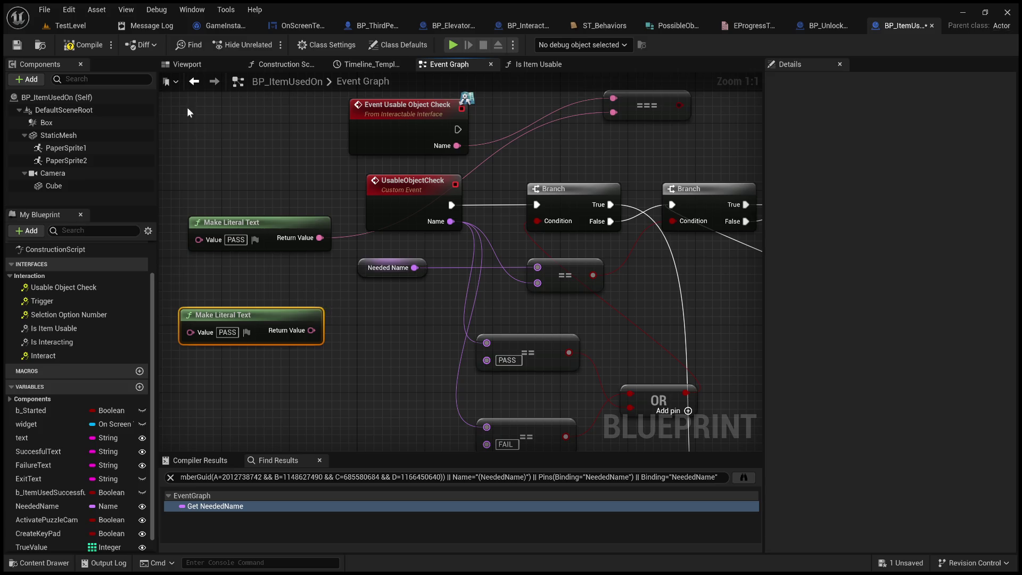
pyautogui.click(54, 26)
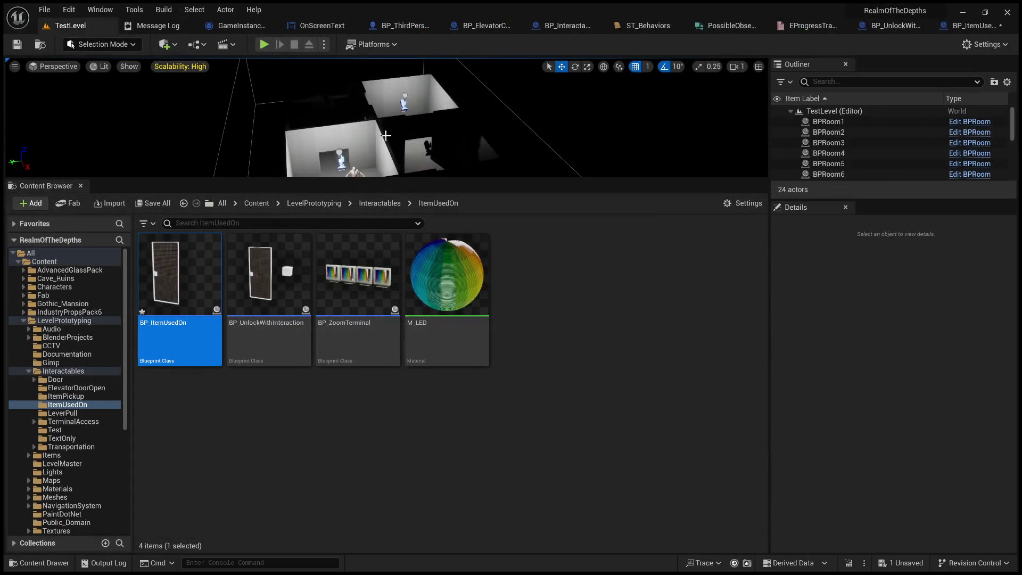
pyautogui.click(969, 27)
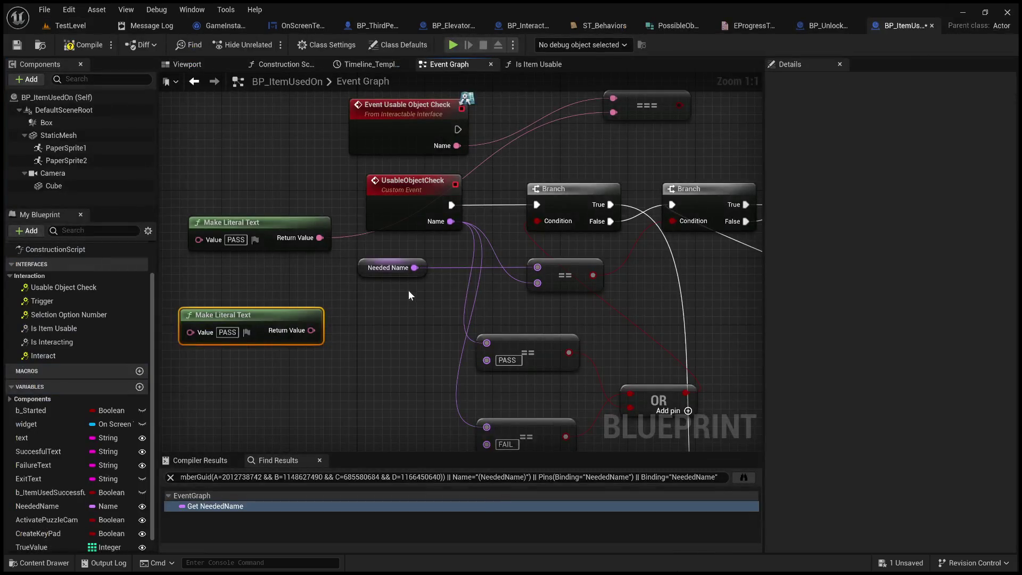
# Duplicate the === node and wire the PASS literal into one copy.
pyautogui.click(647, 113)
pyautogui.hotkey('ctrl', 'c')
pyautogui.hotkey('ctrl', 'v')
pyautogui.hotkey('ctrl', 'v')
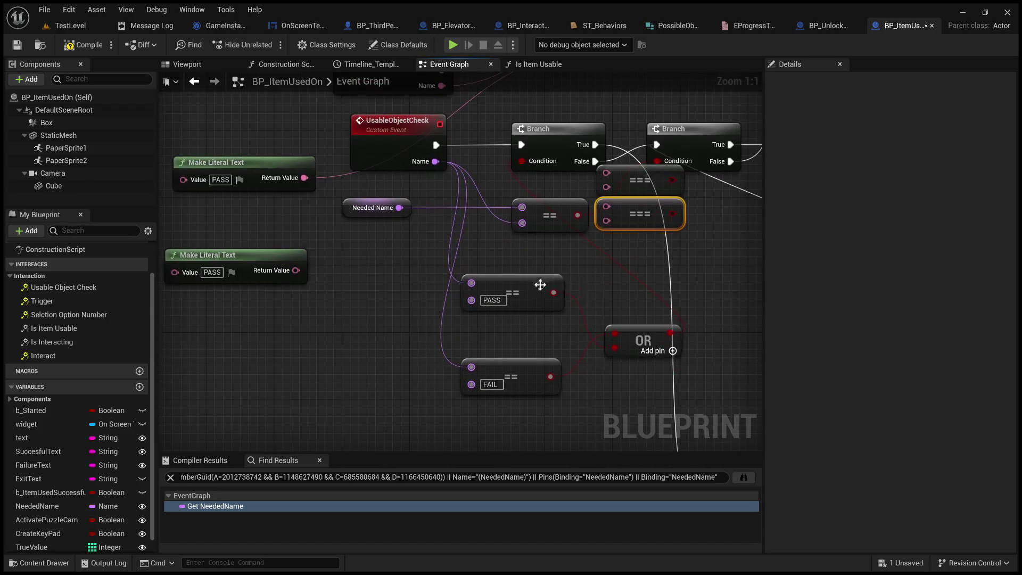
pyautogui.moveTo(632, 218)
pyautogui.mouseDown()
pyautogui.moveTo(585, 251)
pyautogui.moveTo(490, 258)
pyautogui.mouseUp()
pyautogui.moveTo(305, 177)
pyautogui.mouseDown()
pyautogui.moveTo(355, 263)
pyautogui.moveTo(471, 263)
pyautogui.mouseUp()
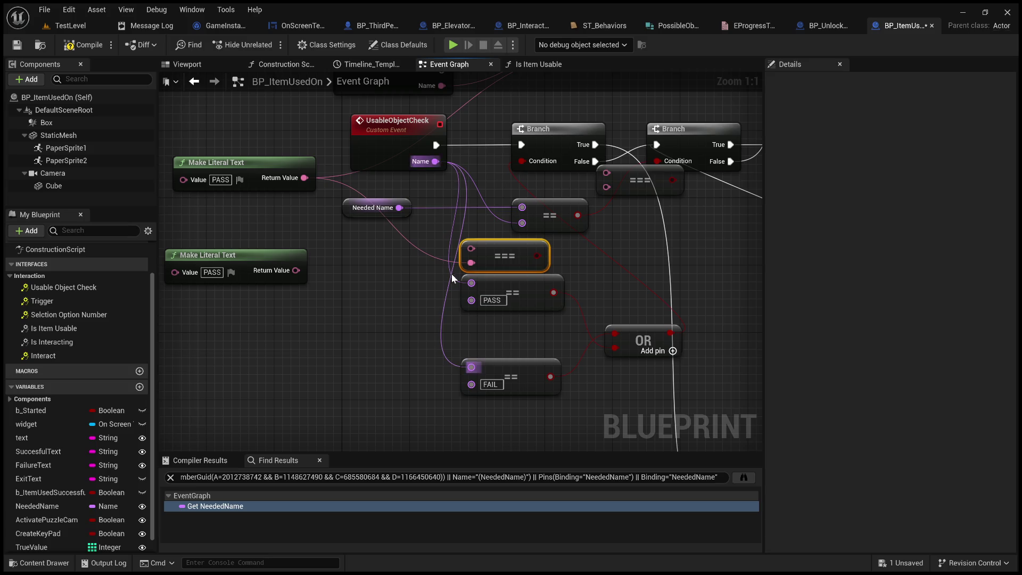
# Set the lower literal to FAIL, wire it into the other === copy, and feed both into OR.
pyautogui.click(212, 271)
pyautogui.write('FAIL')
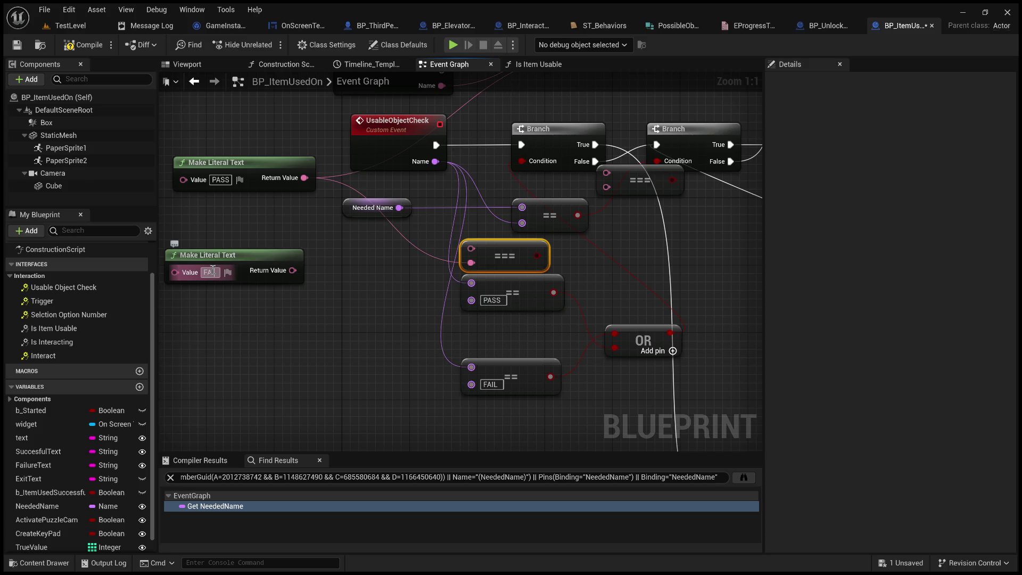
pyautogui.press('Return')
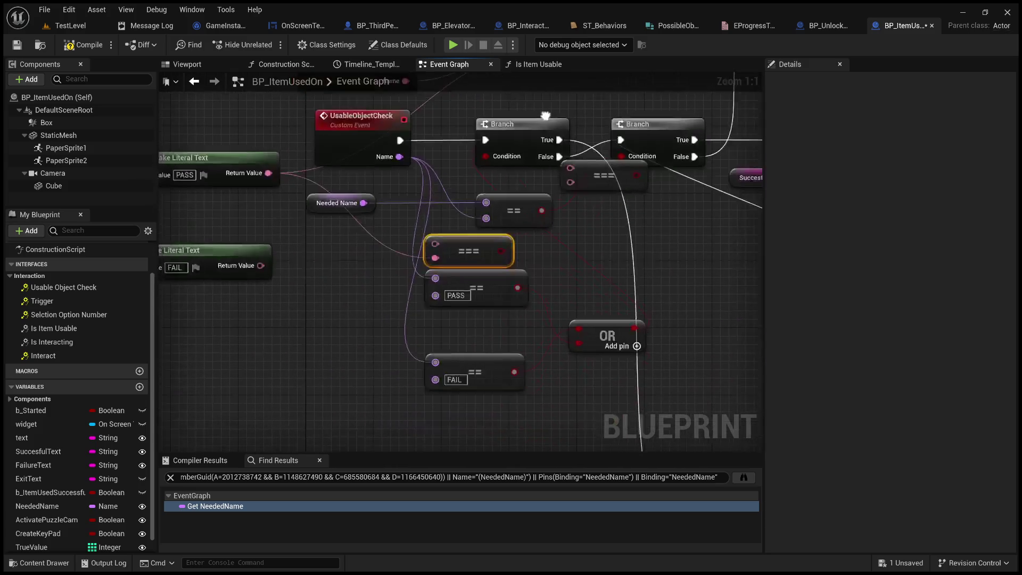
pyautogui.moveTo(598, 178)
pyautogui.mouseDown()
pyautogui.moveTo(491, 347)
pyautogui.moveTo(474, 347)
pyautogui.mouseUp()
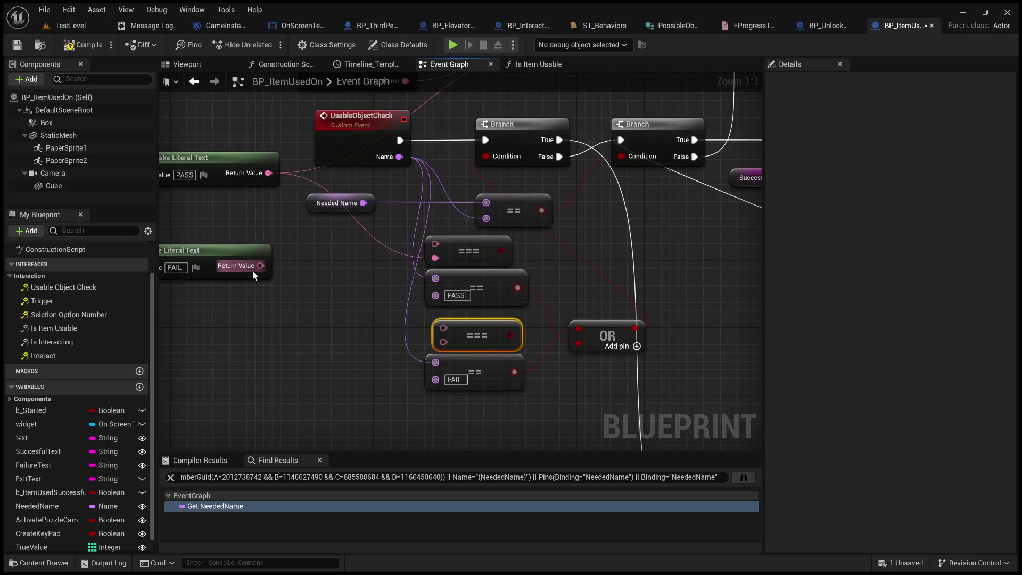
pyautogui.moveTo(260, 265); pyautogui.dragTo(448, 343)
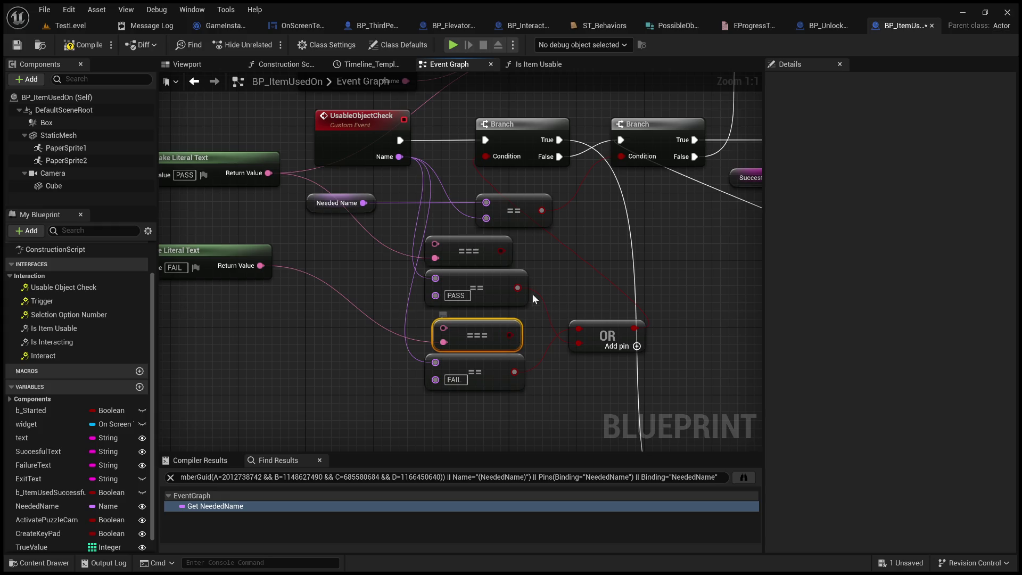
pyautogui.moveTo(504, 259)
pyautogui.mouseDown()
pyautogui.moveTo(565, 314)
pyautogui.moveTo(580, 343)
pyautogui.mouseUp()
pyautogui.moveTo(509, 335)
pyautogui.mouseDown()
pyautogui.moveTo(578, 328)
pyautogui.moveTo(572, 358)
pyautogui.moveTo(517, 401)
pyautogui.mouseUp()
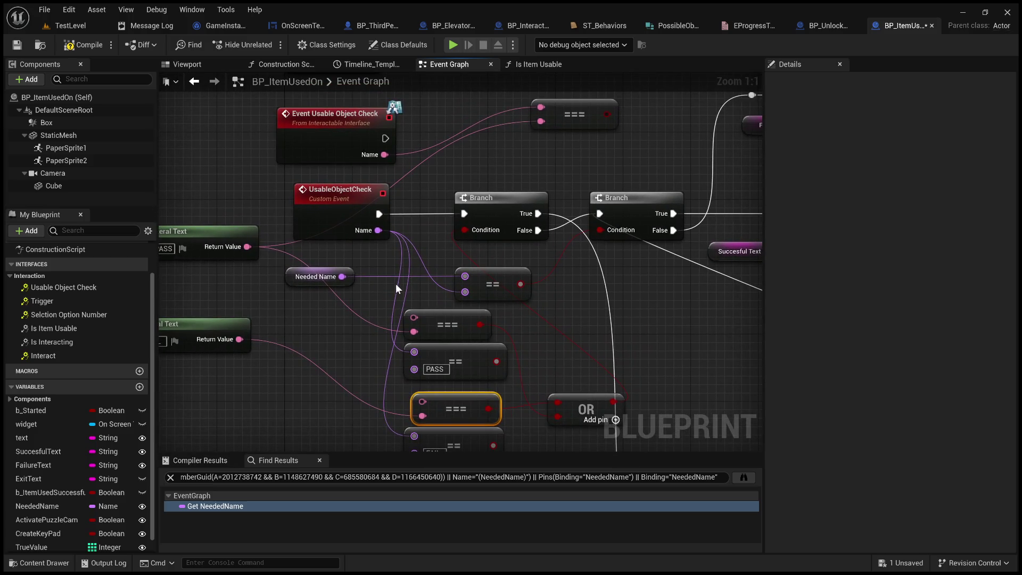
# Delete the Branch's == comparison and old Needed Name getter, then recompile.
pyautogui.click(496, 295)
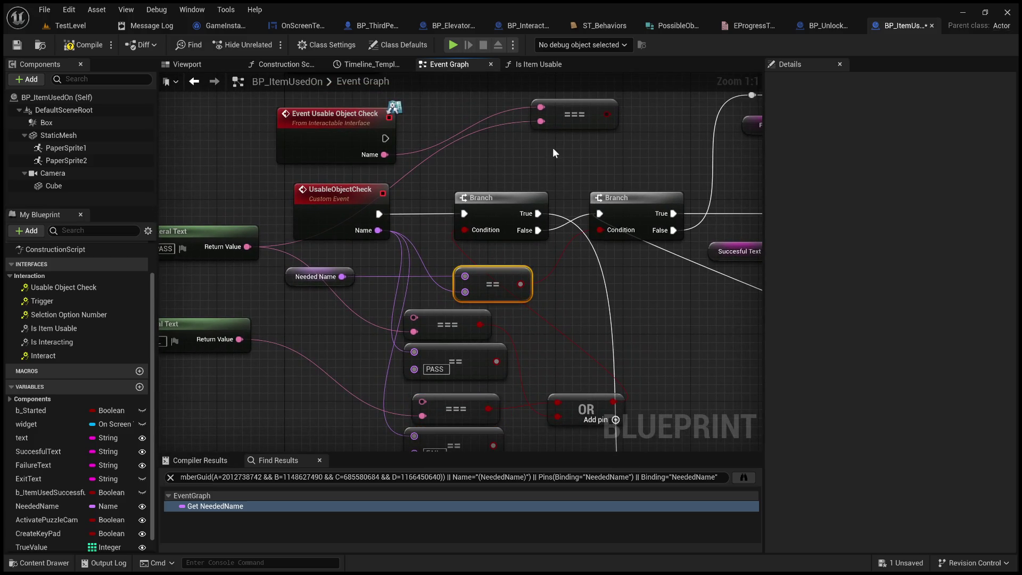
pyautogui.press('Delete')
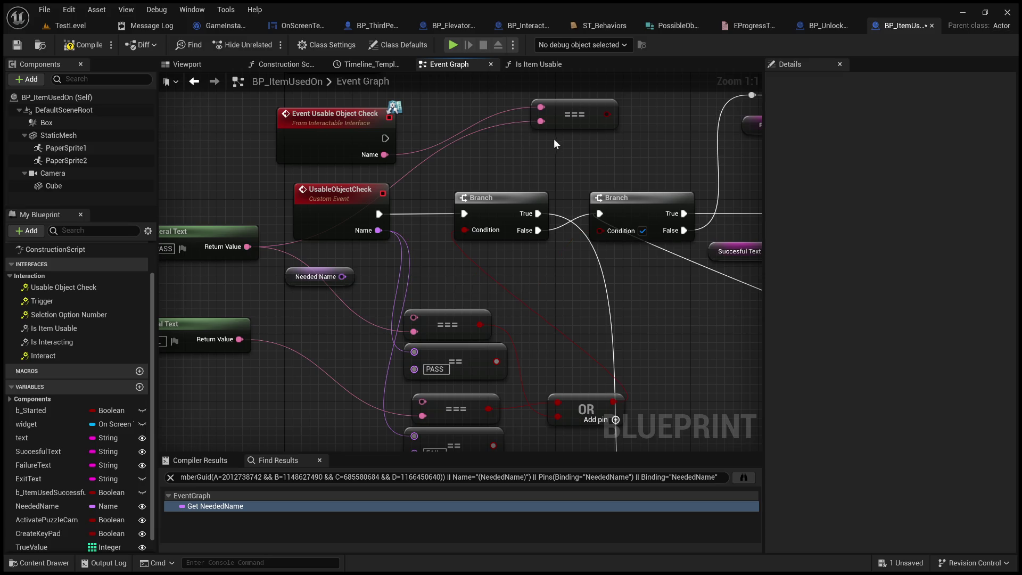
pyautogui.moveTo(567, 121)
pyautogui.mouseDown()
pyautogui.moveTo(513, 244)
pyautogui.moveTo(484, 280)
pyautogui.mouseUp()
pyautogui.keyDown('alt'); pyautogui.click(379, 272); pyautogui.keyUp('alt')
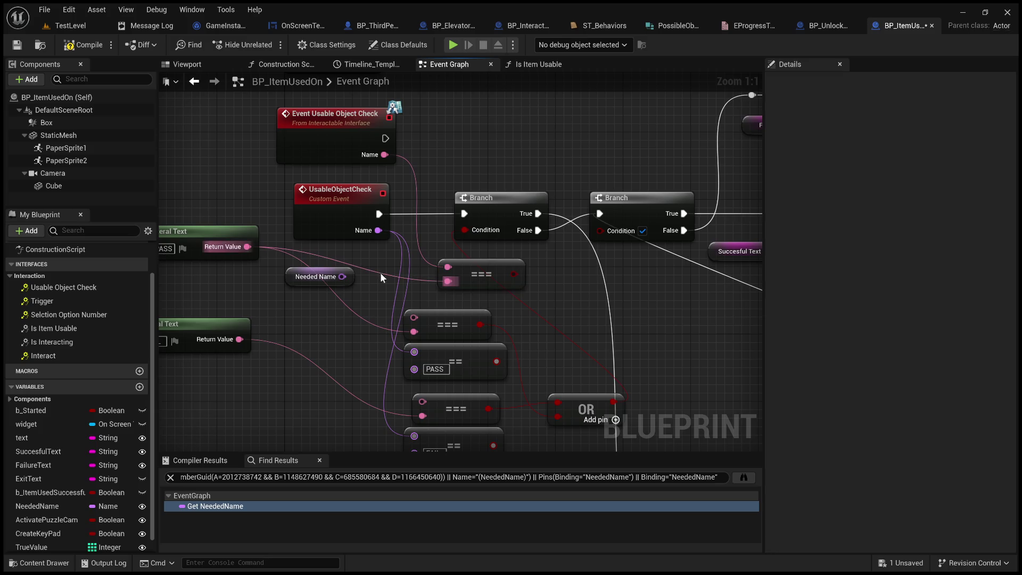
pyautogui.press('Delete')
pyautogui.click(84, 45)
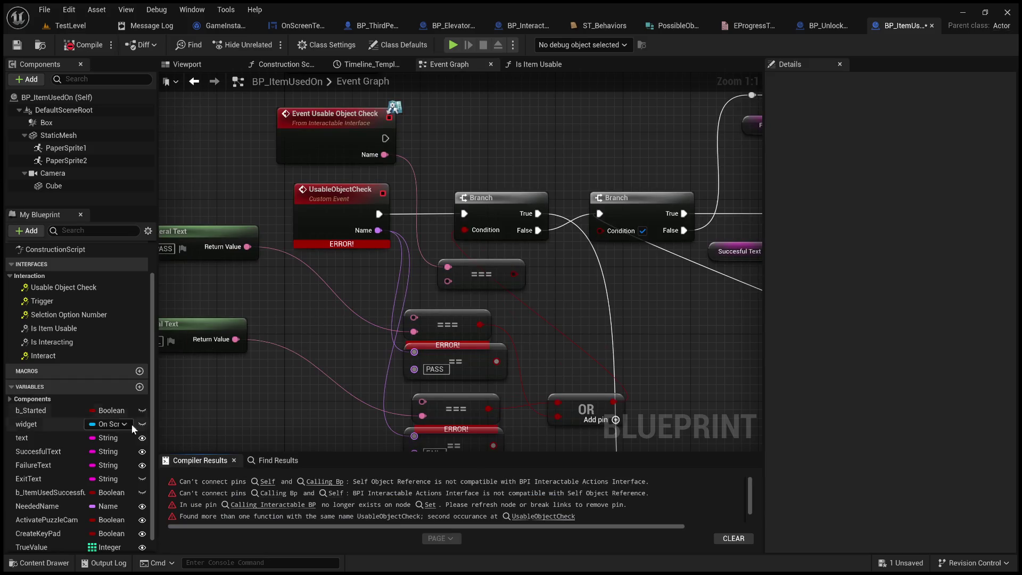
# Change NeededName's type from Name to Text and wire its getter into all three === nodes.
pyautogui.click(43, 505)
pyautogui.click(123, 506)
pyautogui.click(136, 390)
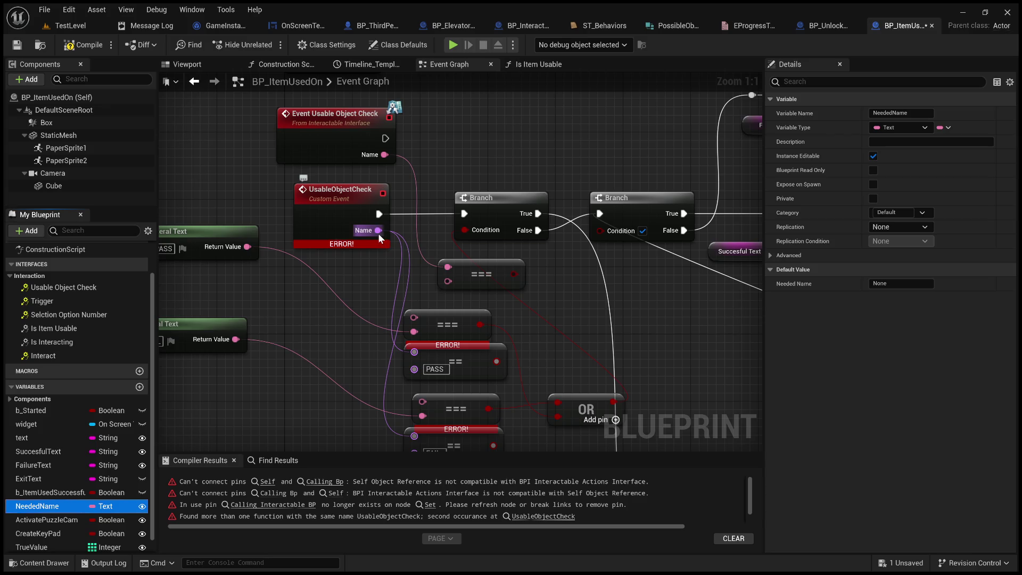
pyautogui.moveTo(238, 441); pyautogui.dragTo(238, 433)
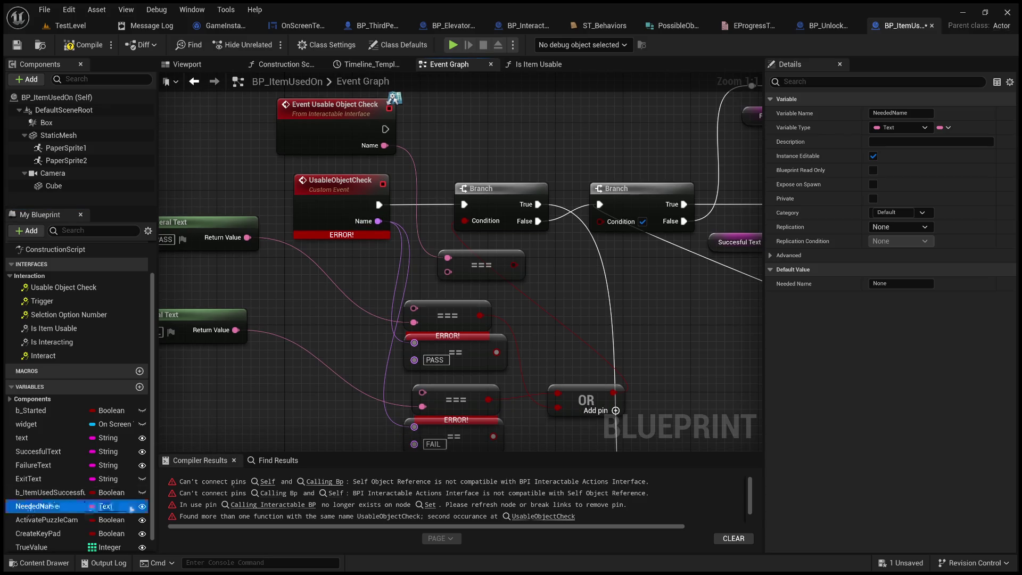
pyautogui.hotkey('ctrl', 'v')
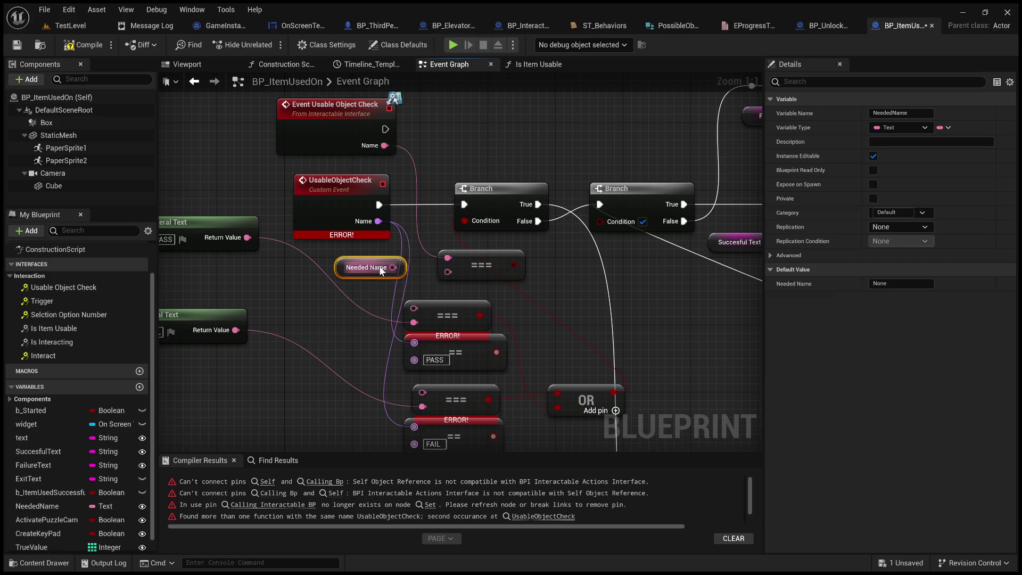
pyautogui.moveTo(393, 267); pyautogui.dragTo(450, 270)
pyautogui.moveTo(518, 263); pyautogui.dragTo(440, 267)
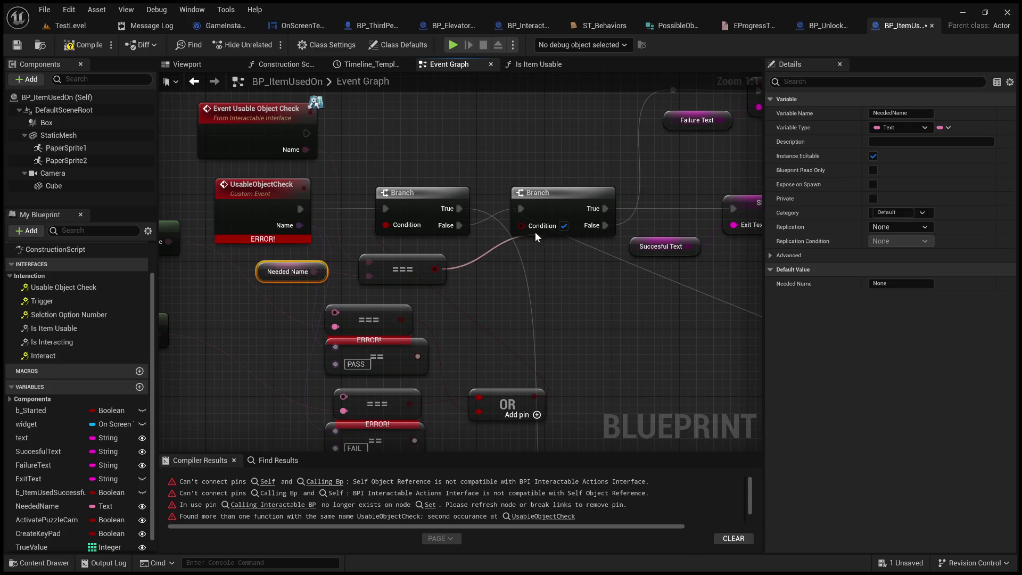
pyautogui.moveTo(483, 304)
pyautogui.mouseDown()
pyautogui.moveTo(475, 253)
pyautogui.moveTo(494, 257)
pyautogui.mouseUp()
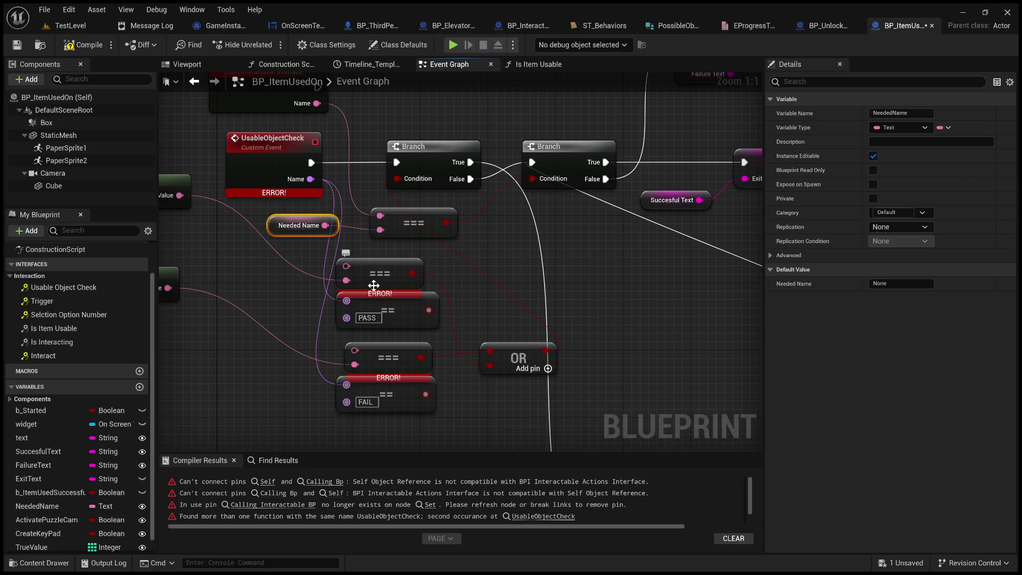
pyautogui.moveTo(324, 225); pyautogui.dragTo(346, 266)
pyautogui.moveTo(325, 225)
pyautogui.mouseDown()
pyautogui.moveTo(359, 375)
pyautogui.moveTo(350, 392)
pyautogui.moveTo(356, 352)
pyautogui.mouseUp()
# Delete the old UsableObjectCheck custom event and the PASS and FAIL == nodes.
pyautogui.moveTo(407, 325)
pyautogui.mouseDown()
pyautogui.moveTo(407, 341)
pyautogui.moveTo(405, 332)
pyautogui.mouseUp()
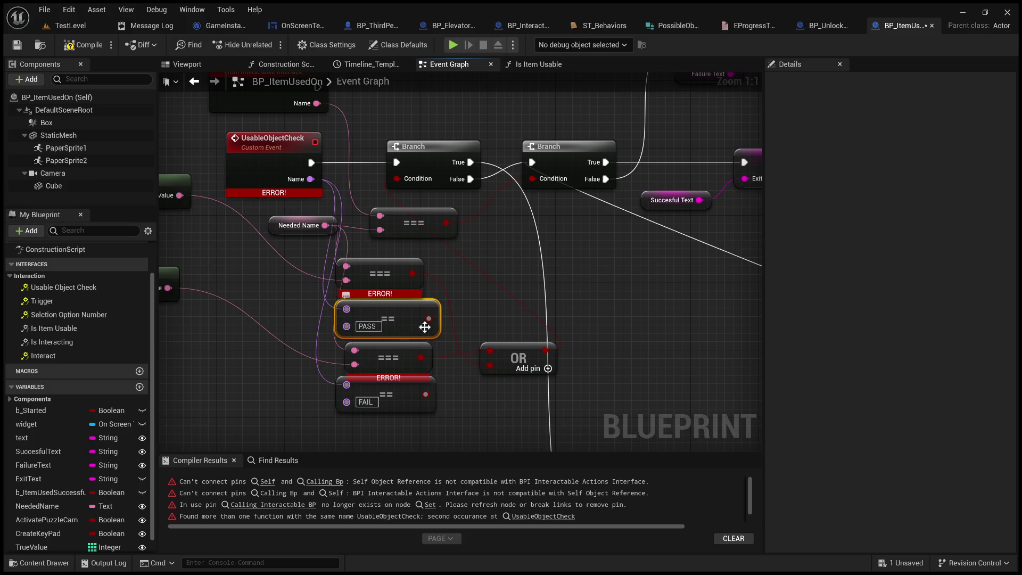
pyautogui.click(284, 142)
pyautogui.press('Delete')
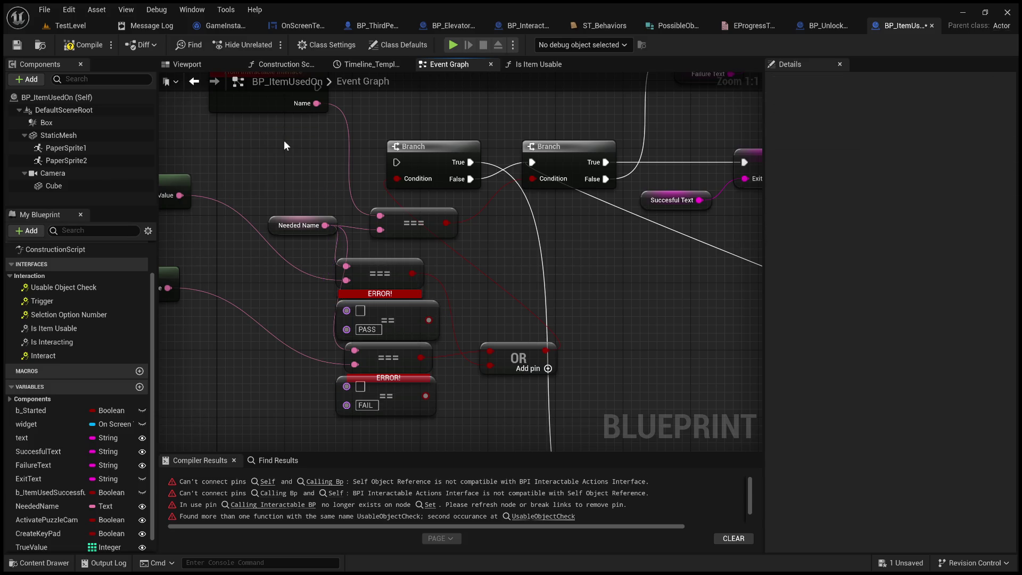
pyautogui.click(396, 314)
pyautogui.press('Delete')
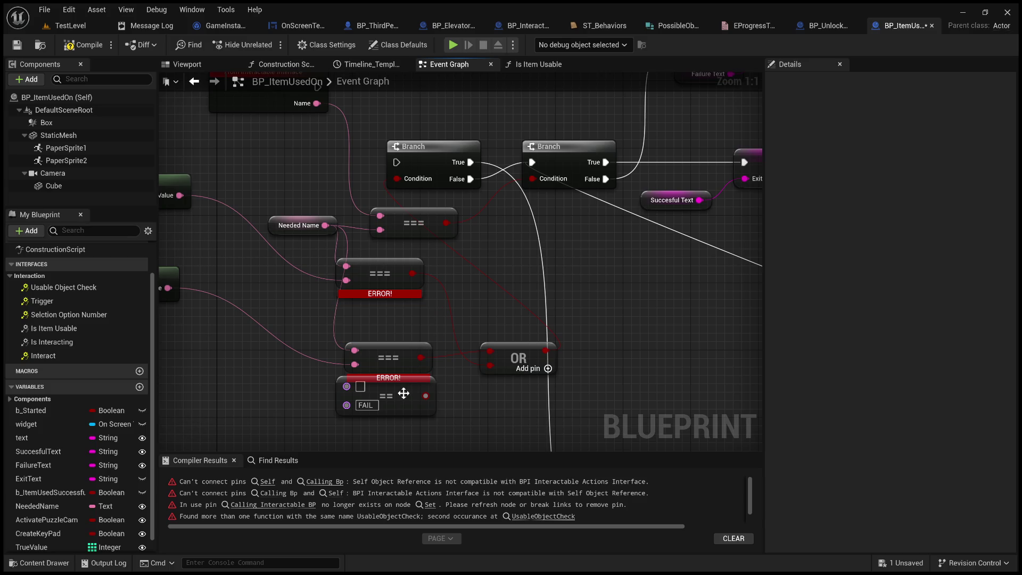
pyautogui.click(402, 396)
pyautogui.press('Delete')
# Compile, then wire Event Usable Object Check's execution output into the Branch.
pyautogui.click(89, 45)
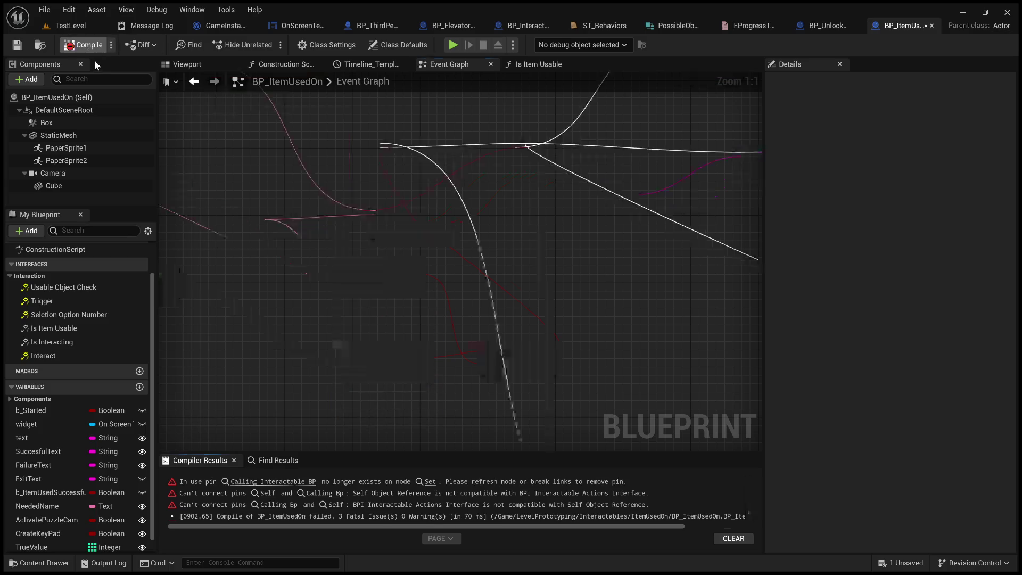
pyautogui.moveTo(295, 258); pyautogui.dragTo(341, 335)
pyautogui.moveTo(338, 141)
pyautogui.mouseDown()
pyautogui.moveTo(333, 228)
pyautogui.moveTo(448, 241)
pyautogui.mouseUp()
pyautogui.moveTo(322, 224); pyautogui.dragTo(322, 215)
pyautogui.click(441, 160)
pyautogui.scroll(-2, 490, 165)
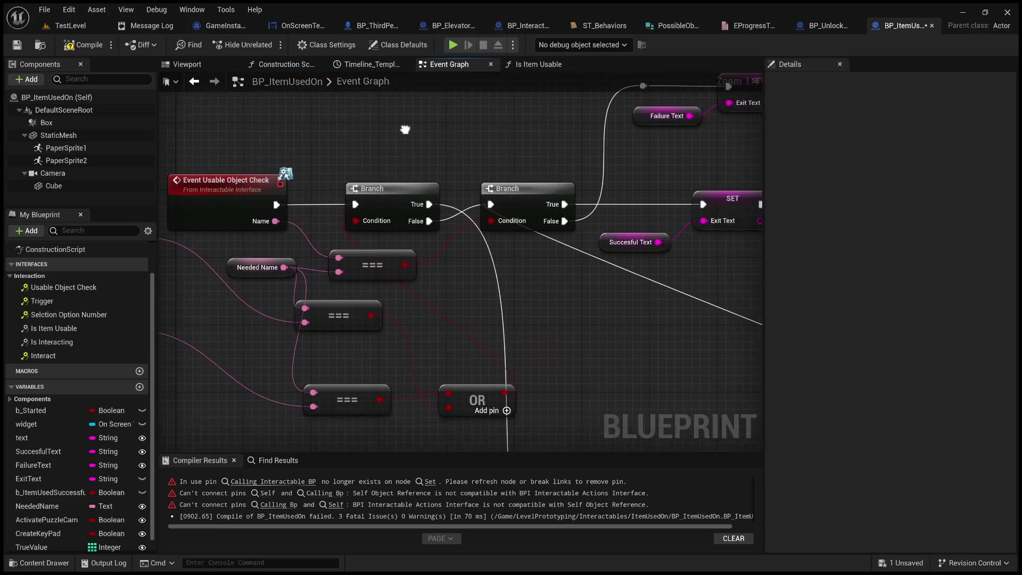
pyautogui.moveTo(444, 136); pyautogui.dragTo(550, 142)
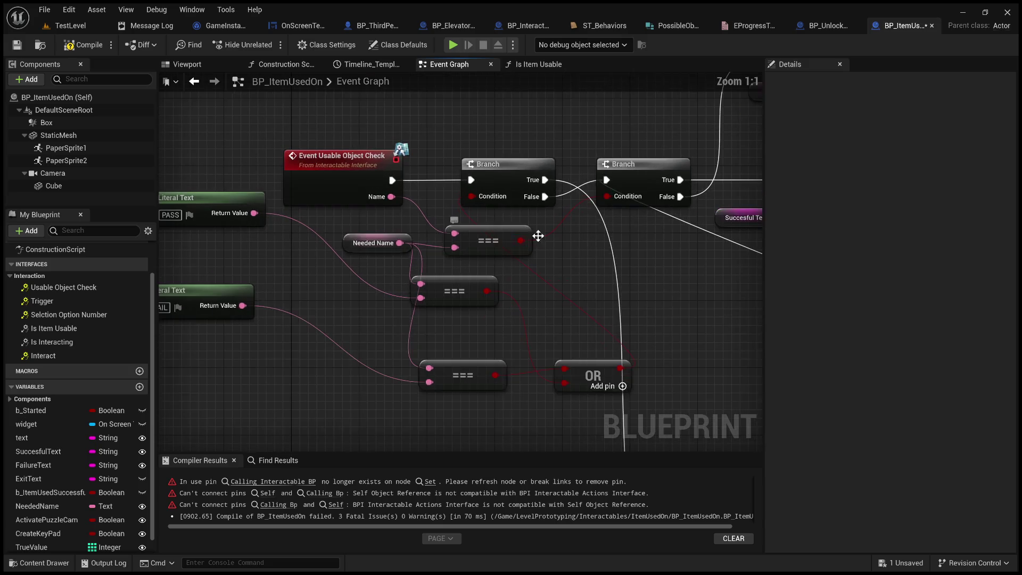
pyautogui.scroll(2, 563, 263)
pyautogui.moveTo(559, 263)
pyautogui.mouseDown()
pyautogui.moveTo(403, 286)
pyautogui.moveTo(141, 403)
pyautogui.mouseUp()
pyautogui.scroll(-4, 281, 344)
# Link Self to the SET node's Calling Interactable BP, delete the stale knot, and recompile.
pyautogui.click(85, 51)
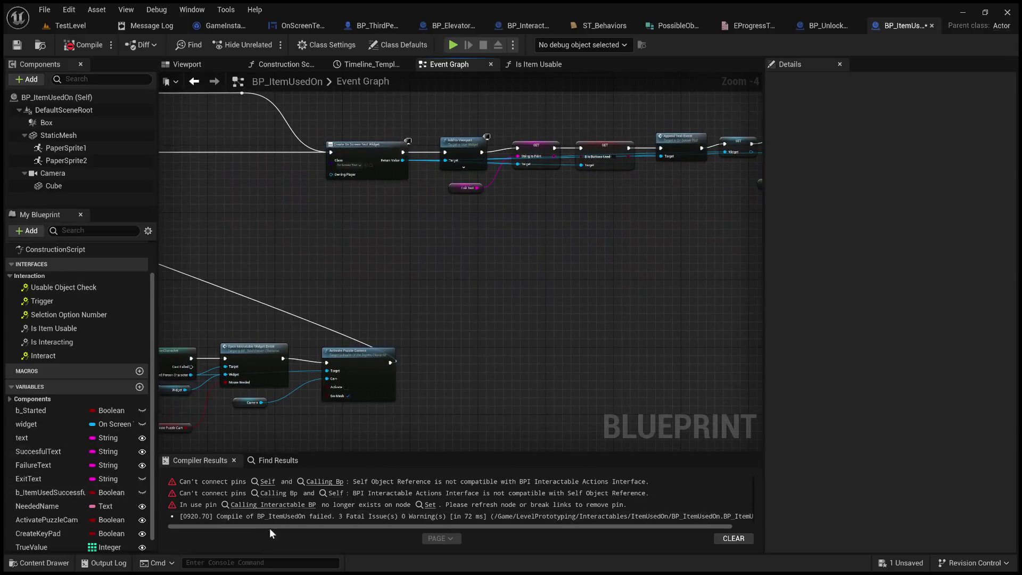
pyautogui.click(275, 505)
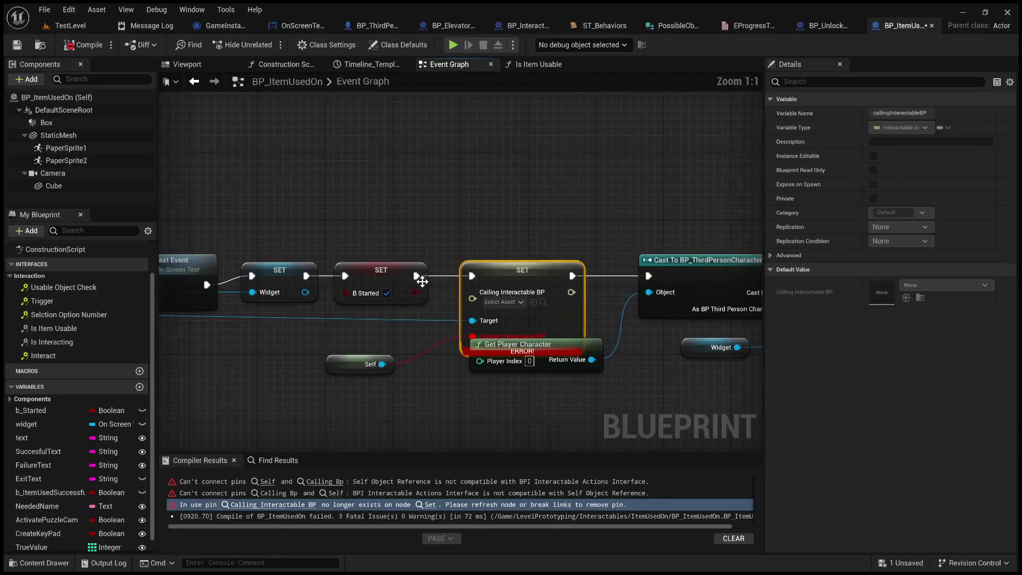
pyautogui.moveTo(382, 364); pyautogui.dragTo(472, 303)
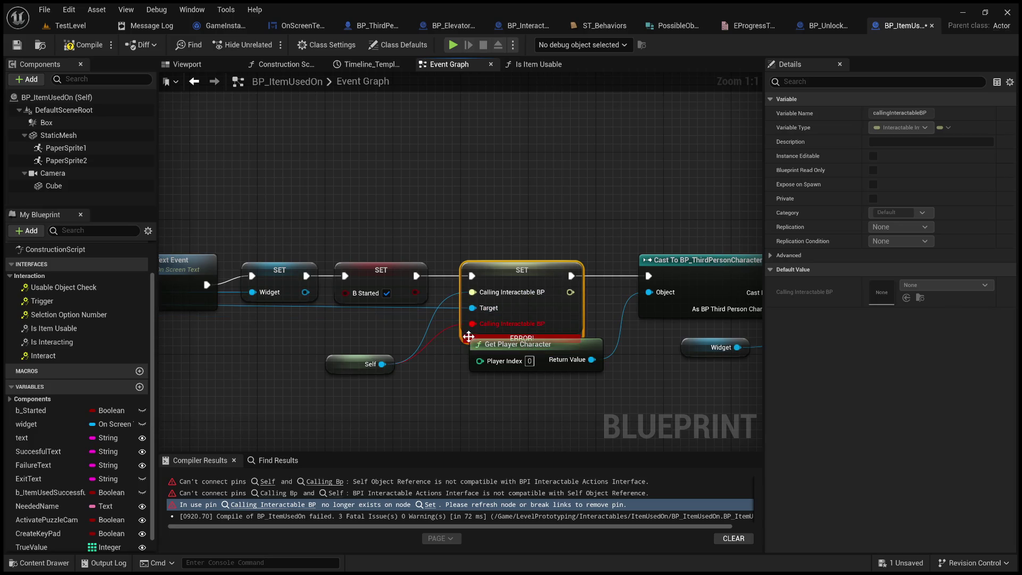
pyautogui.click(443, 334)
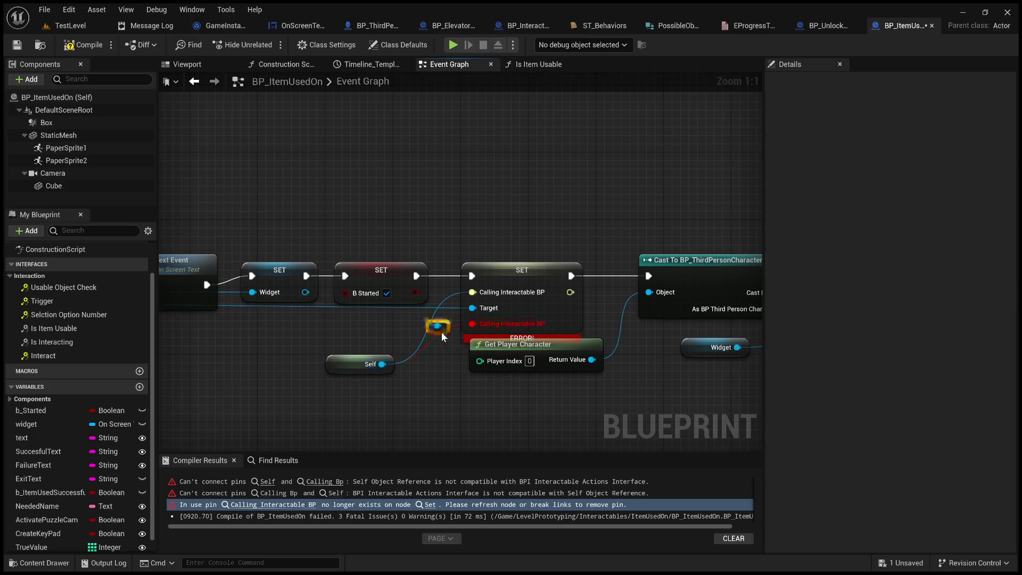
pyautogui.press('Delete')
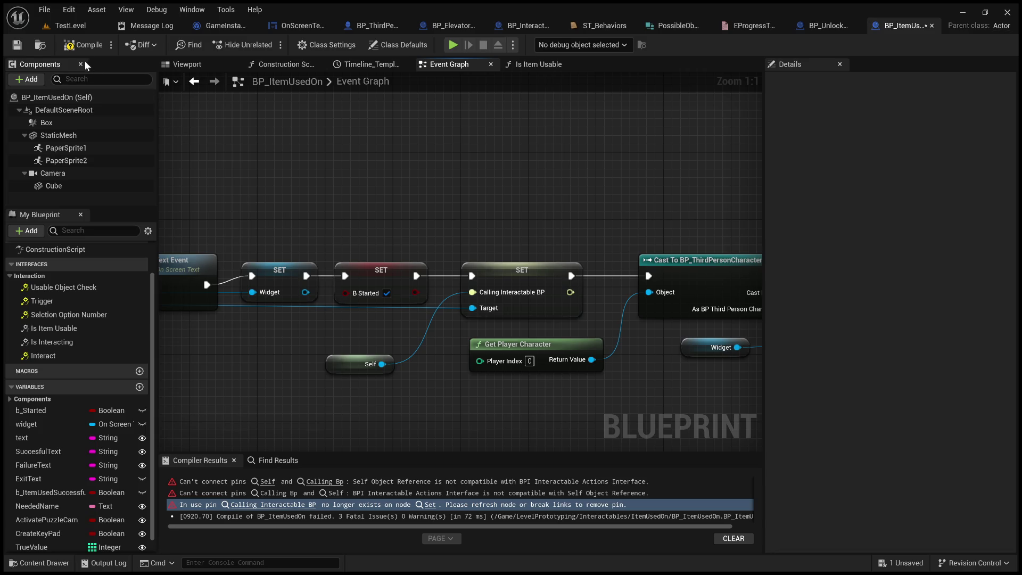
pyautogui.click(83, 46)
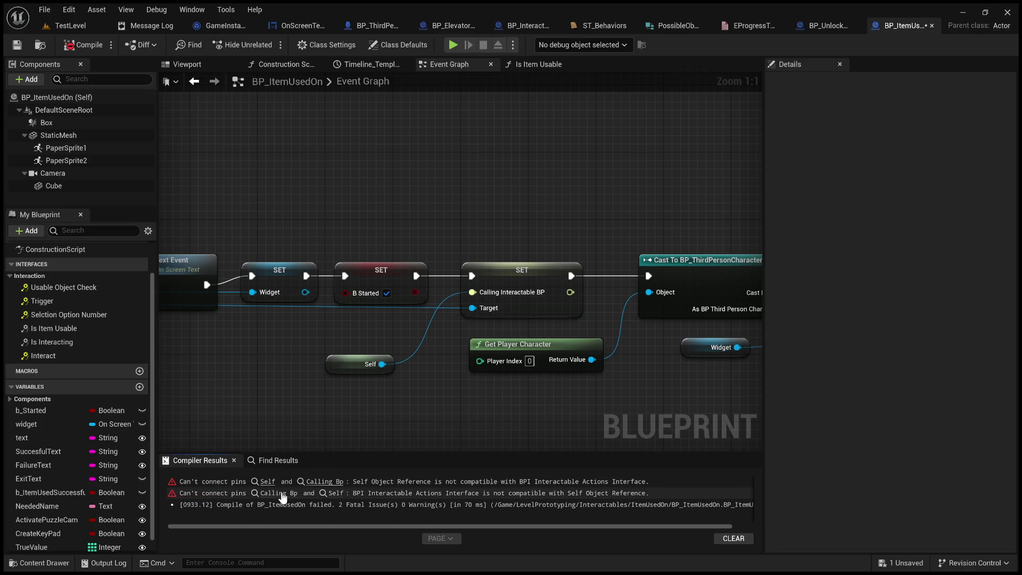
pyautogui.click(281, 495)
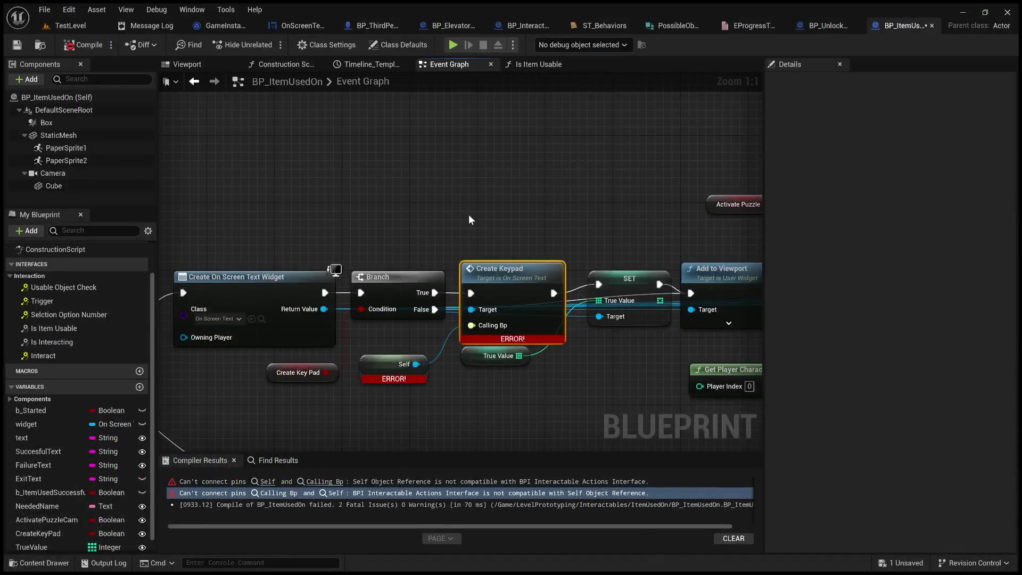
pyautogui.moveTo(469, 219)
pyautogui.mouseDown()
pyautogui.moveTo(522, 182)
pyautogui.moveTo(589, 182)
pyautogui.moveTo(660, 143)
pyautogui.moveTo(736, 152)
pyautogui.mouseUp()
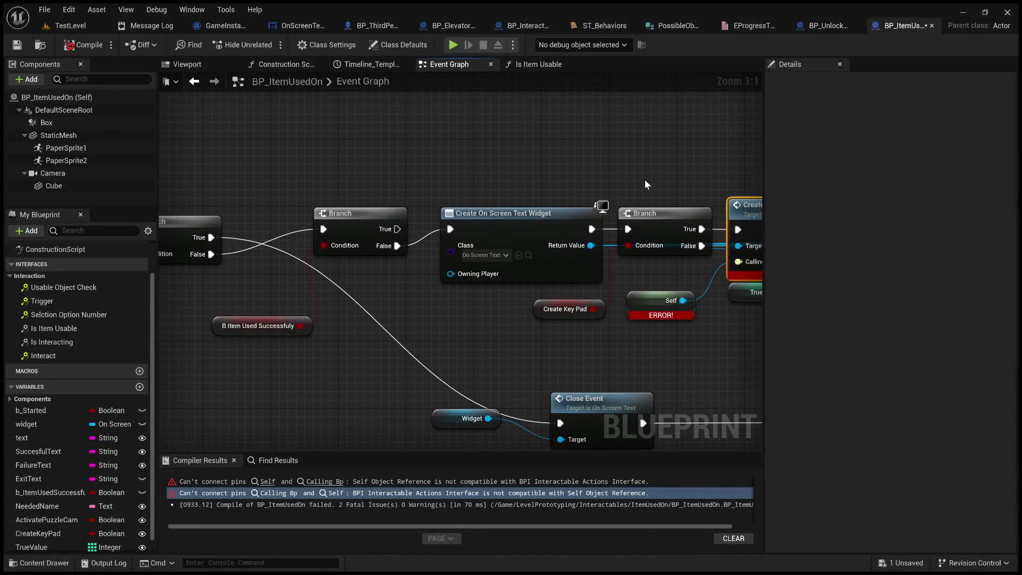
pyautogui.scroll(-2, 643, 184)
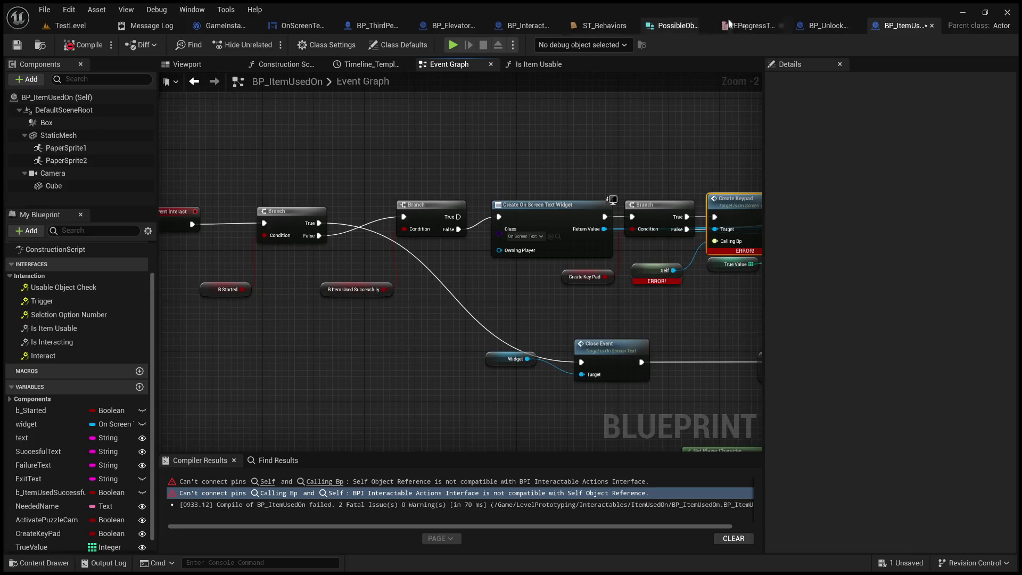
pyautogui.click(817, 27)
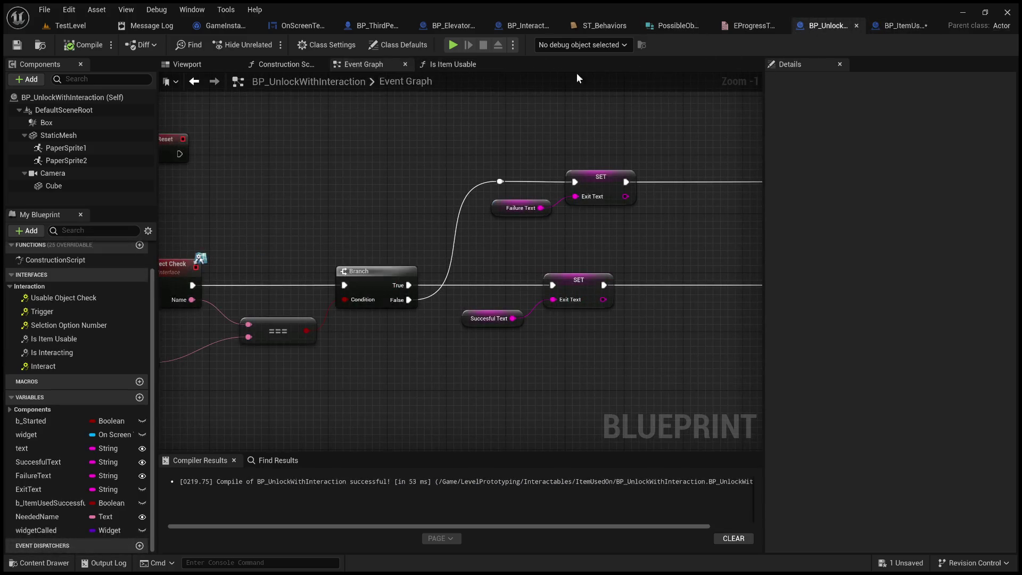
pyautogui.moveTo(576, 88)
pyautogui.mouseDown()
pyautogui.moveTo(640, 106)
pyautogui.moveTo(756, 64)
pyautogui.moveTo(565, 214)
pyautogui.moveTo(548, 211)
pyautogui.mouseUp()
pyautogui.click(903, 26)
pyautogui.moveTo(497, 142)
pyautogui.mouseDown()
pyautogui.moveTo(543, 152)
pyautogui.moveTo(342, 159)
pyautogui.mouseUp()
pyautogui.scroll(2, 566, 162)
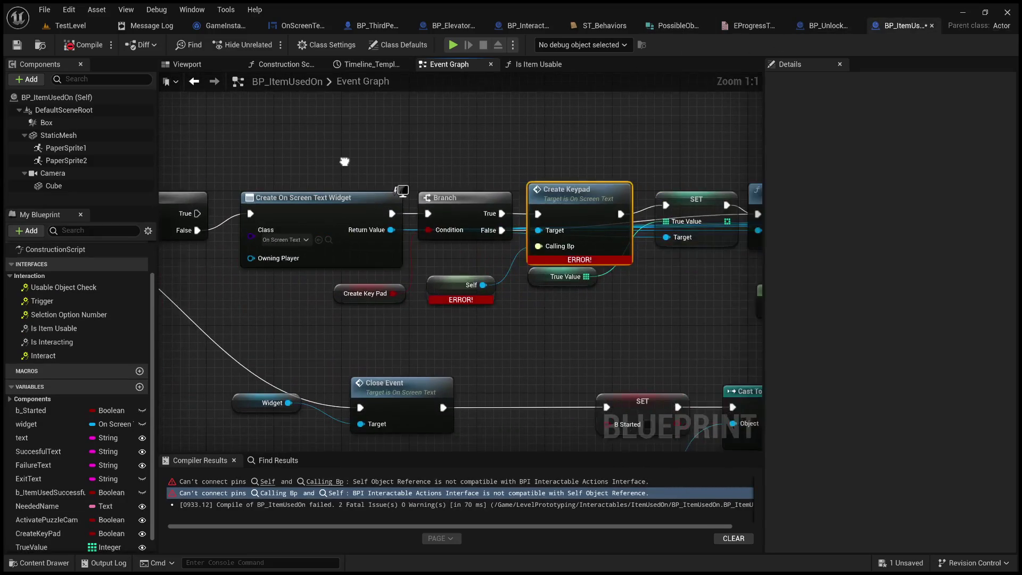
pyautogui.moveTo(492, 169); pyautogui.dragTo(126, 170)
pyautogui.moveTo(548, 312)
pyautogui.mouseDown()
pyautogui.moveTo(460, 302)
pyautogui.moveTo(458, 312)
pyautogui.moveTo(304, 318)
pyautogui.mouseUp()
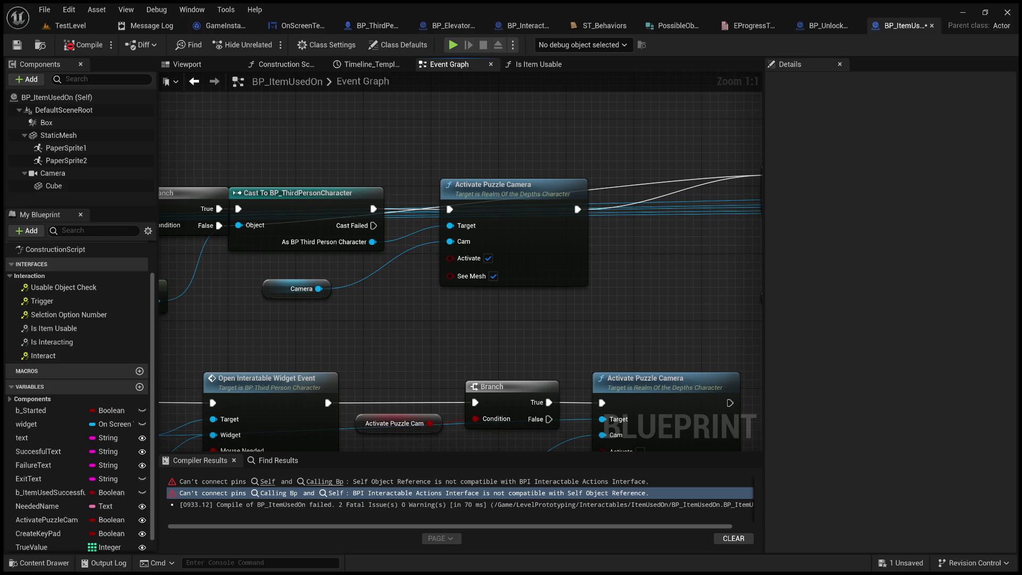
pyautogui.doubleClick(493, 184)
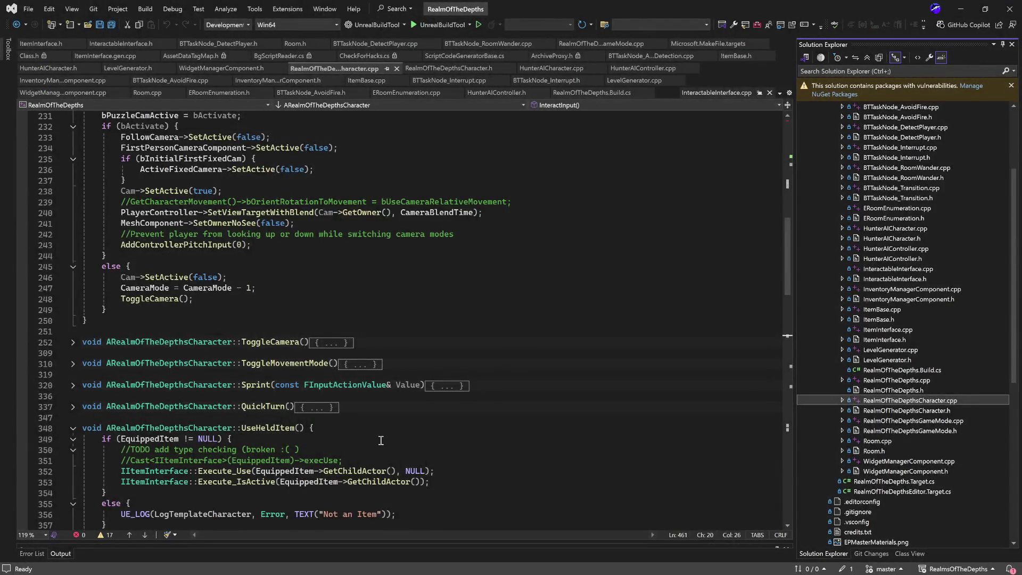
pyautogui.scroll(-8, 381, 441)
pyautogui.scroll(6, 361, 387)
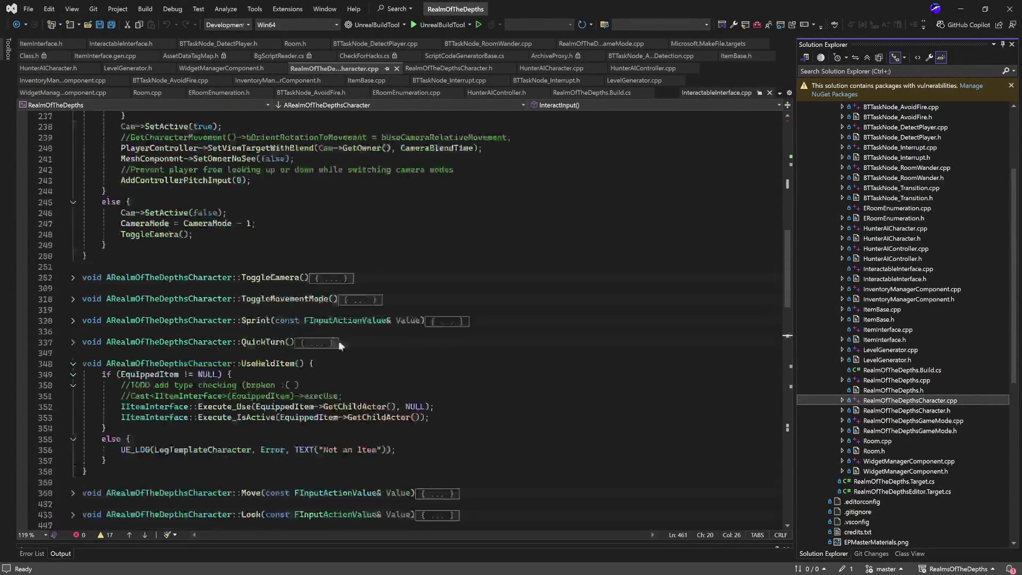
pyautogui.click(961, 9)
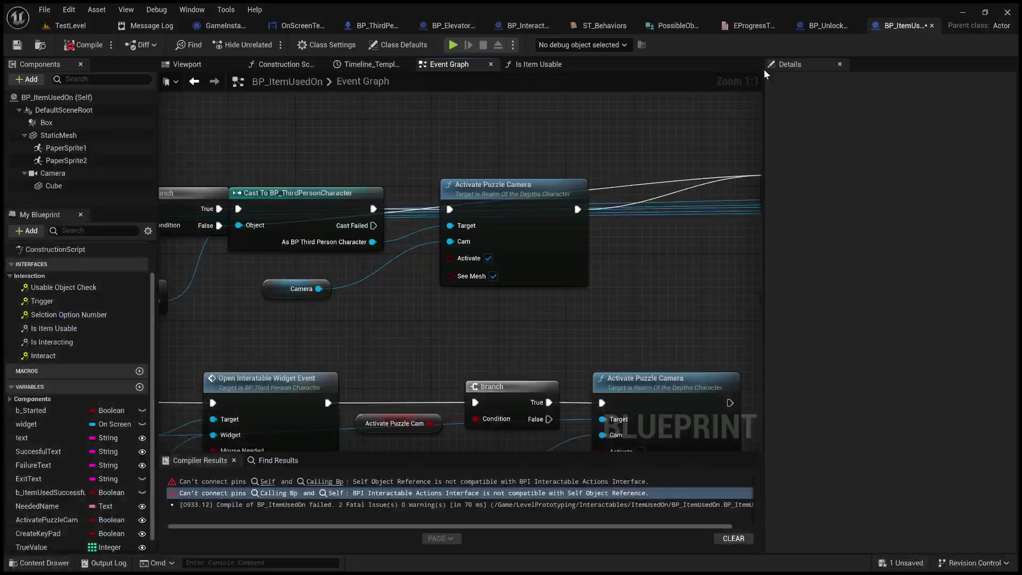
# Try wiring Get Player Character into Activate Puzzle Camera's Target, then abandon the incompatible link.
pyautogui.scroll(3, 384, 323)
pyautogui.click(256, 291)
pyautogui.click(658, 189)
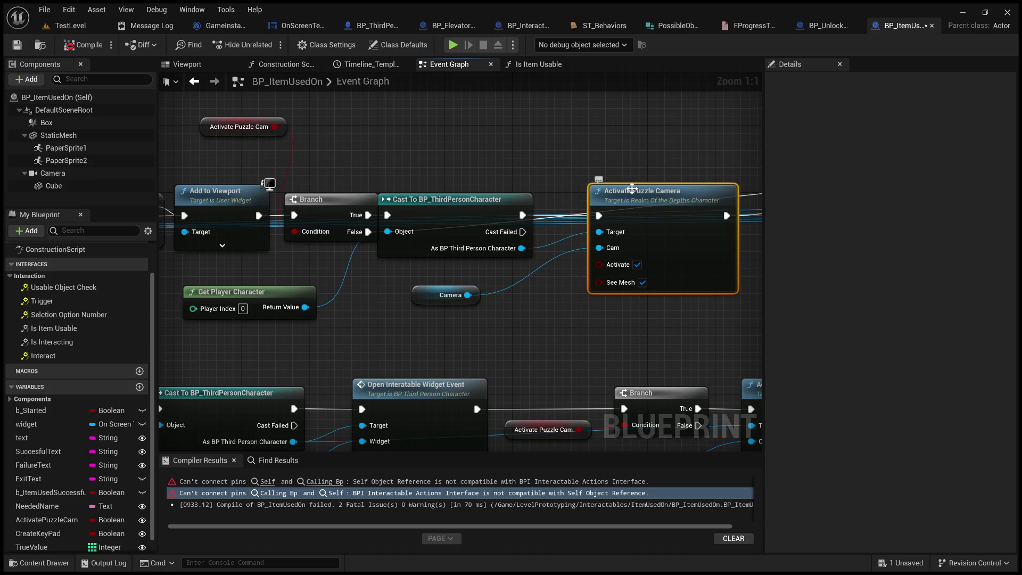
pyautogui.moveTo(305, 307); pyautogui.dragTo(620, 236)
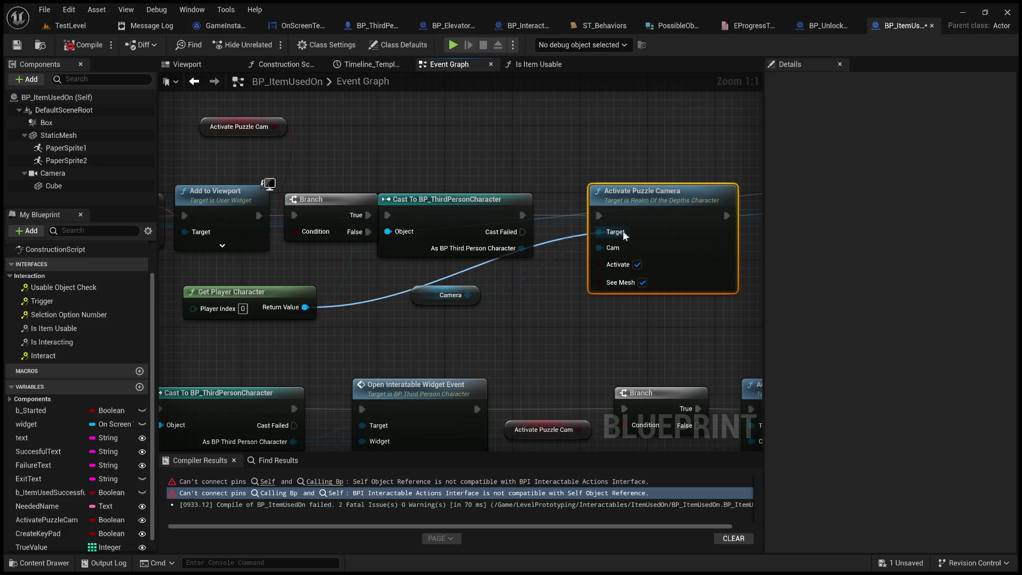
pyautogui.moveTo(616, 234)
pyautogui.mouseDown()
pyautogui.moveTo(527, 239)
pyautogui.moveTo(392, 313)
pyautogui.moveTo(387, 231)
pyautogui.mouseUp()
# Shift the Cast To BP_ThirdPersonCharacter node right and the Camera node up-right.
pyautogui.click(456, 204)
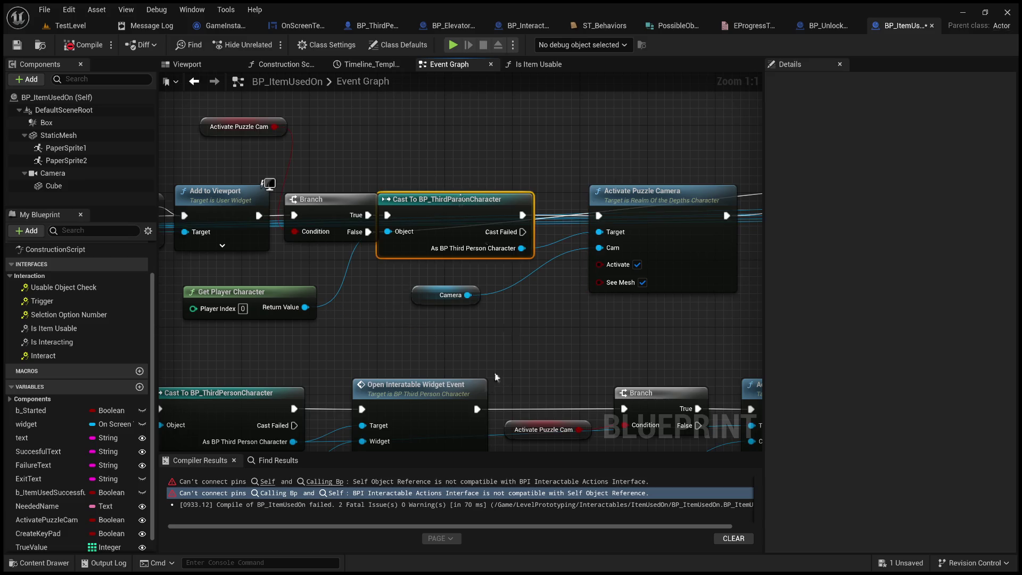
pyautogui.moveTo(462, 210); pyautogui.dragTo(487, 210)
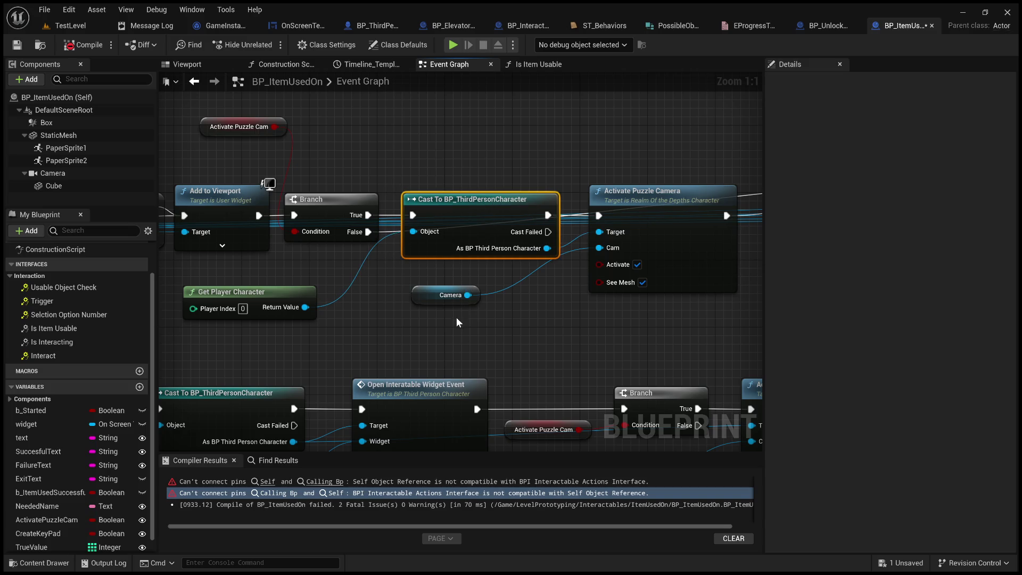
pyautogui.click(551, 374)
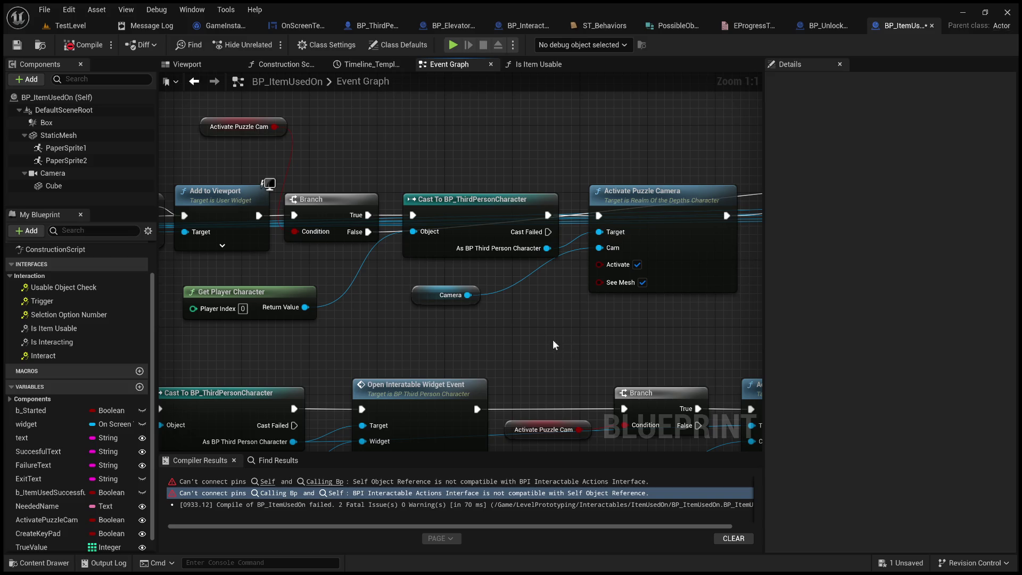
pyautogui.moveTo(448, 292); pyautogui.dragTo(482, 283)
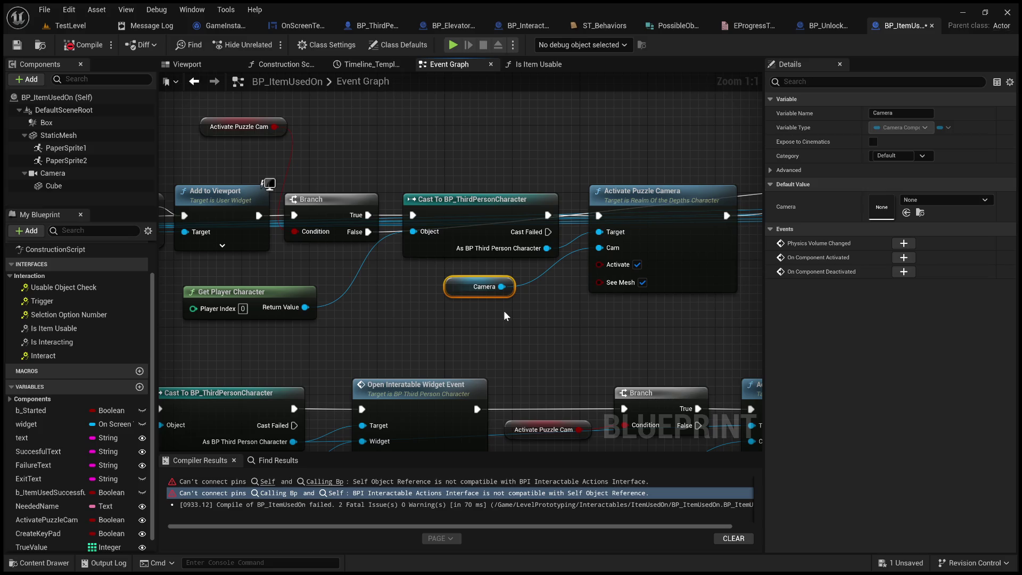
pyautogui.click(439, 337)
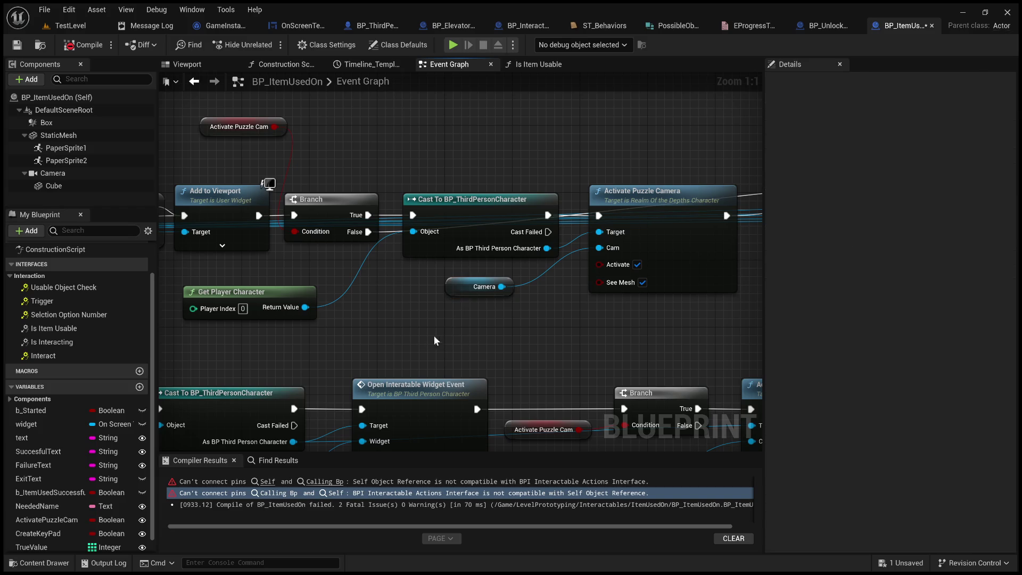
pyautogui.scroll(-3, 346, 322)
pyautogui.moveTo(346, 321)
pyautogui.mouseDown()
pyautogui.moveTo(376, 292)
pyautogui.moveTo(233, 339)
pyautogui.mouseUp()
# Pan BP_ItemUsedOn's graph to the Create Keypad error nodes, then switch to OnScreenText.
pyautogui.scroll(-3, 239, 339)
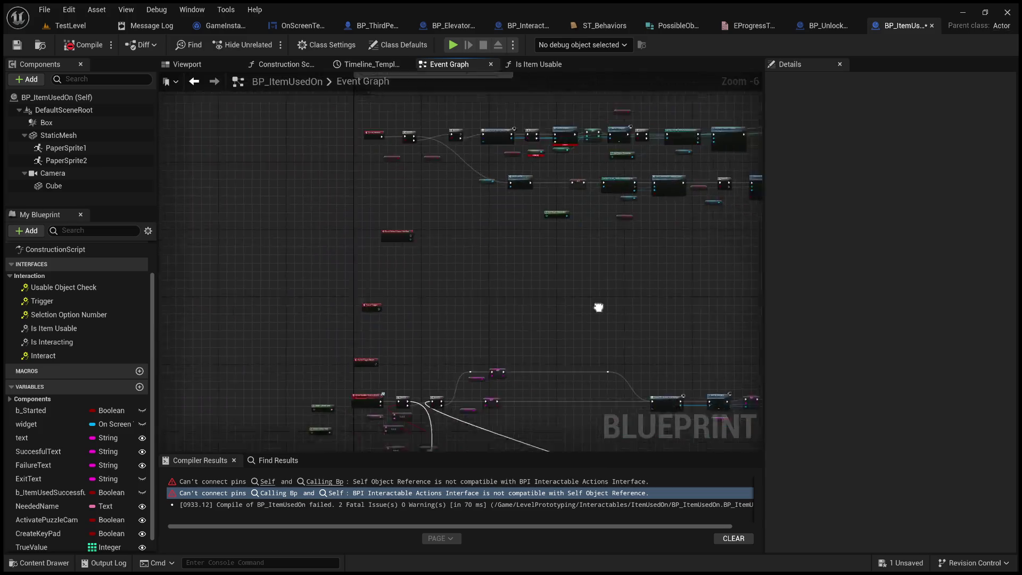
pyautogui.scroll(4, 484, 241)
pyautogui.moveTo(465, 238)
pyautogui.mouseDown()
pyautogui.moveTo(646, 337)
pyautogui.moveTo(713, 394)
pyautogui.mouseUp()
pyautogui.scroll(-1, 557, 288)
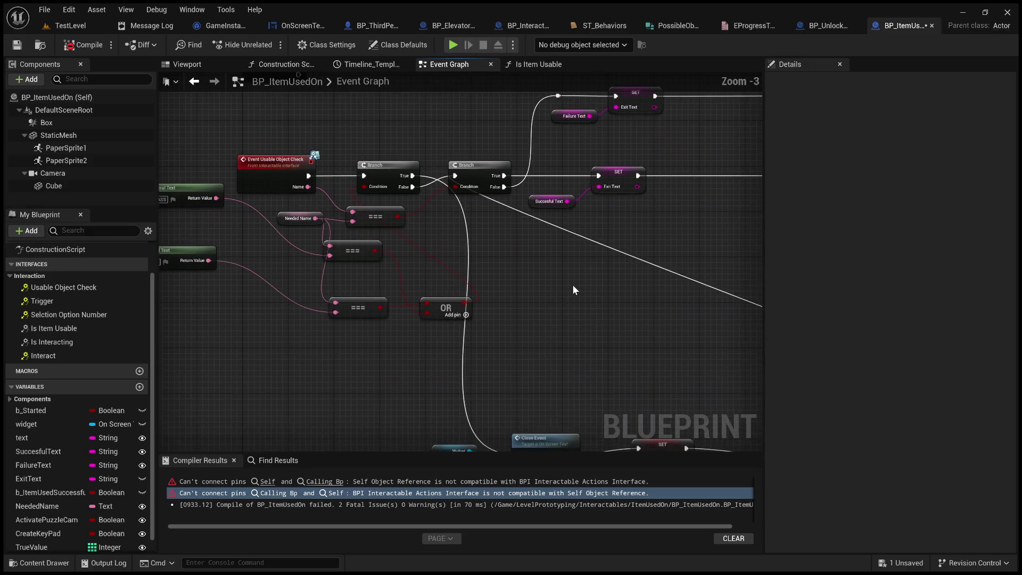
pyautogui.moveTo(628, 290)
pyautogui.mouseDown()
pyautogui.moveTo(479, 346)
pyautogui.moveTo(347, 186)
pyautogui.moveTo(521, 342)
pyautogui.moveTo(503, 232)
pyautogui.mouseUp()
pyautogui.scroll(4, 484, 205)
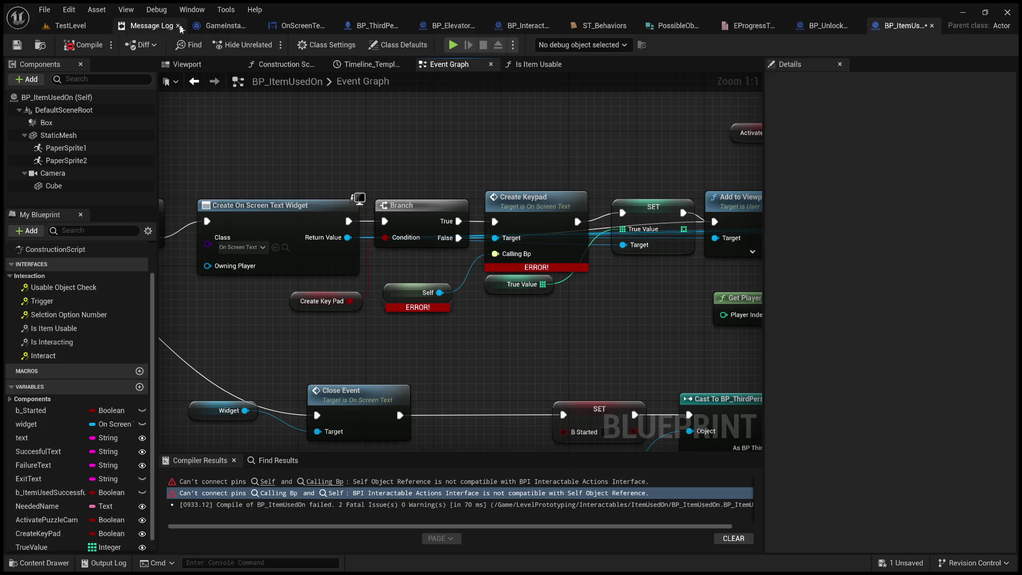
pyautogui.click(306, 27)
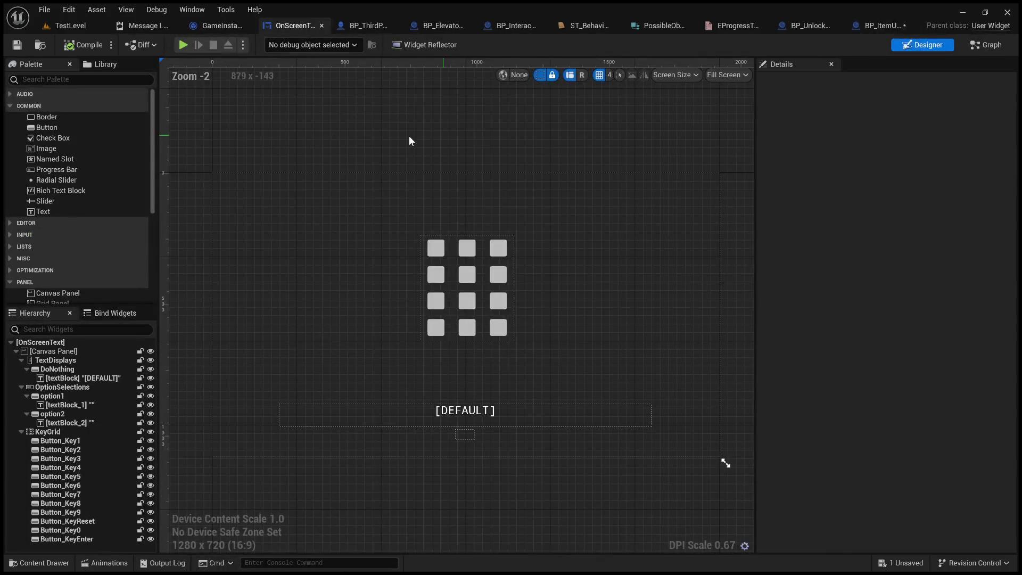
# In OnScreenText's event graph, find all references to the CallingBP variable.
pyautogui.click(983, 47)
pyautogui.scroll(-3, 499, 263)
pyautogui.scroll(-2, 571, 295)
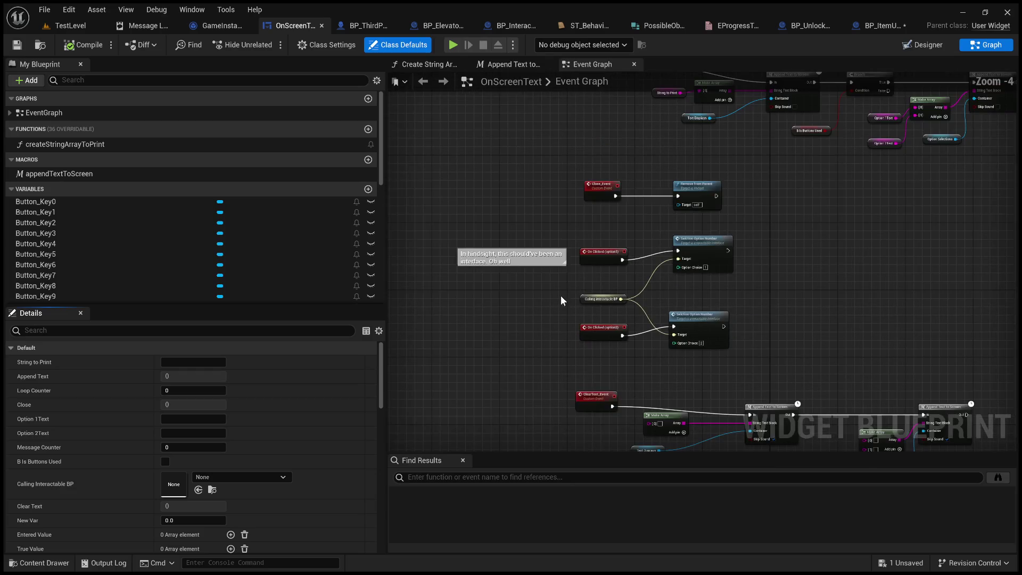
pyautogui.scroll(2, 558, 340)
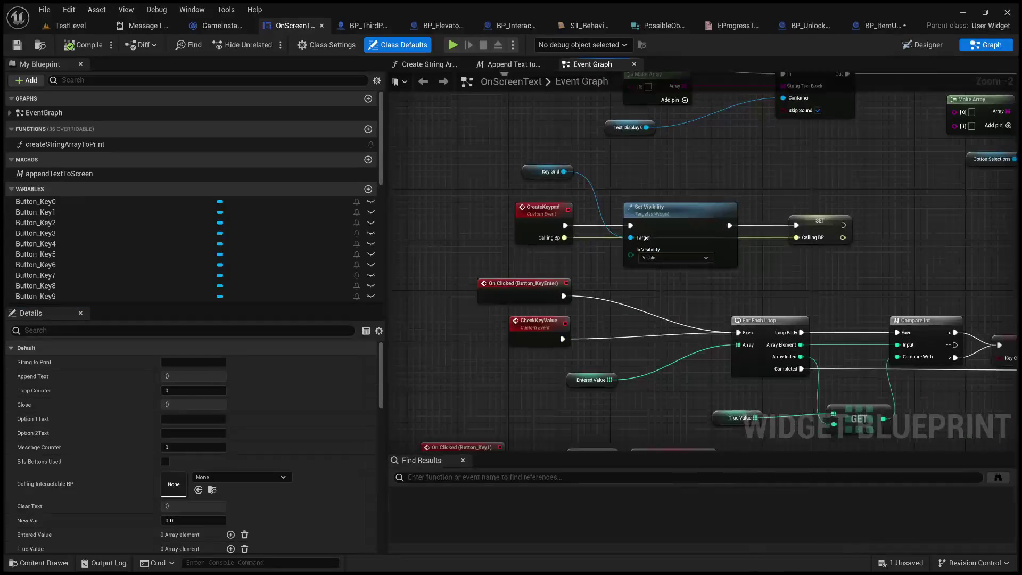
pyautogui.scroll(2, 637, 245)
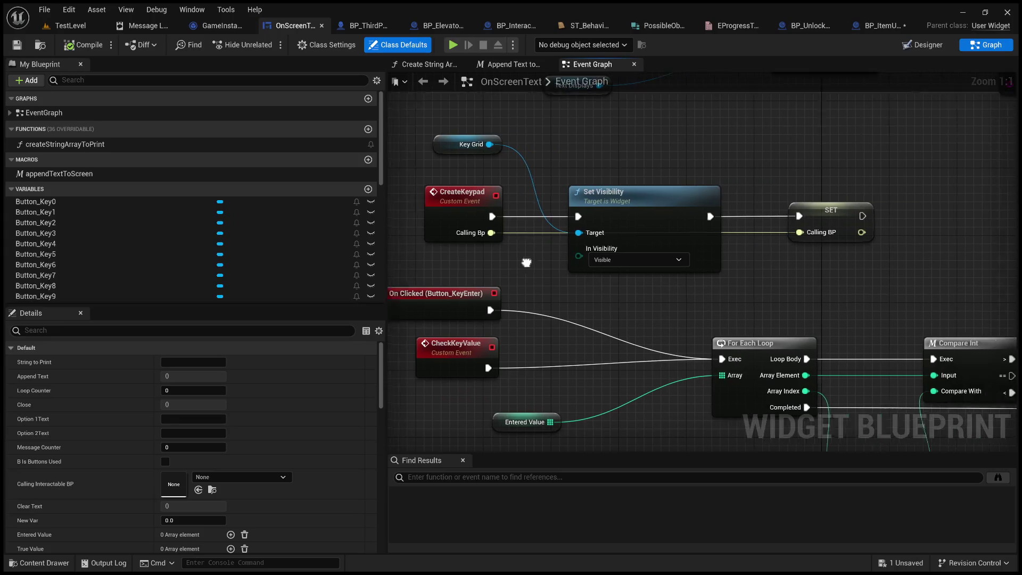
pyautogui.click(784, 229)
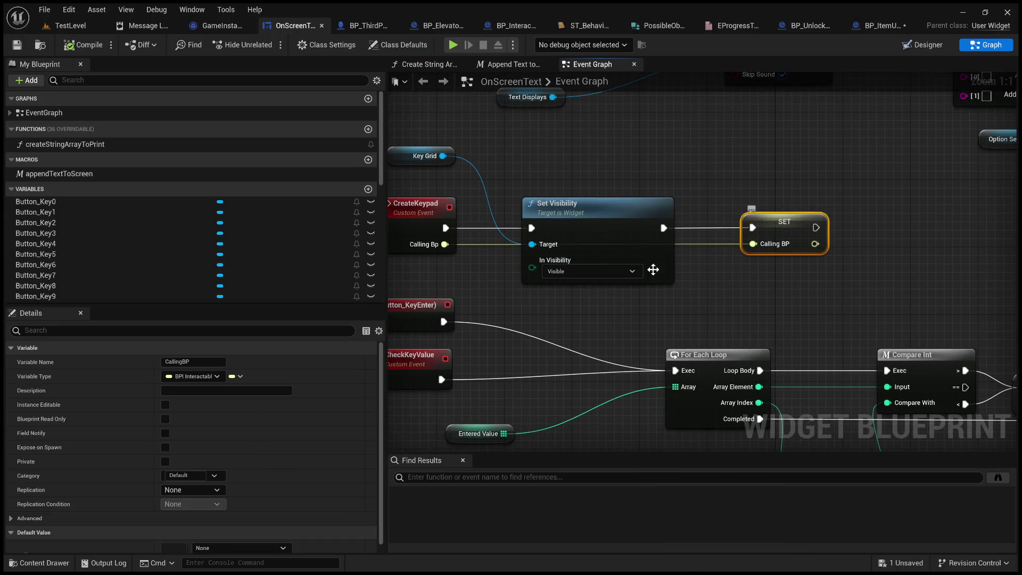
pyautogui.scroll(-10, 131, 274)
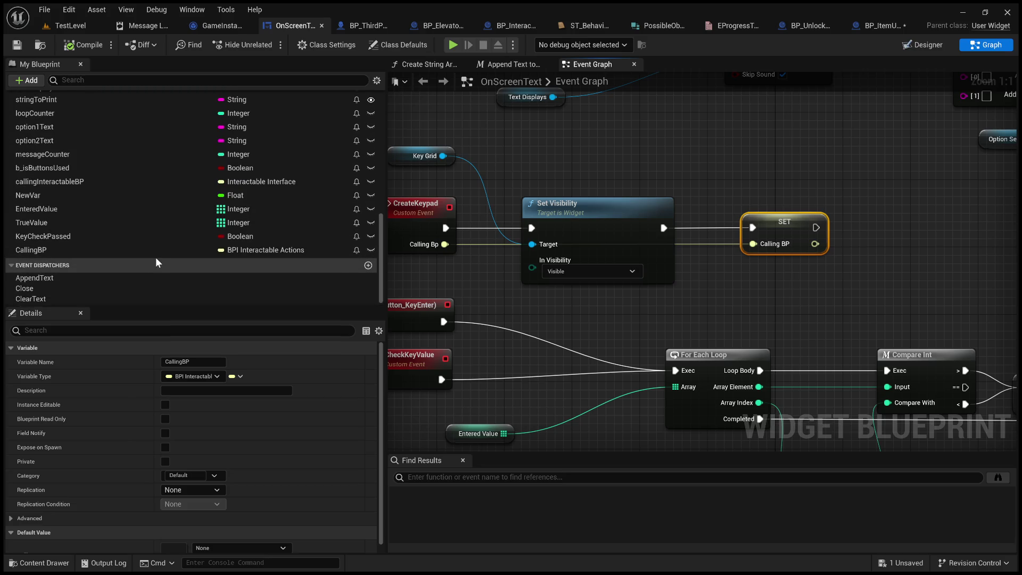
pyautogui.click(72, 250)
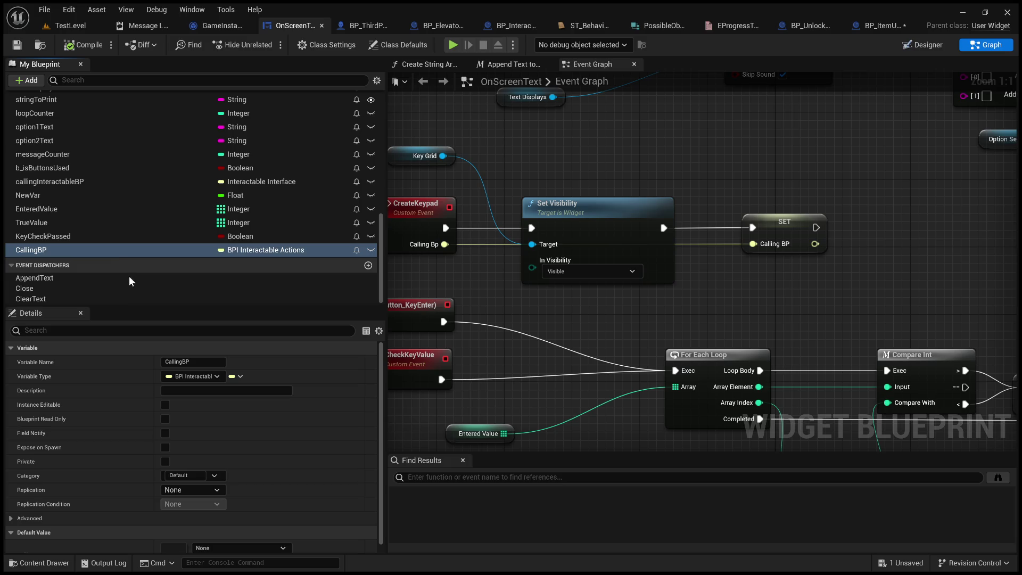
pyautogui.hotkey('shift', 'alt', 'f')
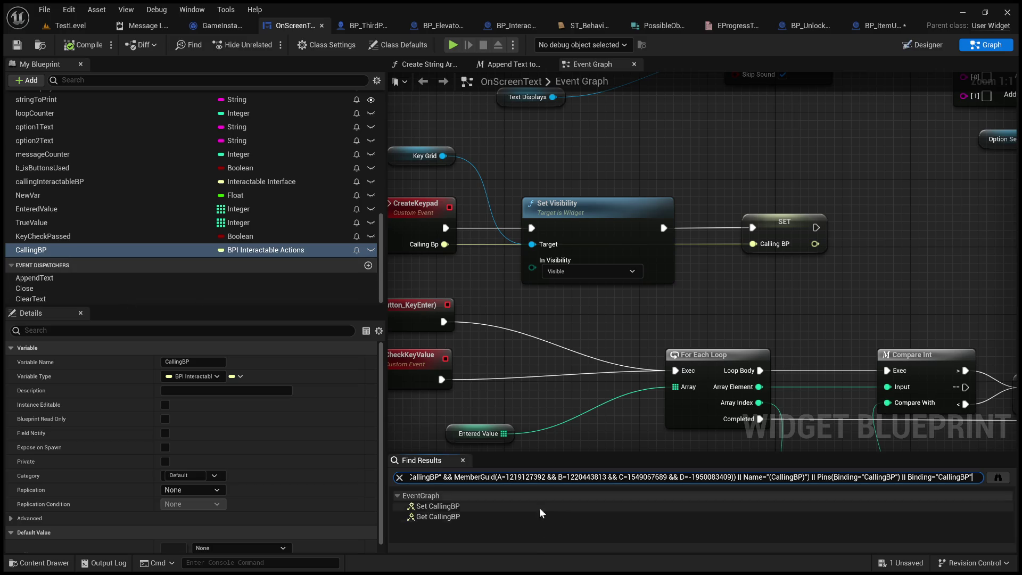
# Disconnect Calling BP from the PASS and FAIL Usable Object Check Target pins.
pyautogui.click(461, 517)
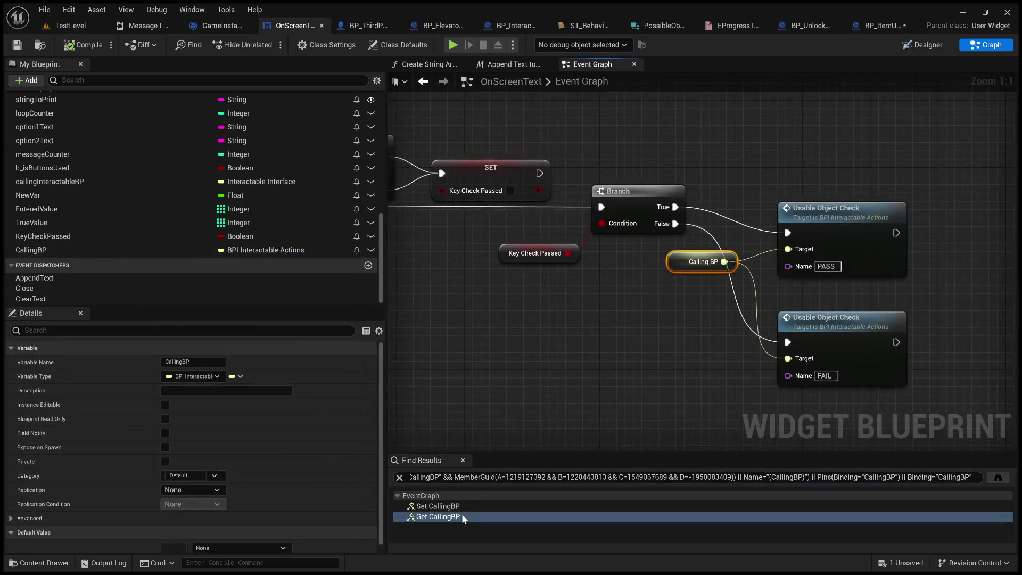
pyautogui.moveTo(576, 391); pyautogui.dragTo(511, 402)
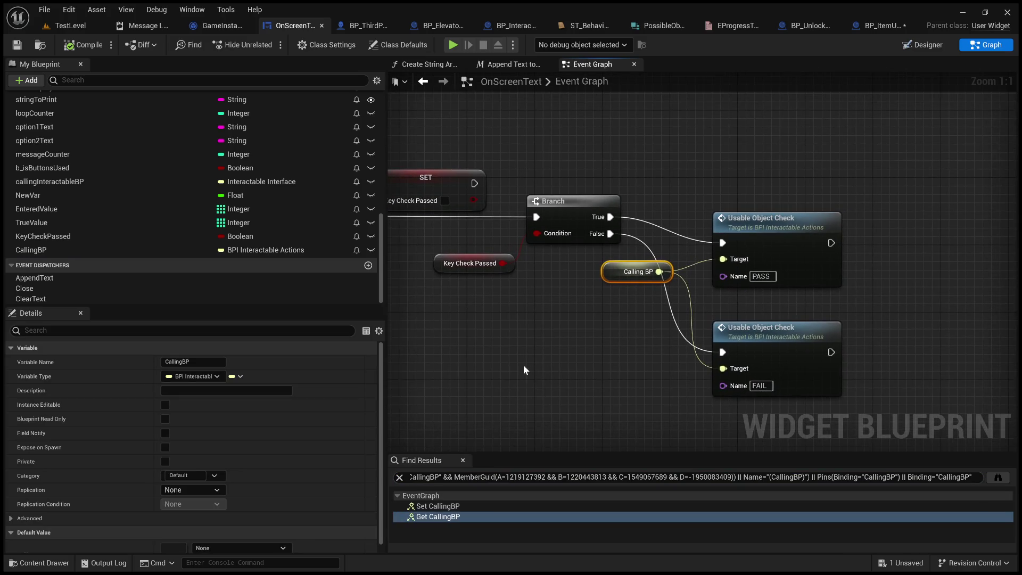
pyautogui.click(692, 263)
pyautogui.doubleClick(685, 267)
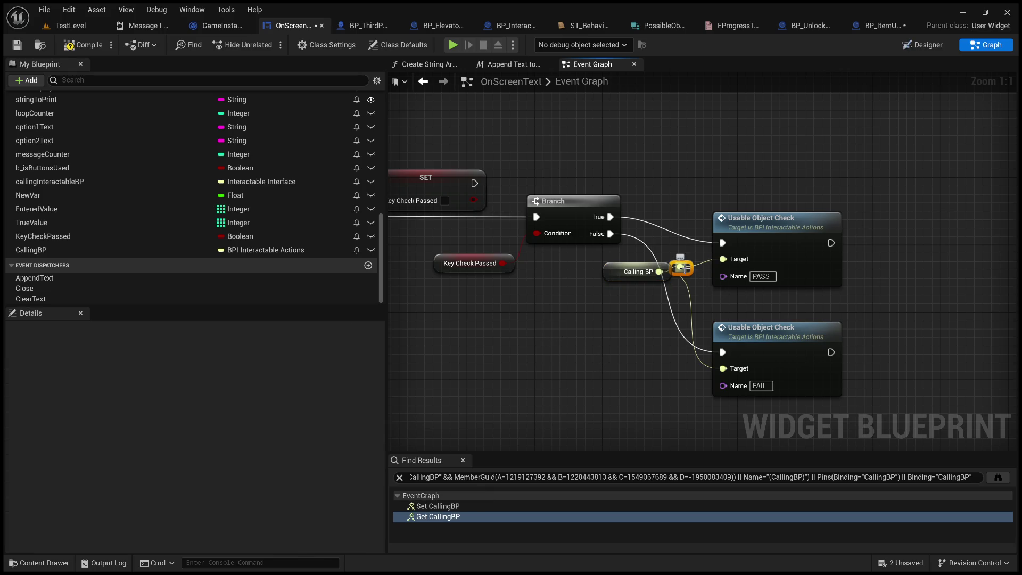
pyautogui.press('Delete')
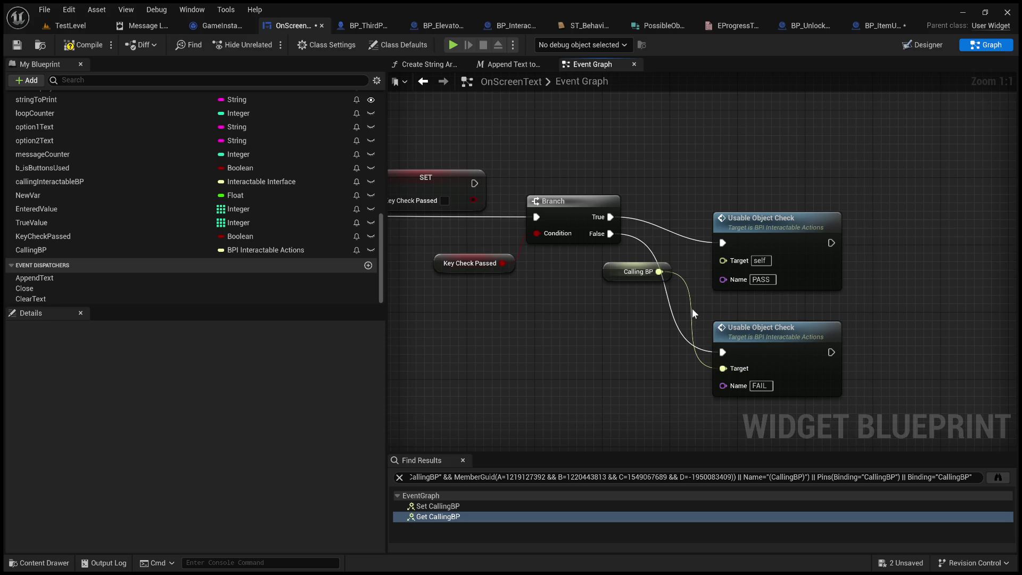
pyautogui.keyDown('alt'); pyautogui.click(690, 312); pyautogui.keyUp('alt')
# Remove CallingBP's wire into the SET node, compile, and inspect the CreateKeypad event's input.
pyautogui.click(458, 506)
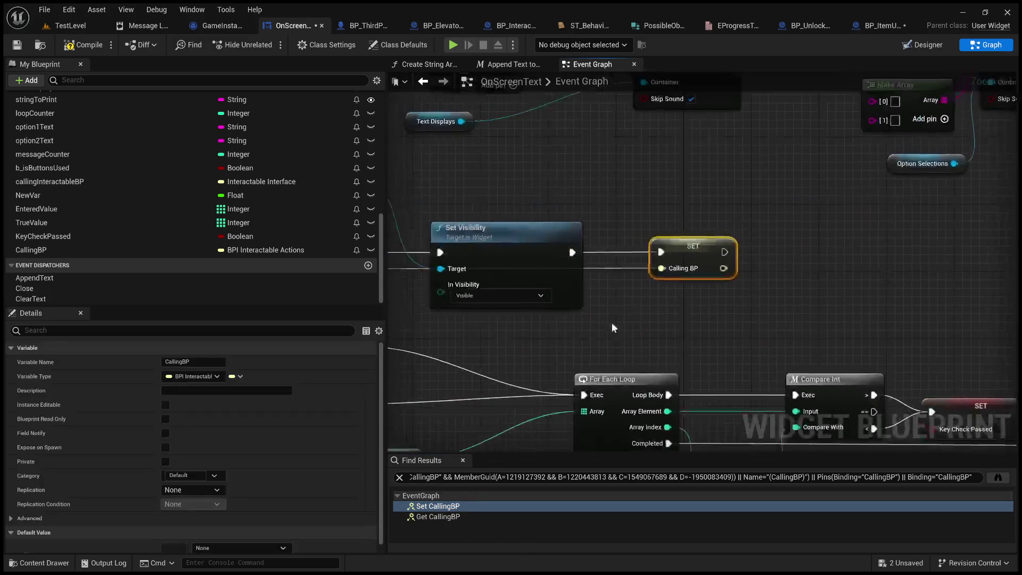
pyautogui.doubleClick(635, 271)
pyautogui.moveTo(624, 291)
pyautogui.mouseDown()
pyautogui.moveTo(905, 307)
pyautogui.moveTo(808, 311)
pyautogui.mouseUp()
pyautogui.press('Delete')
pyautogui.click(82, 45)
pyautogui.moveTo(509, 281); pyautogui.dragTo(436, 250)
pyautogui.click(436, 249)
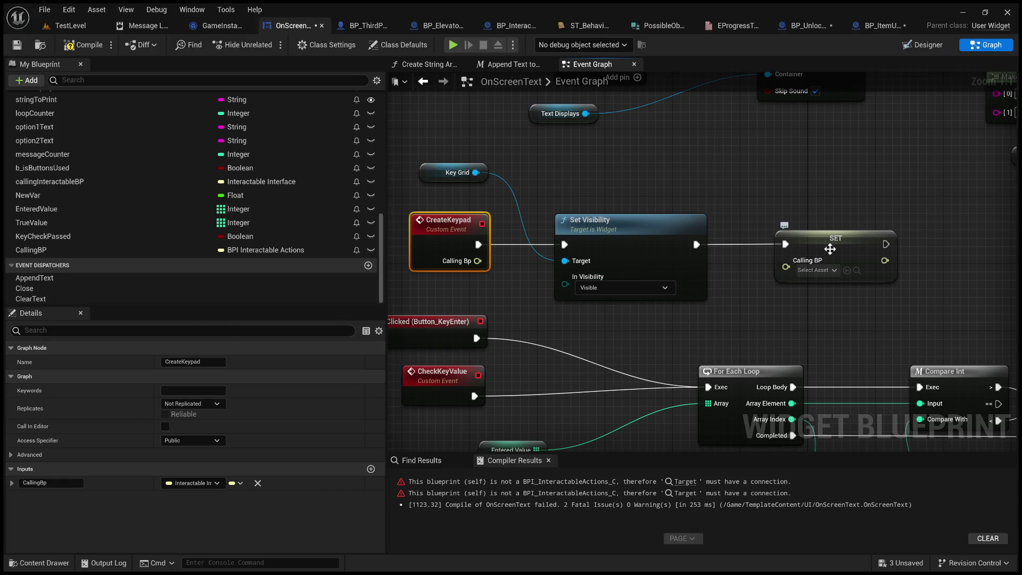
# Change CallingBP's type to Interactable Interface and reconnect CreateKeypad's Calling Bp to the SET node.
pyautogui.click(110, 250)
pyautogui.click(302, 253)
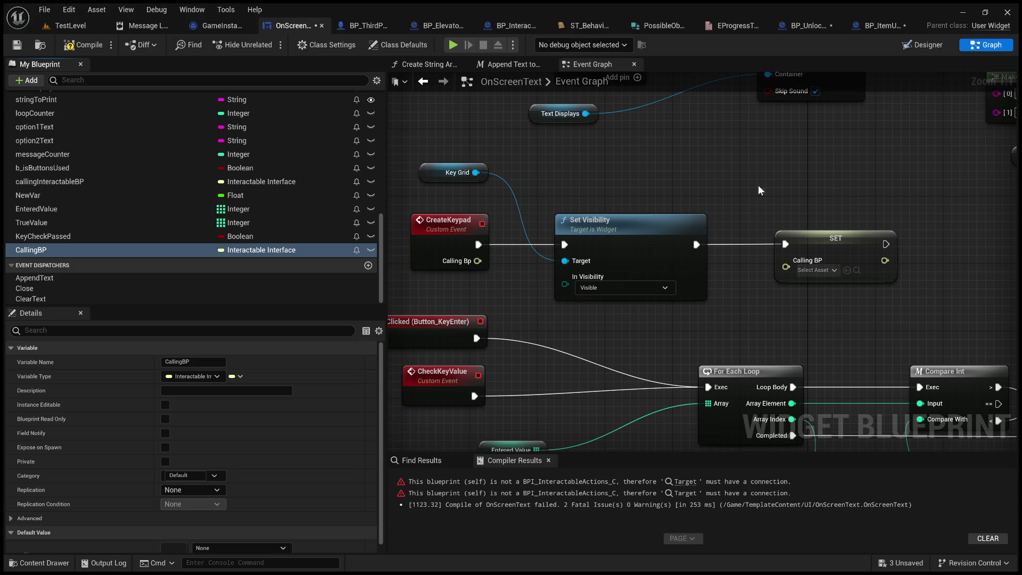
pyautogui.moveTo(477, 260)
pyautogui.mouseDown()
pyautogui.moveTo(803, 270)
pyautogui.moveTo(786, 266)
pyautogui.mouseUp()
# Feed Calling BP into a Usable Object Check Target and add a second Interactable Interface call.
pyautogui.scroll(-5, 692, 266)
pyautogui.scroll(4, 500, 224)
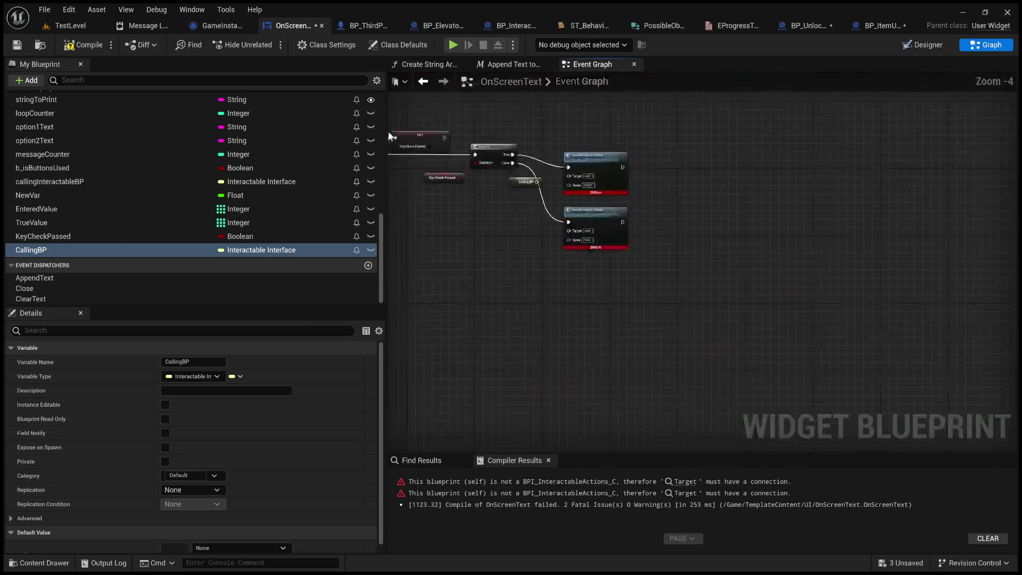
pyautogui.scroll(1, 500, 224)
pyautogui.moveTo(543, 250)
pyautogui.mouseDown()
pyautogui.moveTo(615, 239)
pyautogui.moveTo(582, 270)
pyautogui.moveTo(605, 156)
pyautogui.mouseUp()
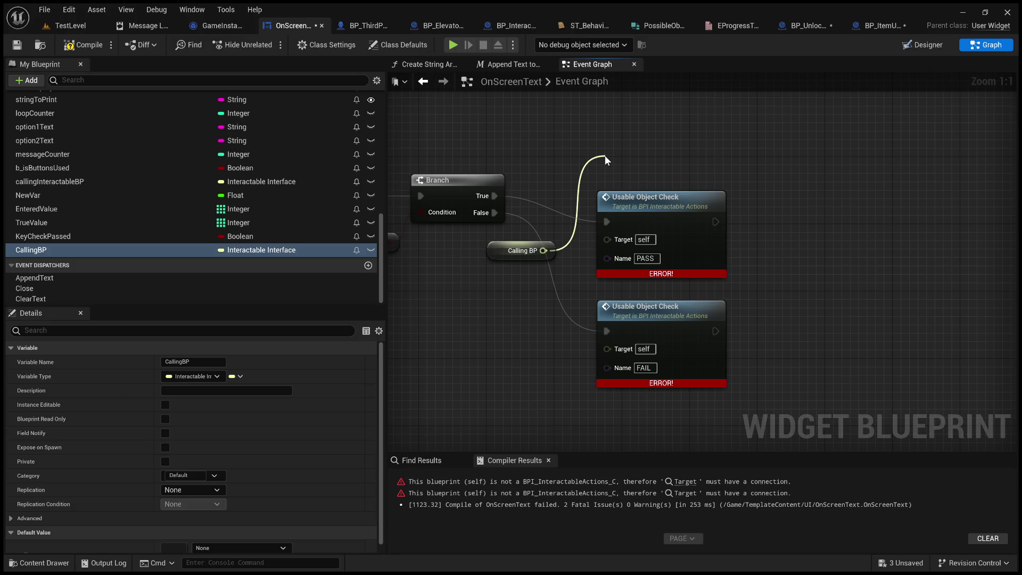
pyautogui.moveTo(542, 250); pyautogui.dragTo(540, 424)
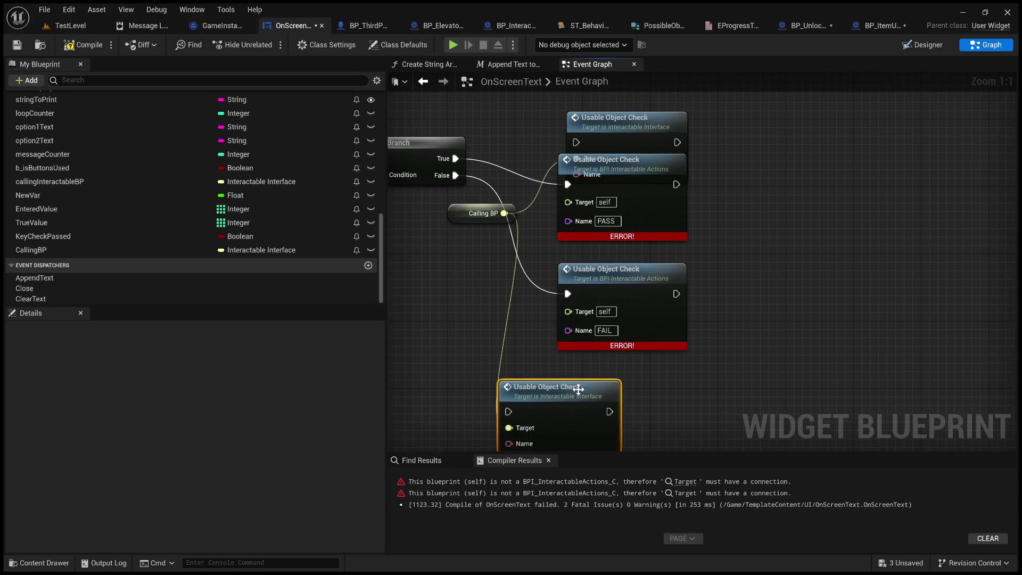
# Feed a Make Literal Text set to 'FAIL' into the new Usable Object Check's Name.
pyautogui.moveTo(610, 382); pyautogui.dragTo(637, 373)
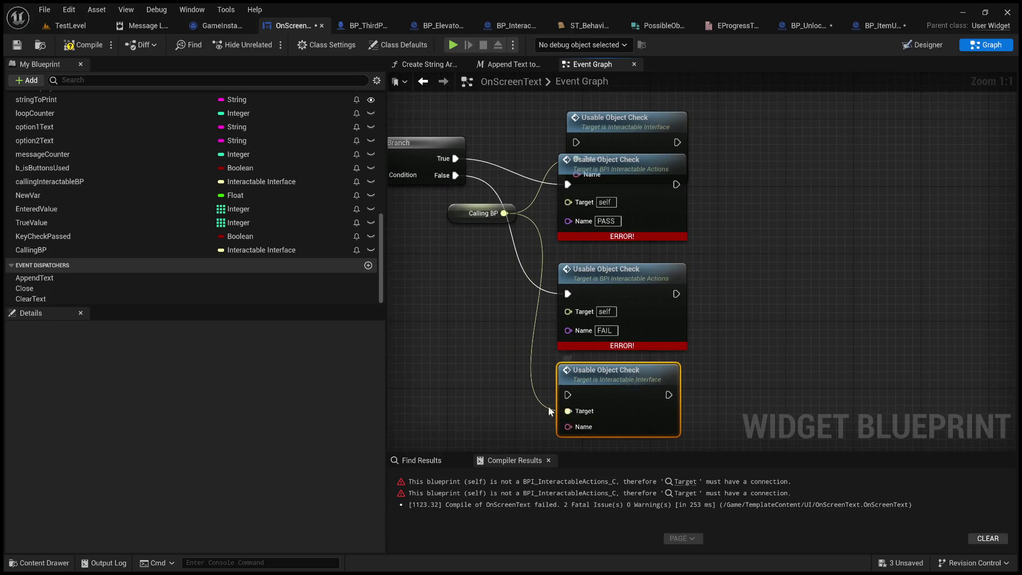
pyautogui.moveTo(562, 423); pyautogui.dragTo(493, 423)
pyautogui.click(567, 305)
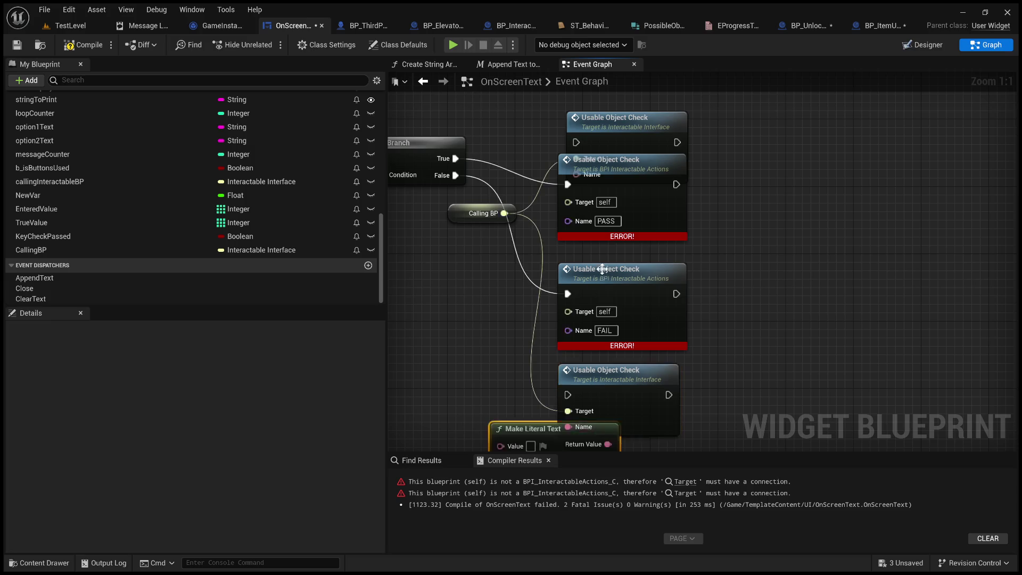
pyautogui.moveTo(617, 362); pyautogui.dragTo(474, 345)
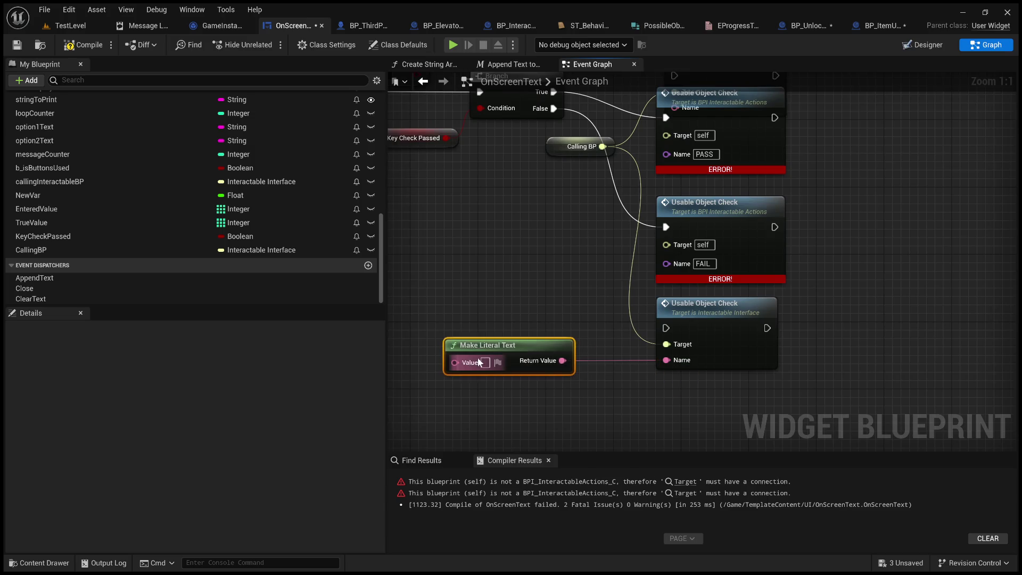
pyautogui.click(486, 363)
pyautogui.write('FAIL')
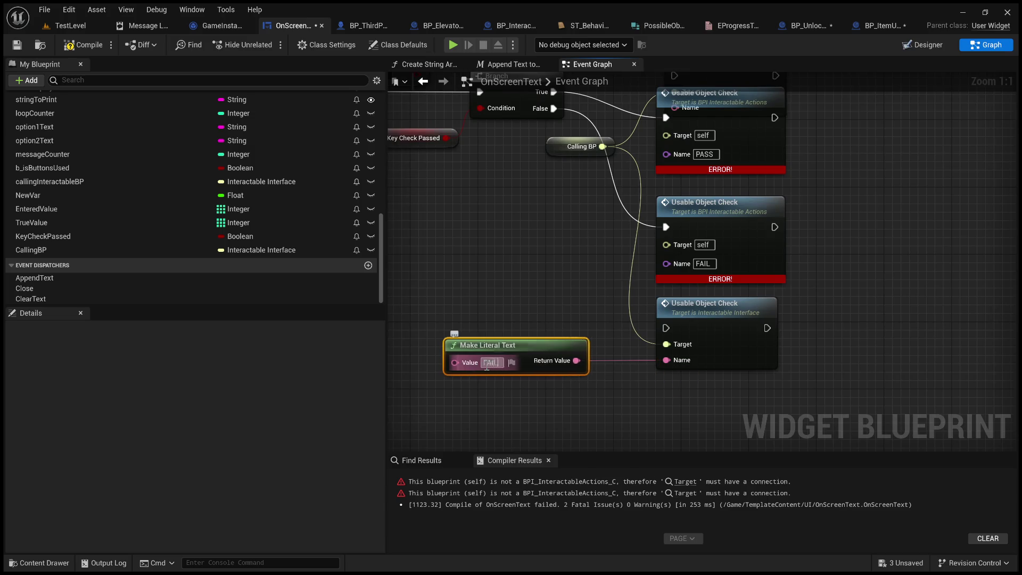
pyautogui.click(531, 248)
# Move the other interface call to the top and set its literal text to 'PASS'.
pyautogui.moveTo(692, 320)
pyautogui.mouseDown()
pyautogui.moveTo(597, 255)
pyautogui.moveTo(597, 174)
pyautogui.moveTo(459, 151)
pyautogui.mouseUp()
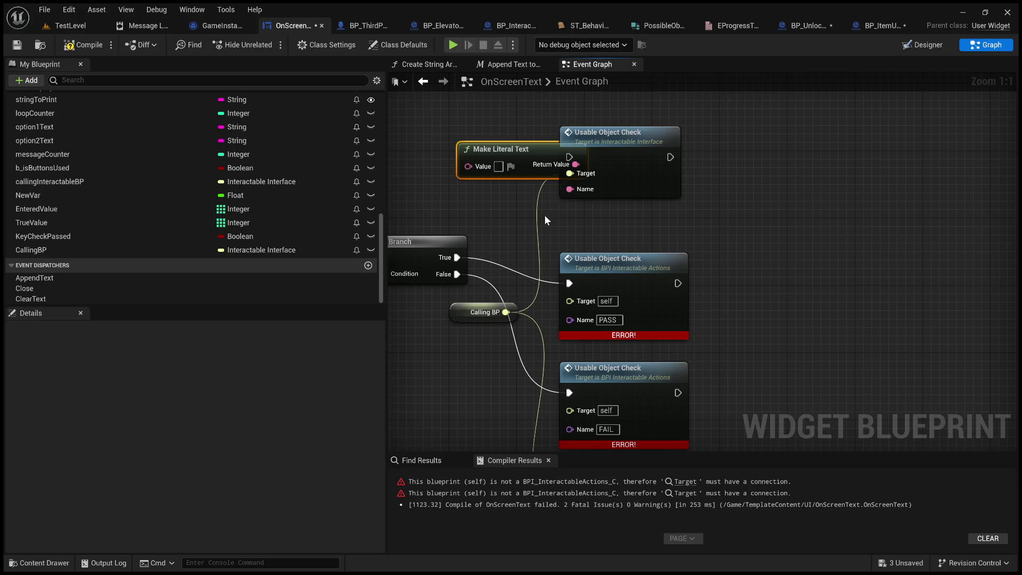
pyautogui.click(497, 166)
pyautogui.write('PASS')
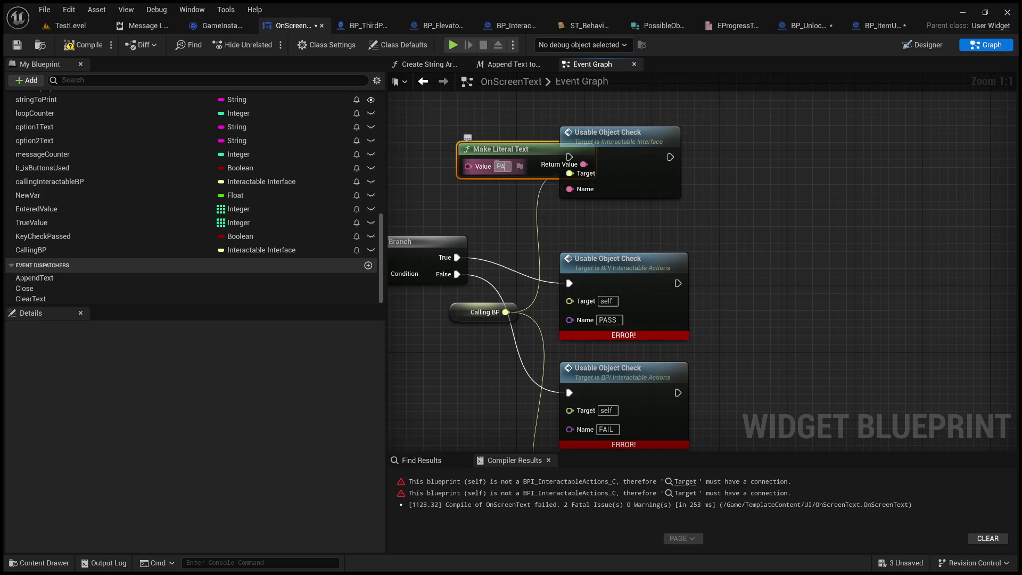
pyautogui.moveTo(501, 149); pyautogui.dragTo(429, 123)
pyautogui.click(447, 186)
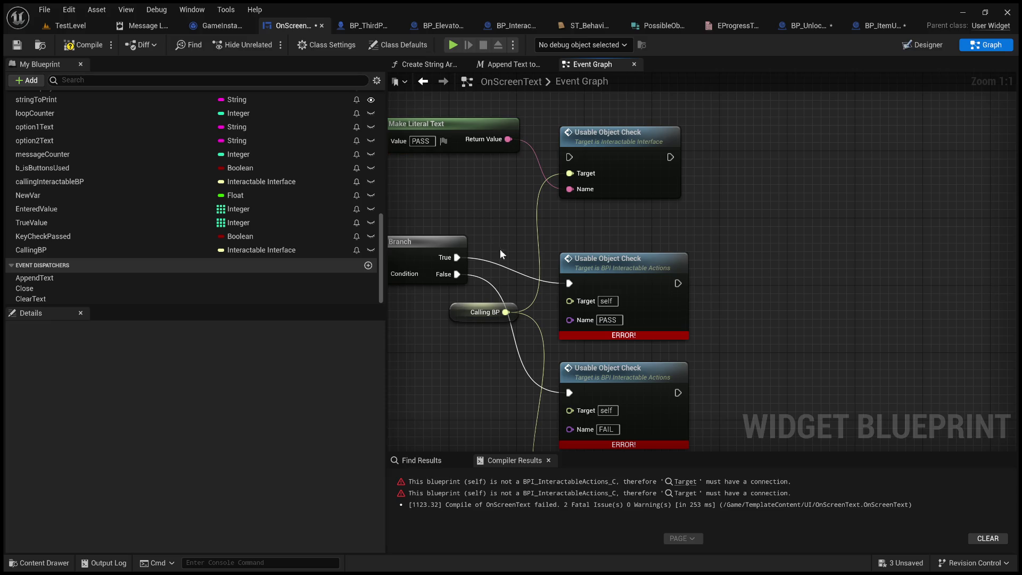
# Route Branch True and False to the interface calls and delete the old erroring calls.
pyautogui.moveTo(456, 259)
pyautogui.mouseDown()
pyautogui.moveTo(556, 171)
pyautogui.moveTo(565, 189)
pyautogui.moveTo(569, 157)
pyautogui.mouseUp()
pyautogui.moveTo(482, 159)
pyautogui.mouseDown()
pyautogui.moveTo(495, 248)
pyautogui.moveTo(599, 378)
pyautogui.mouseUp()
pyautogui.click(668, 257)
pyautogui.press('Delete')
pyautogui.click(645, 149)
pyautogui.press('Delete')
pyautogui.scroll(-4, 617, 287)
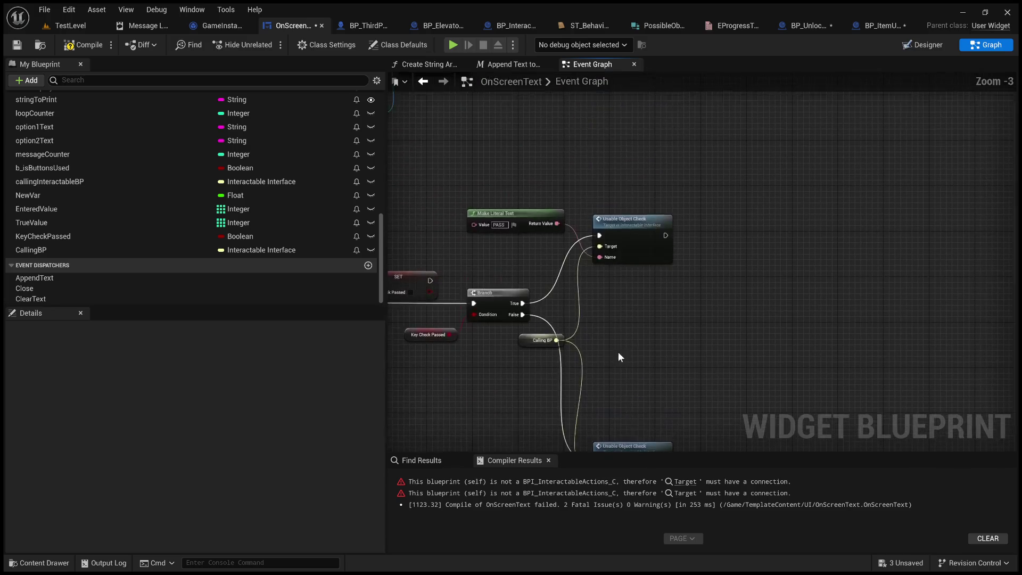
# Compile and save OnScreenText, BP_UnlockWithInteraction and BP_ItemUsedOn.
pyautogui.click(77, 46)
pyautogui.click(17, 47)
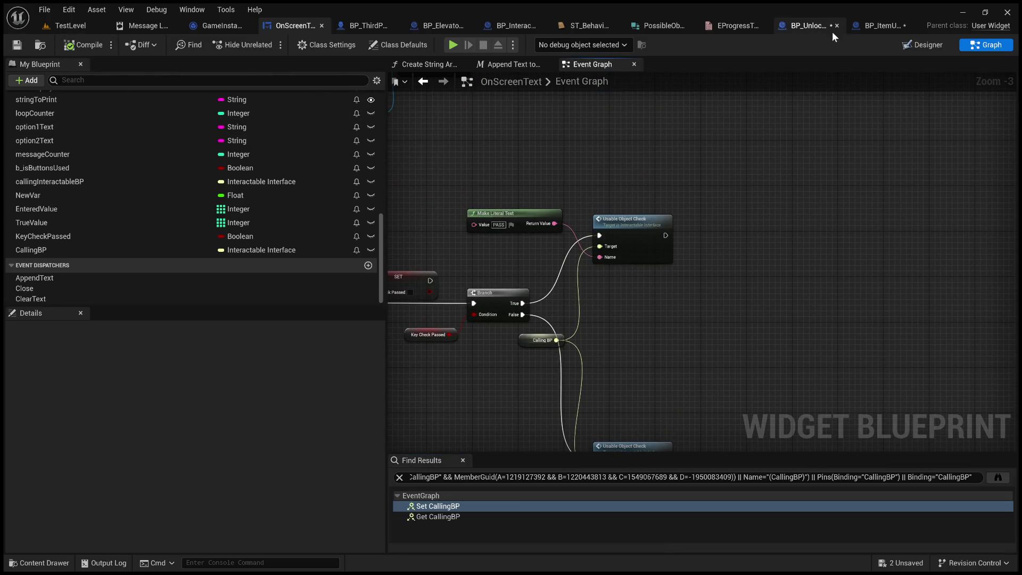
pyautogui.click(810, 26)
pyautogui.scroll(-4, 398, 221)
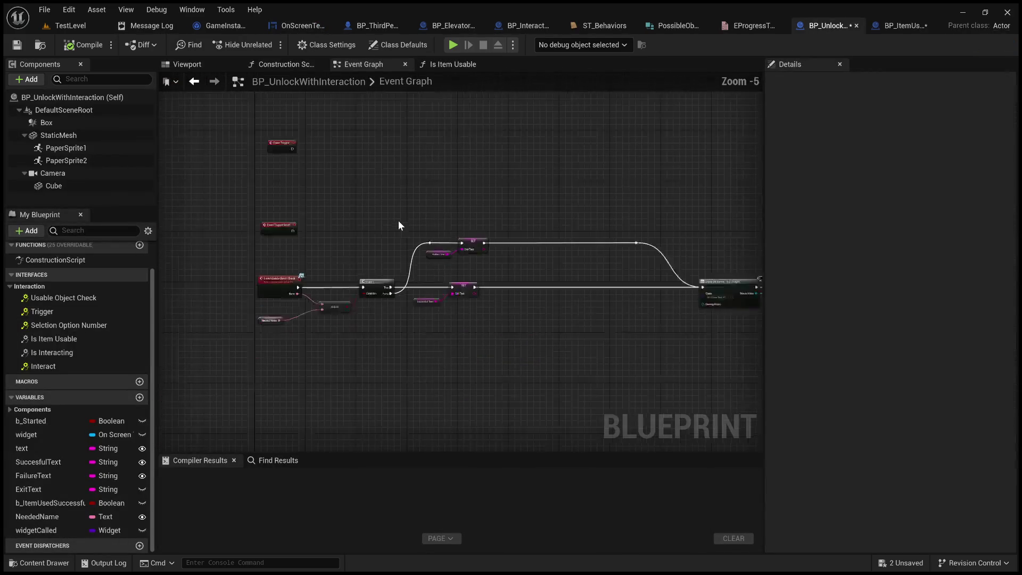
pyautogui.click(17, 46)
pyautogui.click(905, 26)
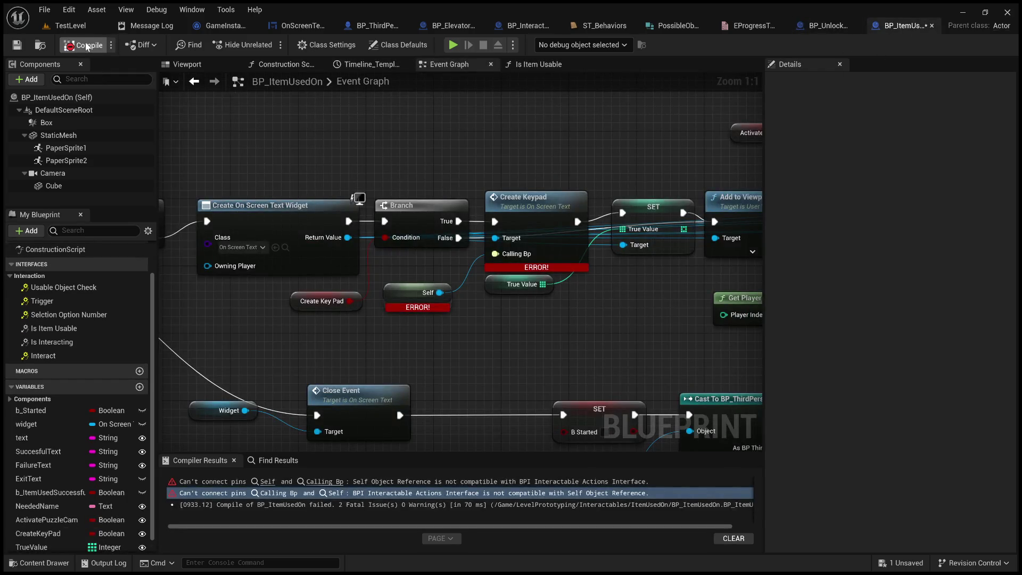
pyautogui.click(86, 47)
pyautogui.click(16, 45)
pyautogui.scroll(-3, 372, 171)
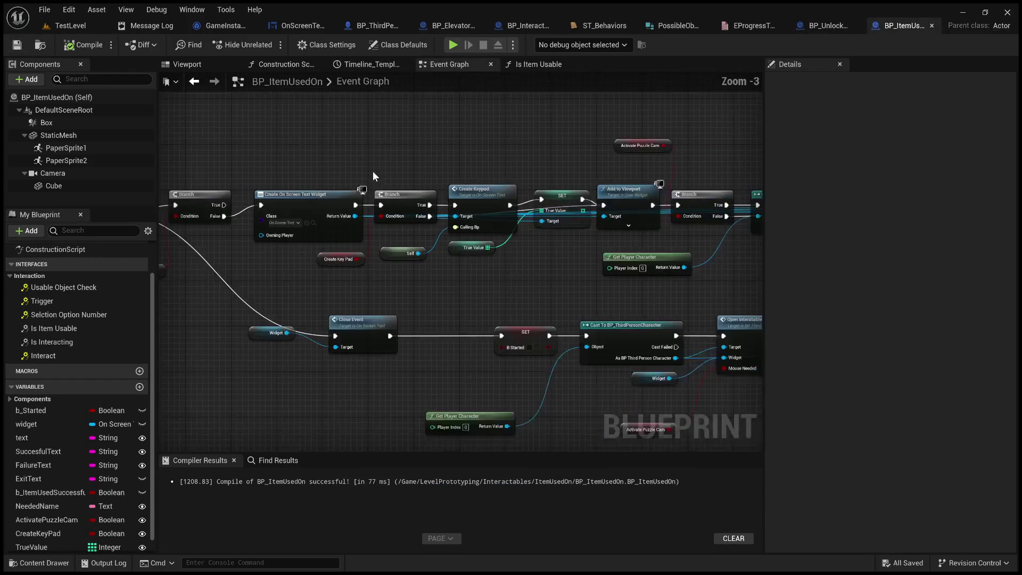
pyautogui.moveTo(367, 167); pyautogui.dragTo(480, 134)
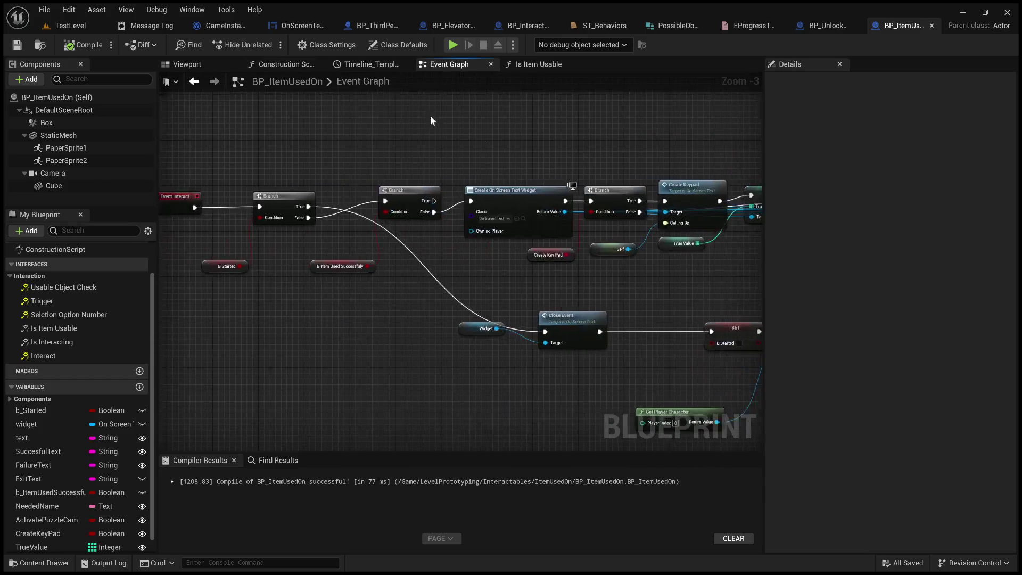
# Play-test TestLevel briefly, stop it, and enlarge the level viewport.
pyautogui.click(70, 25)
pyautogui.click(265, 45)
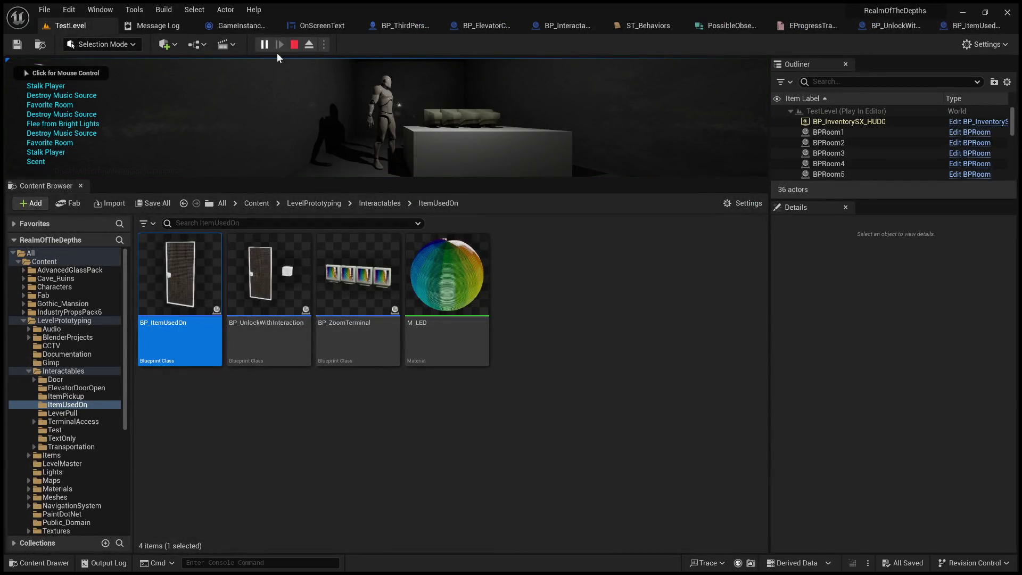
pyautogui.click(295, 44)
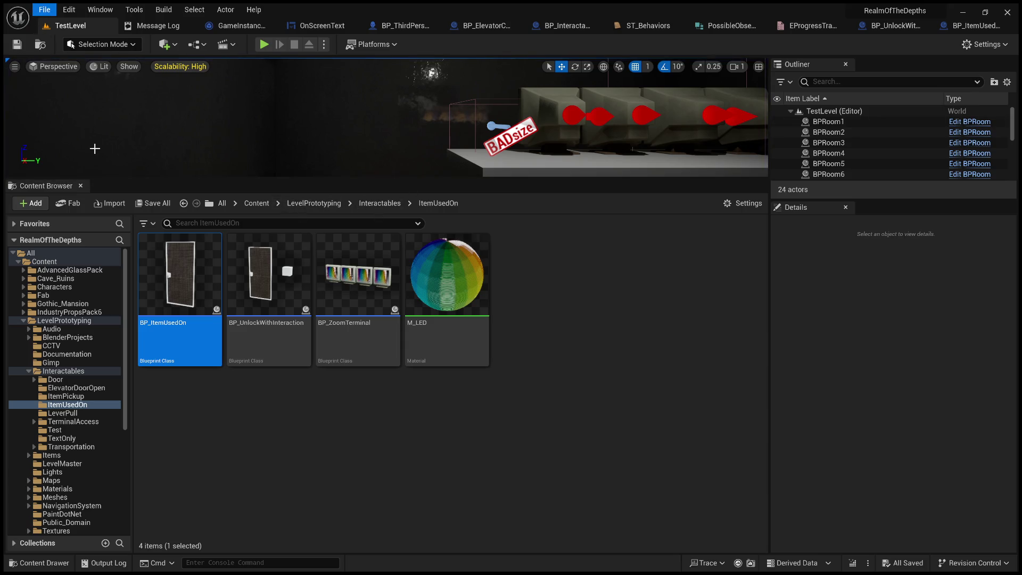
pyautogui.moveTo(338, 180); pyautogui.dragTo(358, 277)
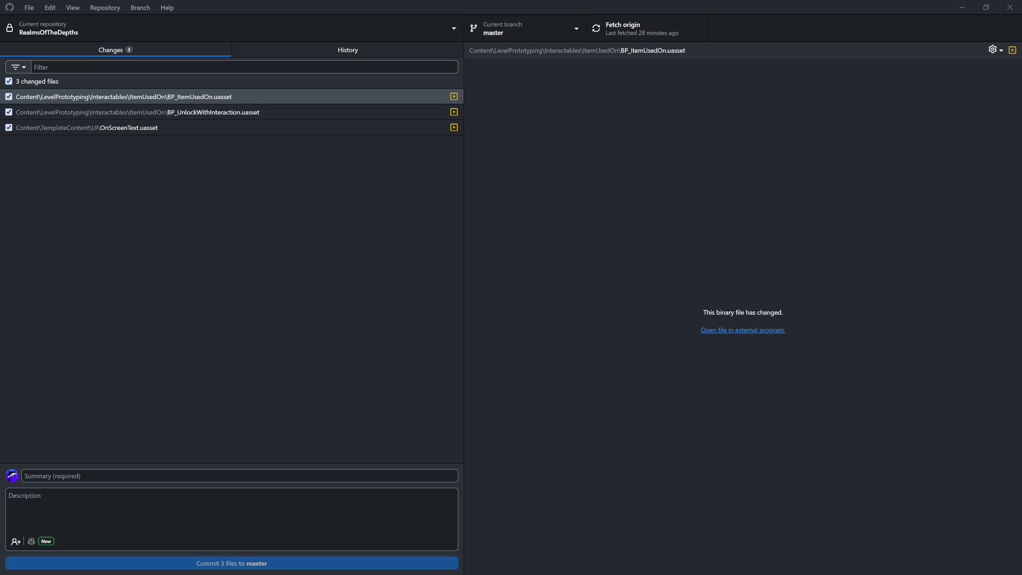
# View the diffs for BP_UnlockWithInteraction, BP_ItemUsedOn and OnScreenText.uasset.
pyautogui.click(264, 154)
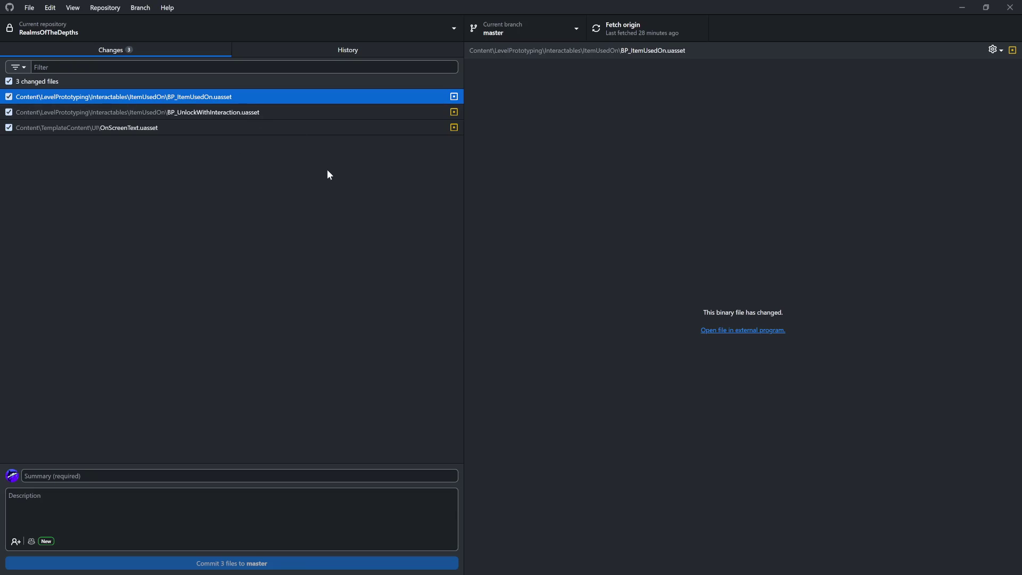
pyautogui.click(239, 112)
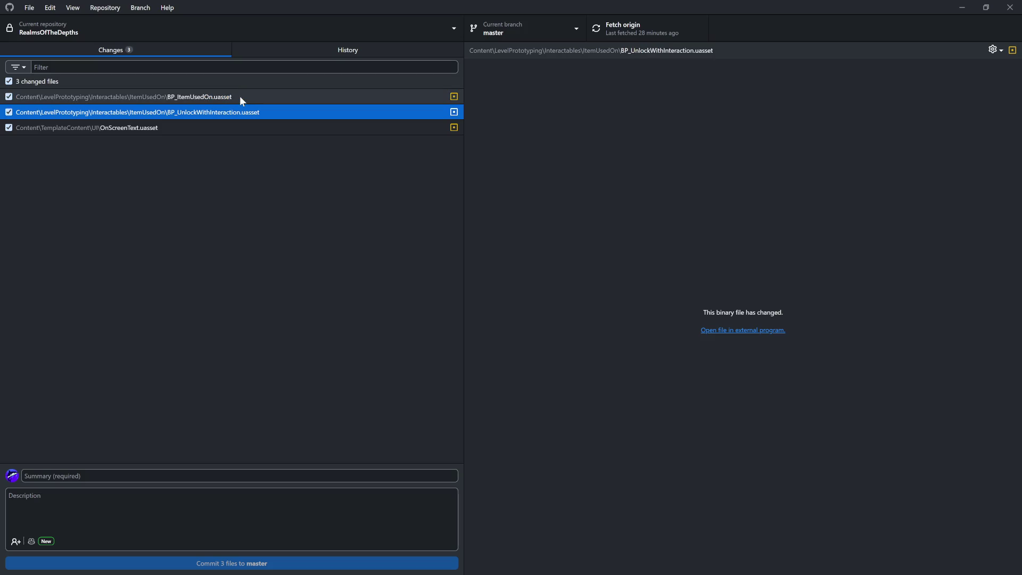
pyautogui.click(241, 99)
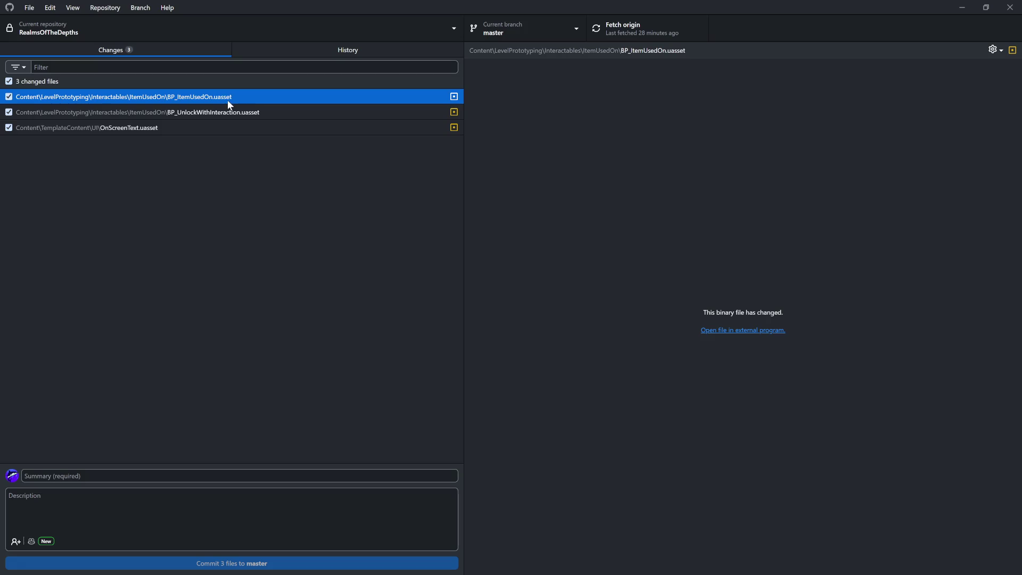
pyautogui.click(235, 112)
pyautogui.click(231, 96)
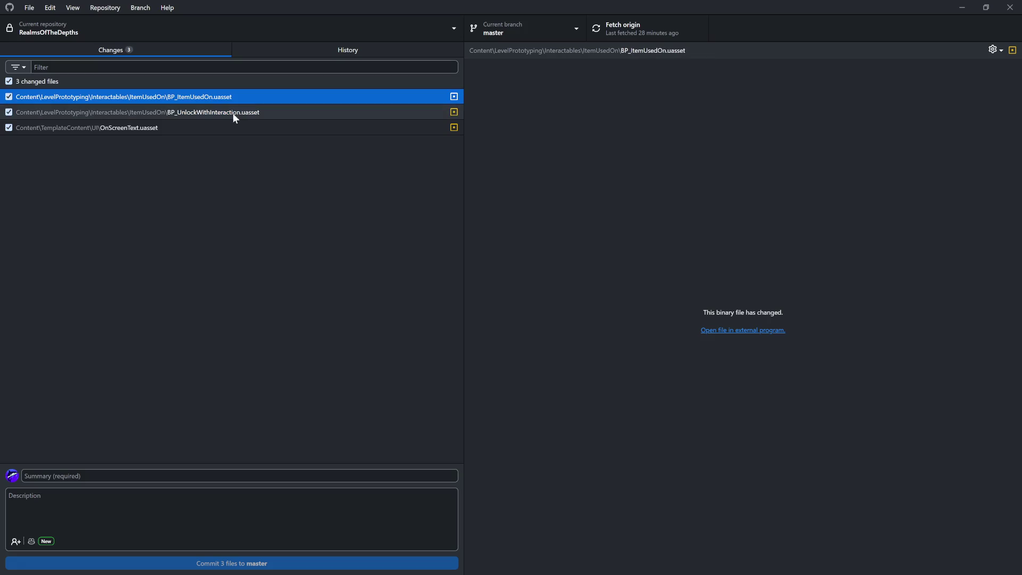
pyautogui.click(213, 127)
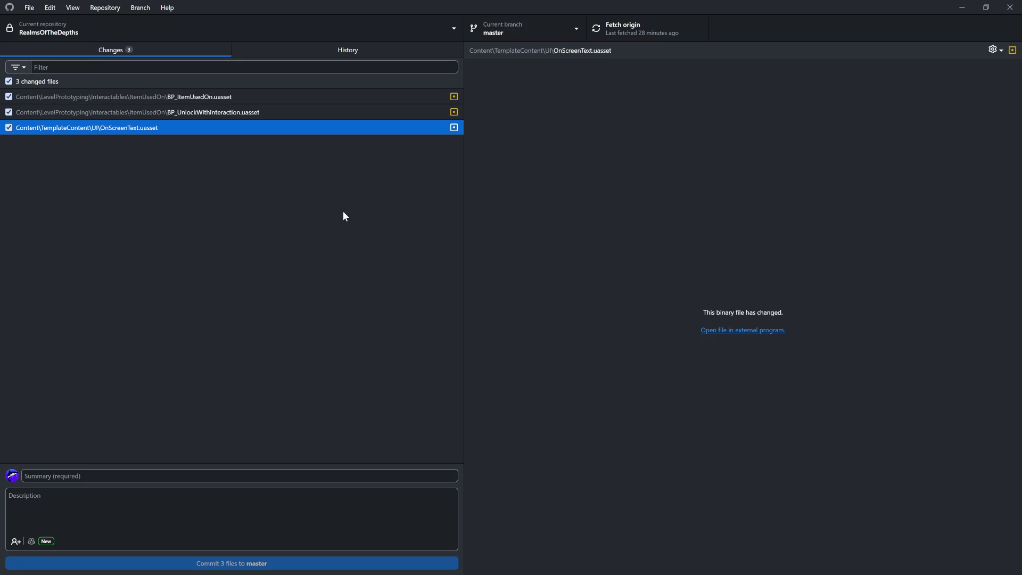
pyautogui.click(183, 477)
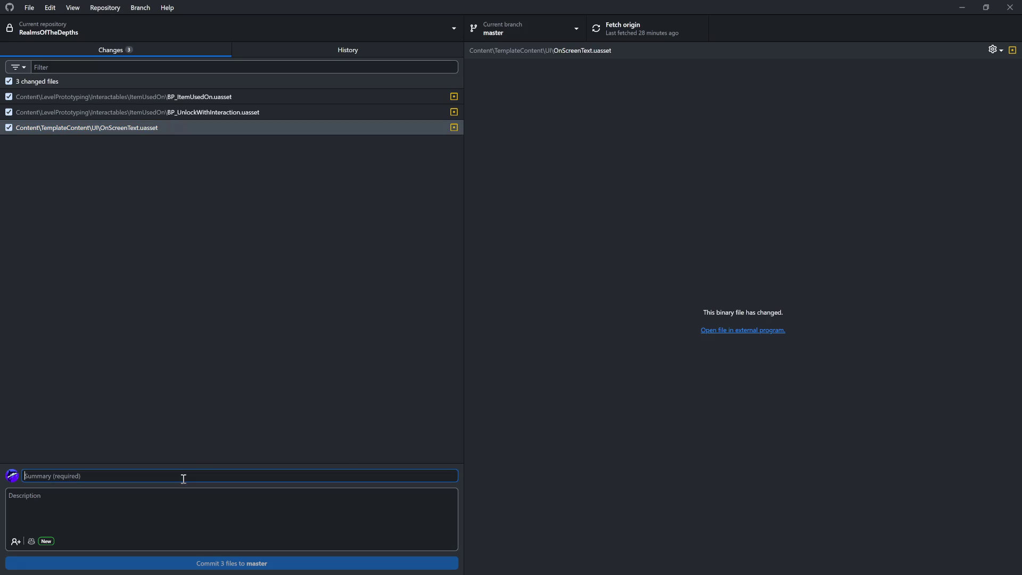
# Enter and correct the summary 'Fixed item check interactable with correct interface', then commit 3 files to master.
pyautogui.write('Fixed inyte')
pyautogui.press('BackSpace')
pyautogui.write('tera')
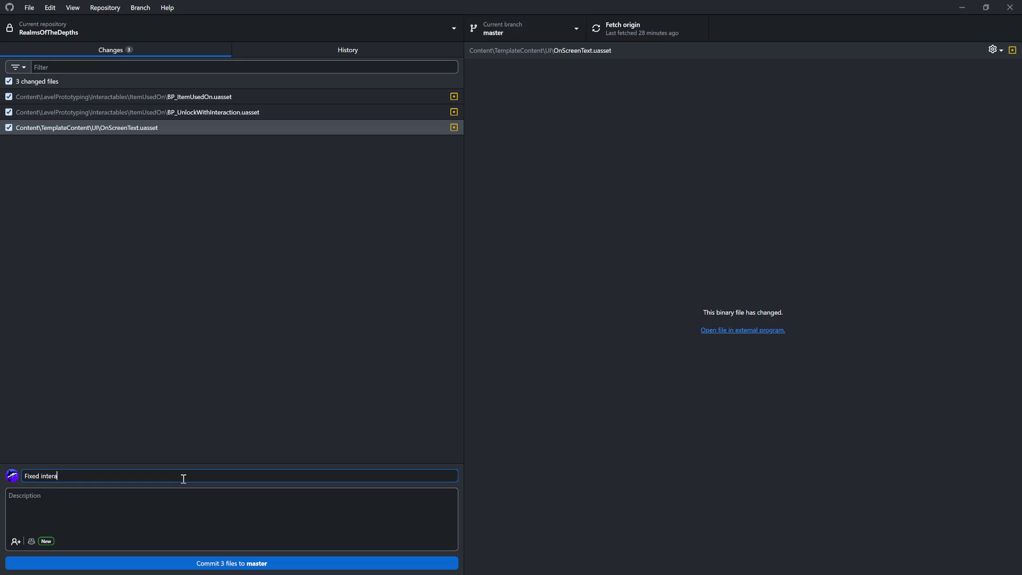
pyautogui.press('BackSpace')
pyautogui.write('tem check')
pyautogui.write('interact')
pyautogui.write('bles with co')
pyautogui.write('rrect inter')
pyautogui.write('fav')
pyautogui.write('ce')
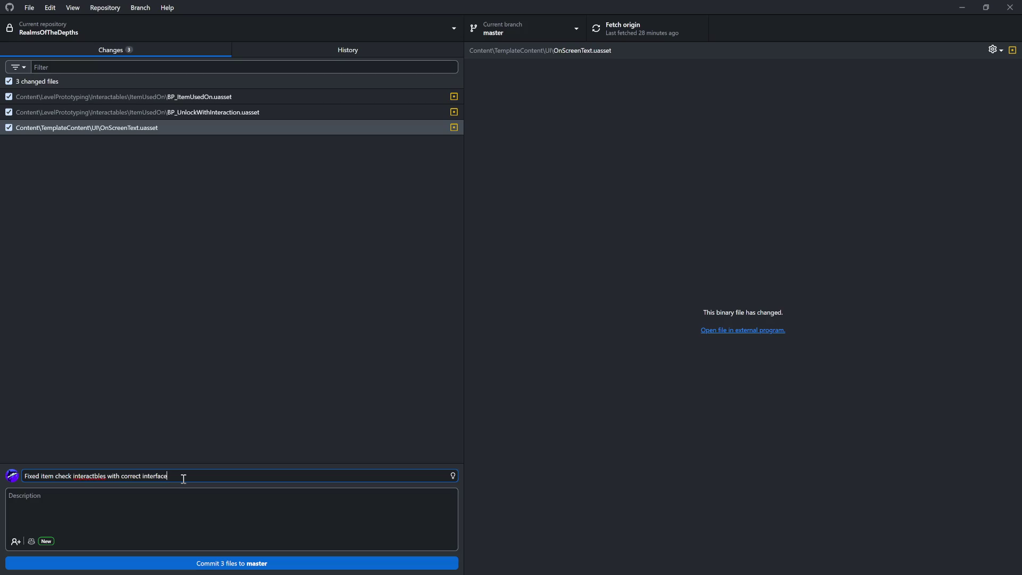
pyautogui.doubleClick(97, 475)
pyautogui.write('interactable')
pyautogui.click(183, 479)
pyautogui.click(445, 308)
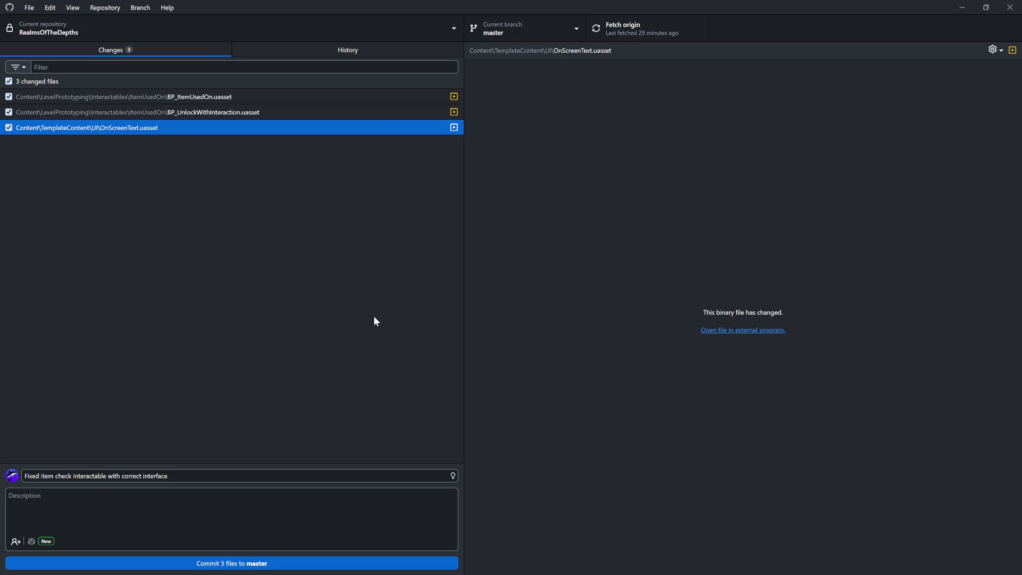
pyautogui.click(307, 563)
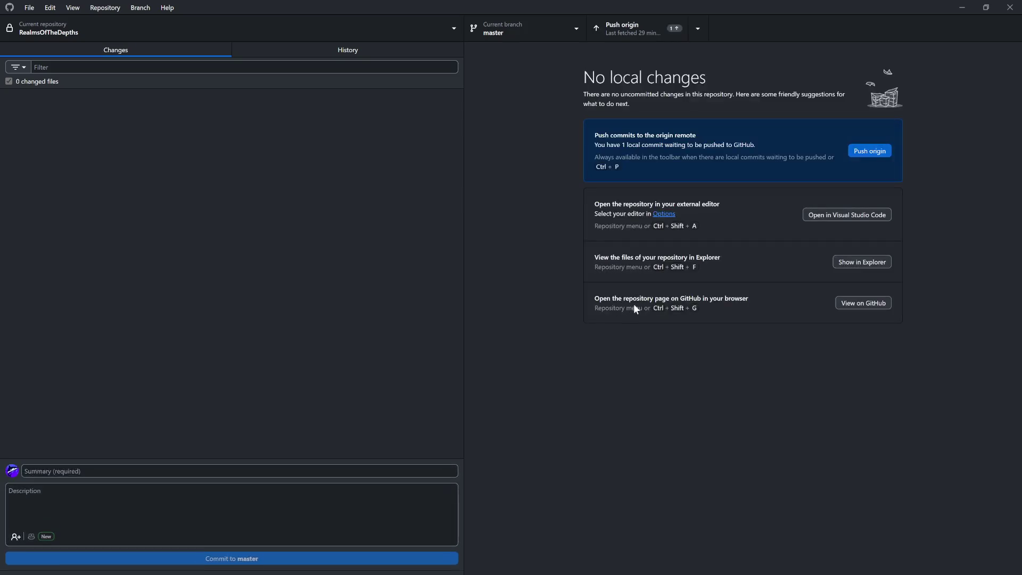
# Push the commit to origin and switch back to the Unreal Editor.
pyautogui.click(634, 28)
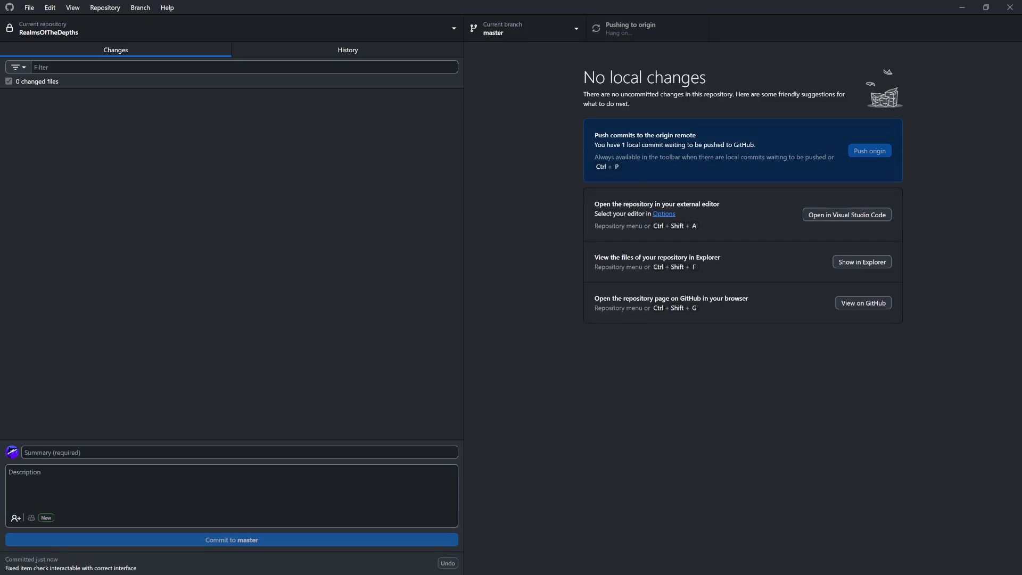
pyautogui.hotkey('alt', 'Tab')
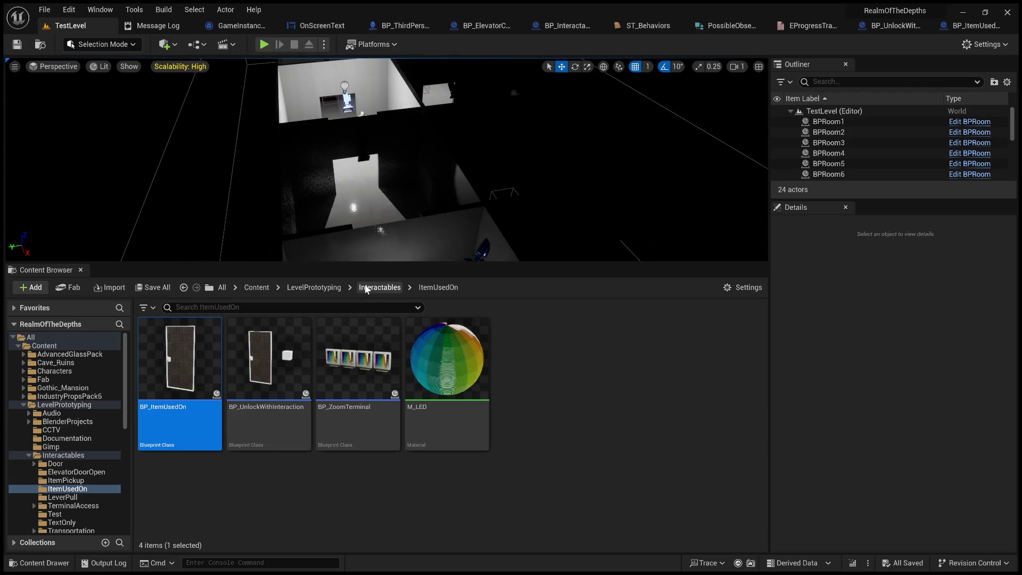
# Navigate up to the LevelPrototyping folder and browse its 16 items, including Maps, Materials, Meshes and Textures.
pyautogui.click(298, 285)
pyautogui.scroll(-5, 447, 429)
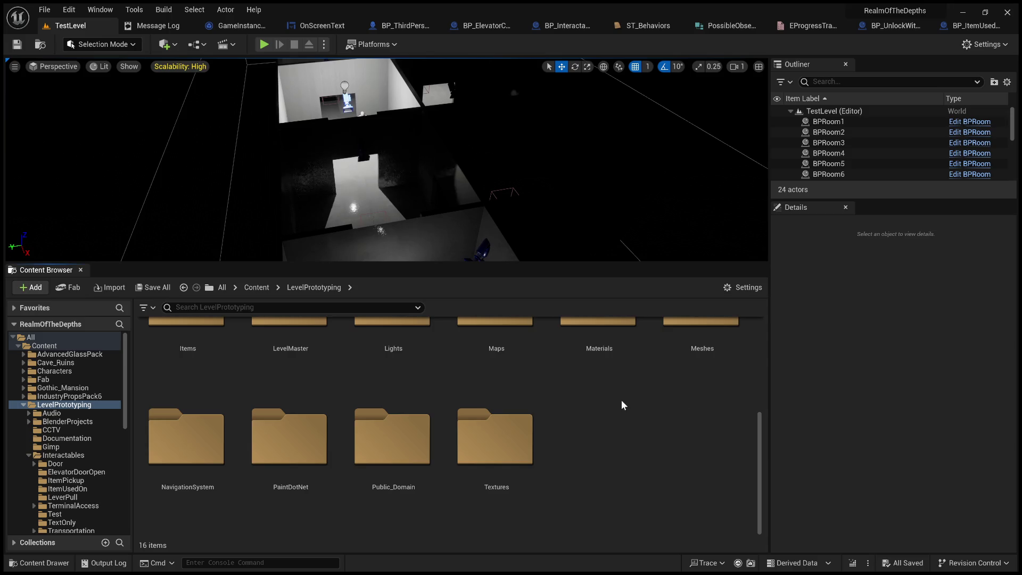
pyautogui.scroll(1, 617, 435)
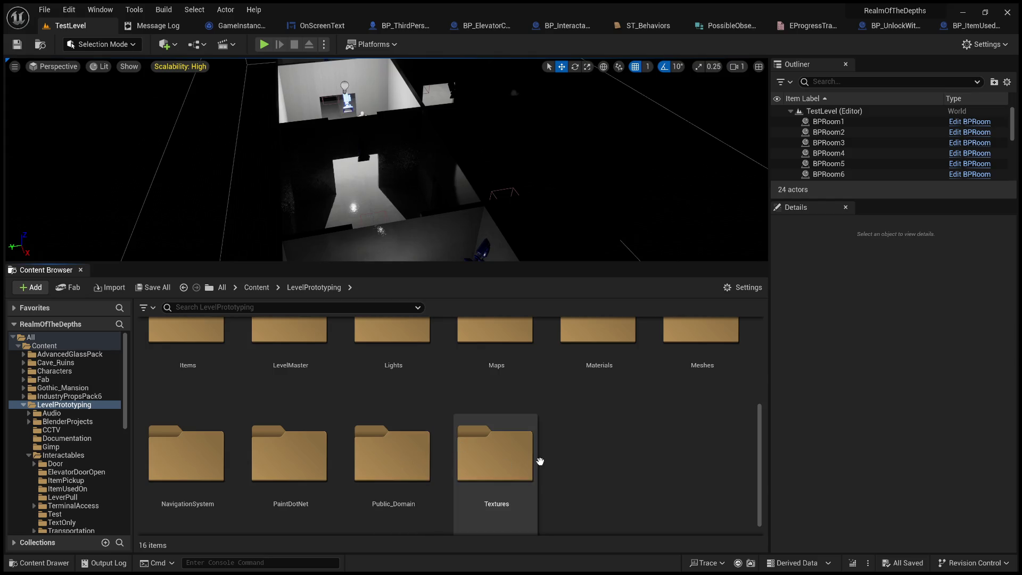
pyautogui.scroll(1, 539, 461)
pyautogui.scroll(2, 575, 465)
pyautogui.scroll(-3, 575, 465)
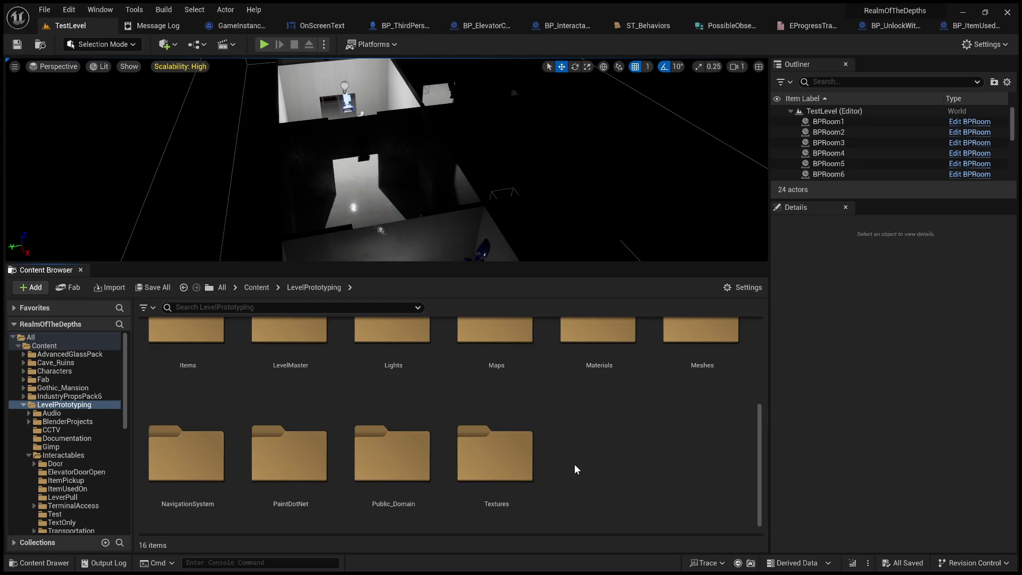